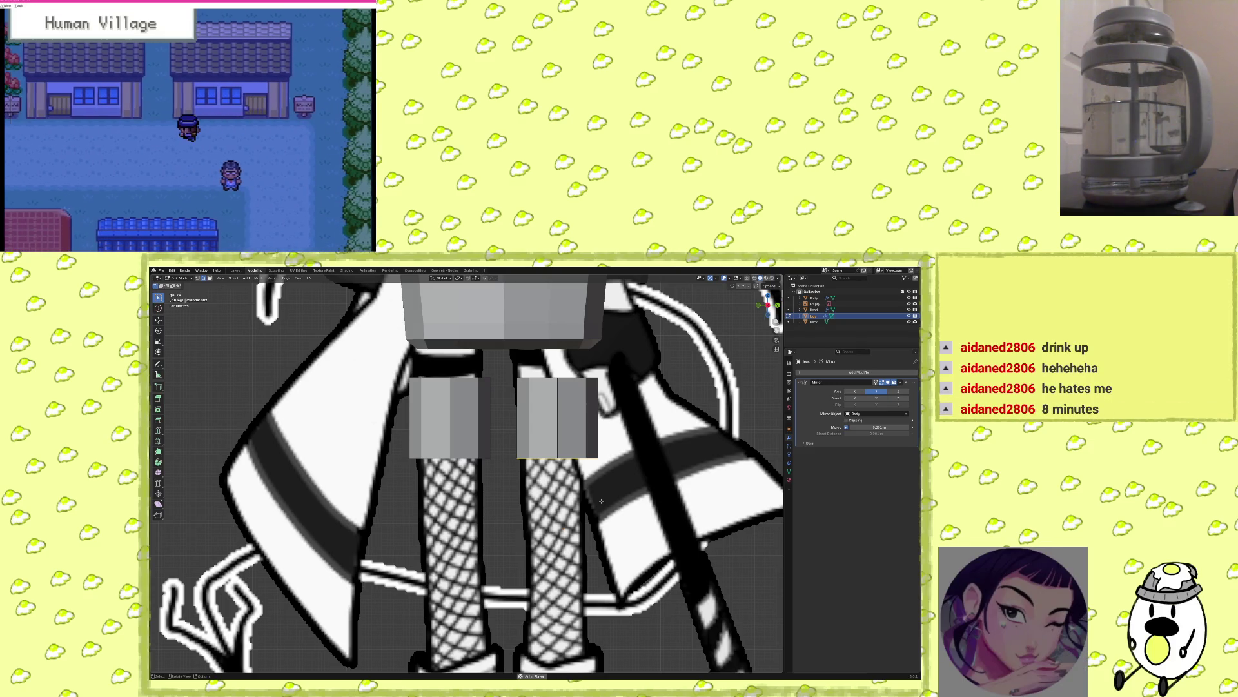
# Move the leg bottoms down along Z to lengthen both legs.
pyautogui.press('g')
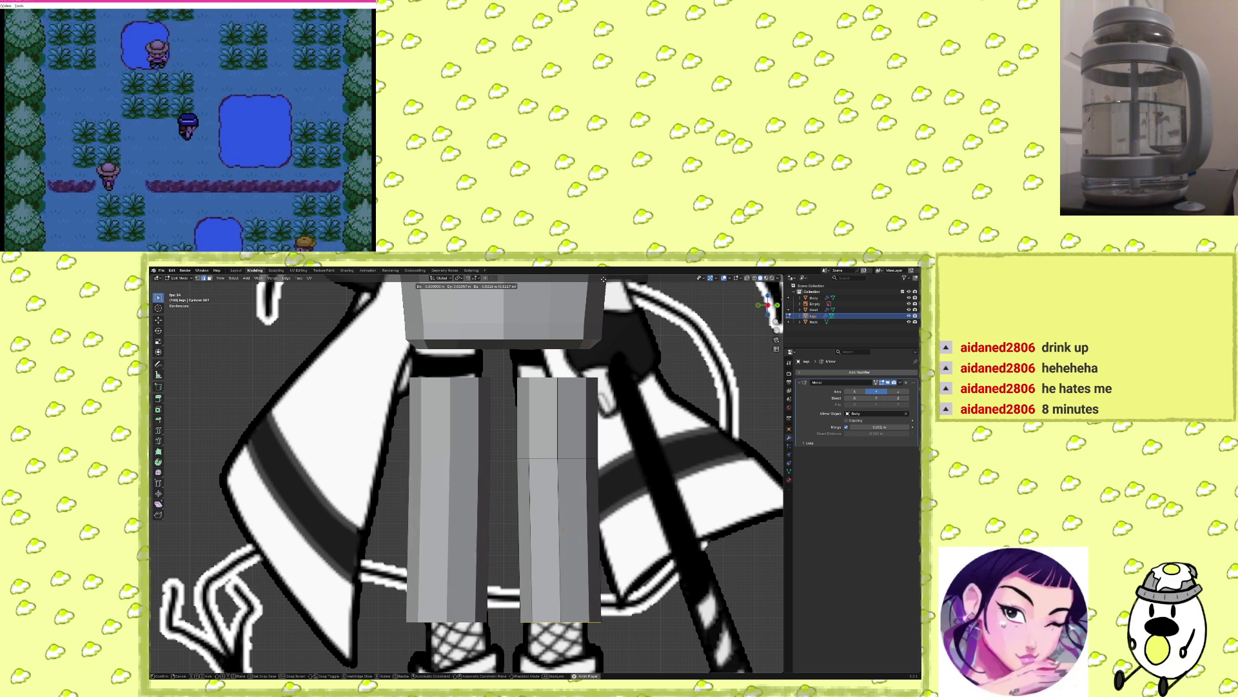
pyautogui.press('y')
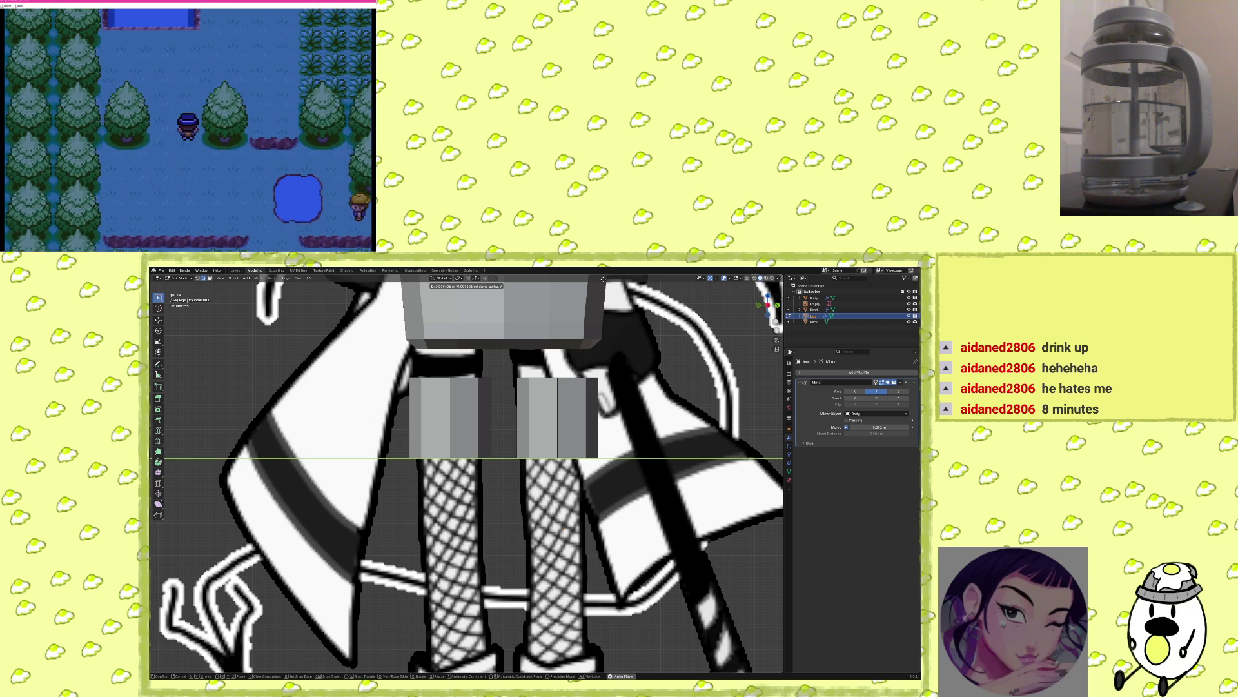
pyautogui.press('z')
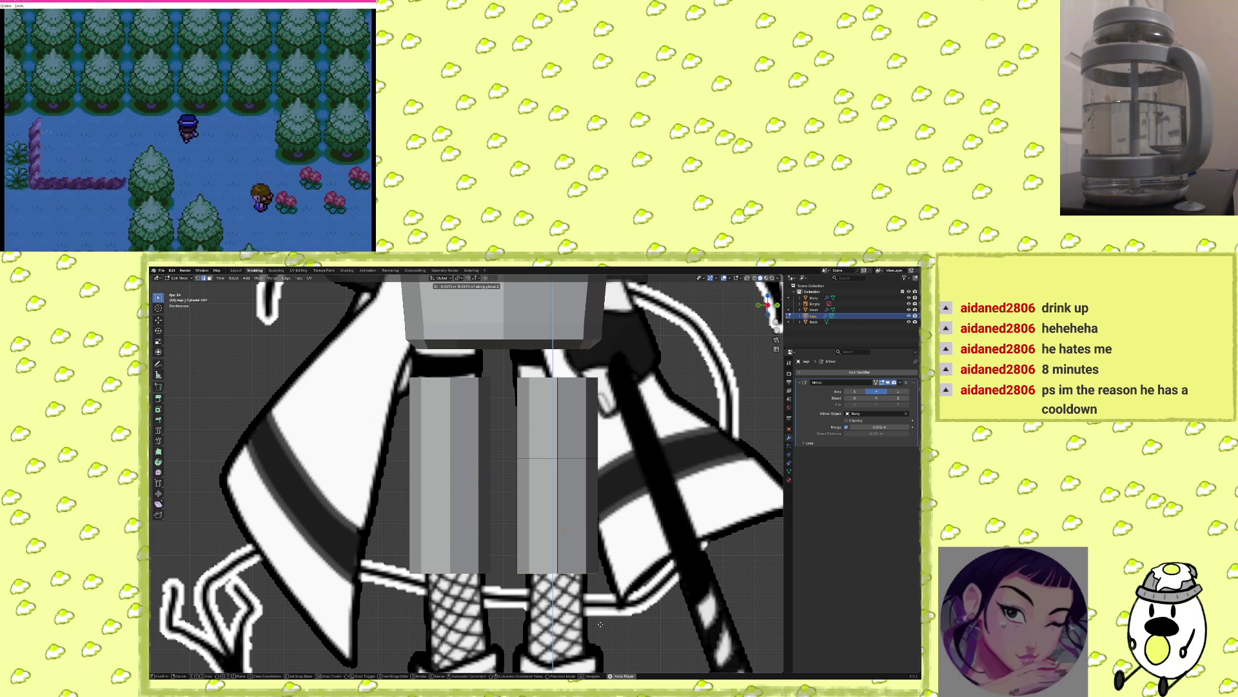
pyautogui.click(595, 601)
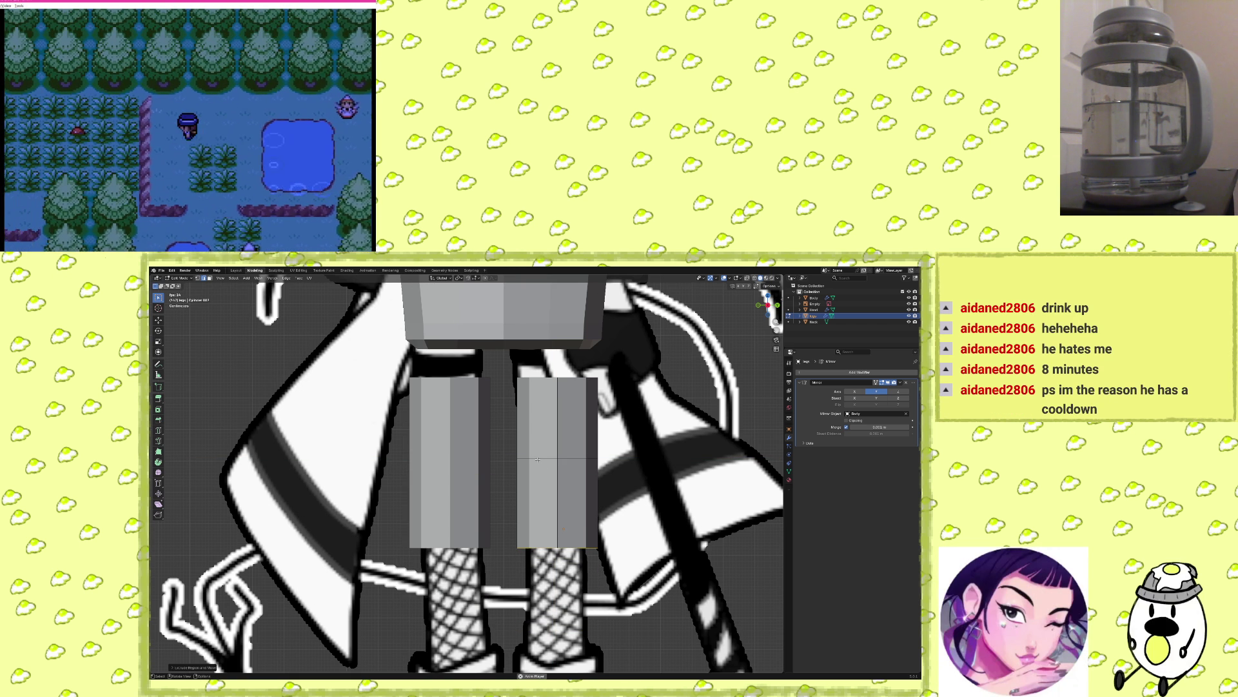
# Box-select the right leg's lower half and move it further down over the fishnet legs.
pyautogui.moveTo(496, 447)
pyautogui.mouseDown()
pyautogui.moveTo(660, 604)
pyautogui.moveTo(660, 594)
pyautogui.mouseUp()
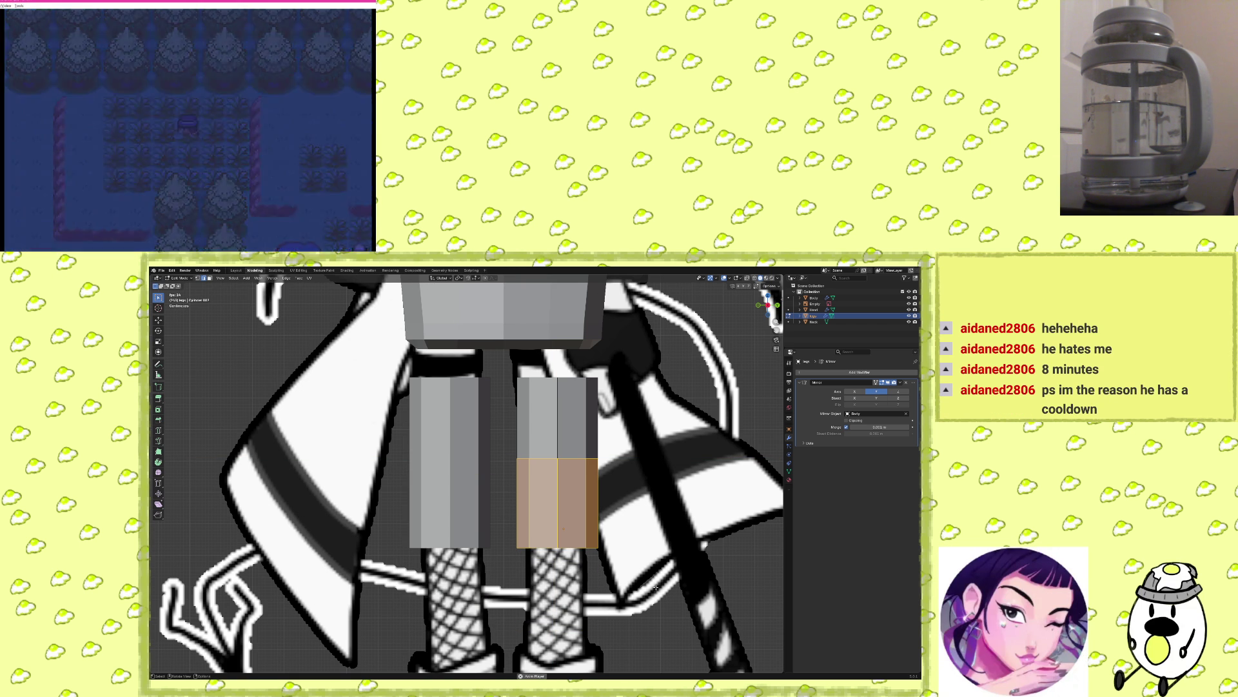
pyautogui.press('z')
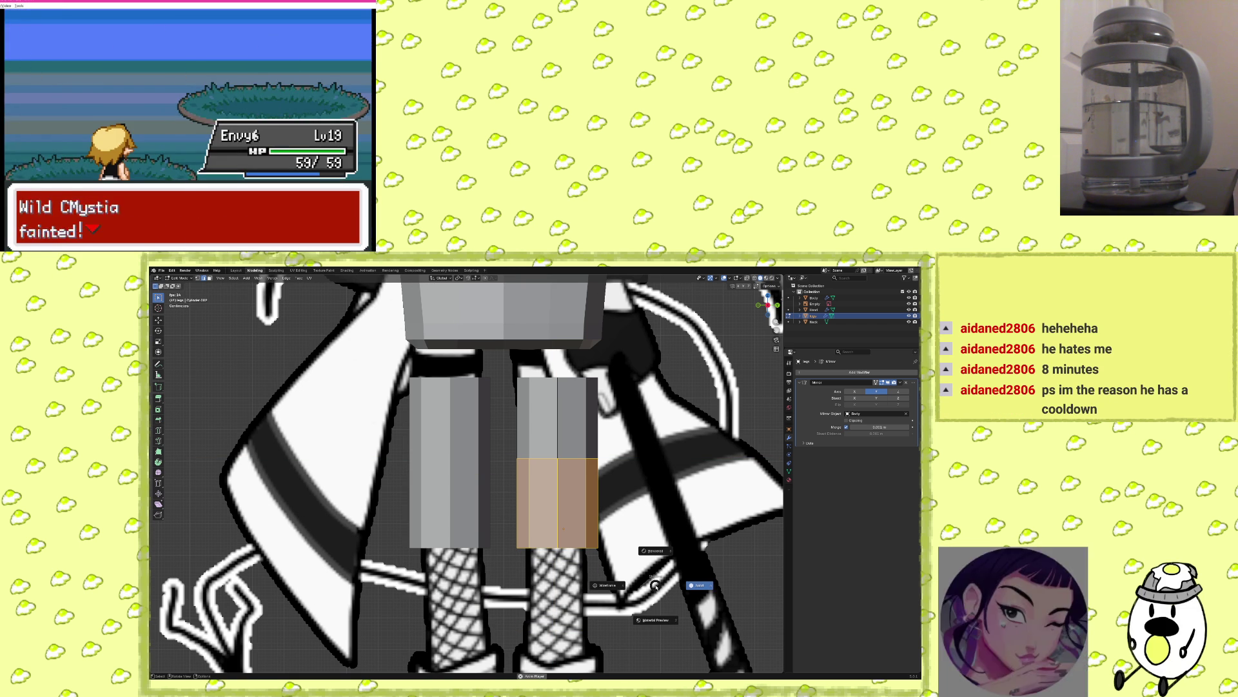
pyautogui.press('Escape')
pyautogui.press('g')
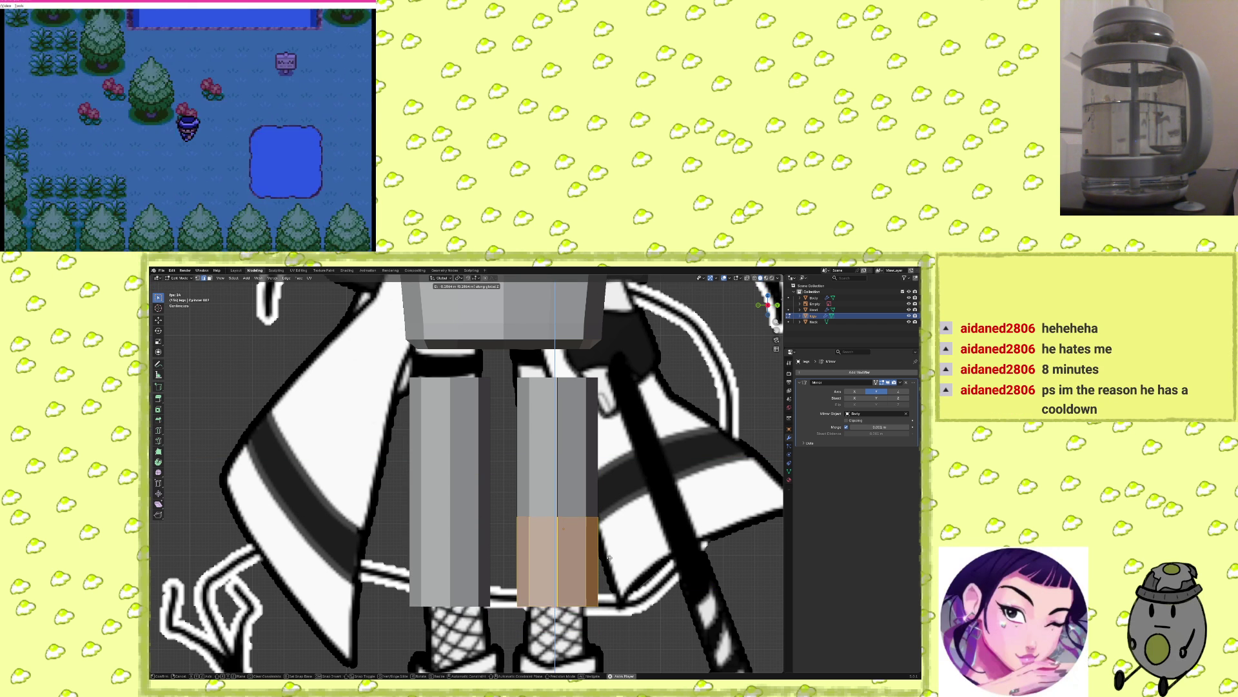
pyautogui.keyDown('shift'); pyautogui.moveTo(634, 591); pyautogui.dragTo(624, 476, button='middle'); pyautogui.keyUp('shift')
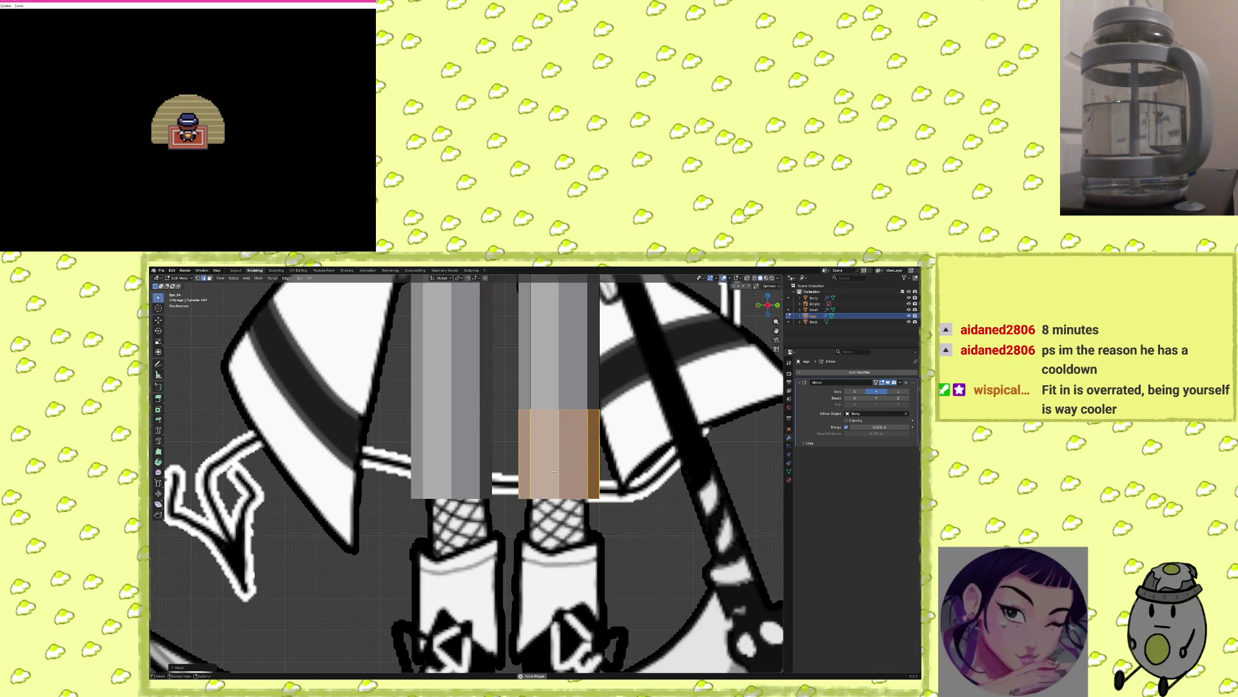
# Drag the legs' bottom edge down to the tops of the reference's boots.
pyautogui.moveTo(509, 492); pyautogui.dragTo(633, 517)
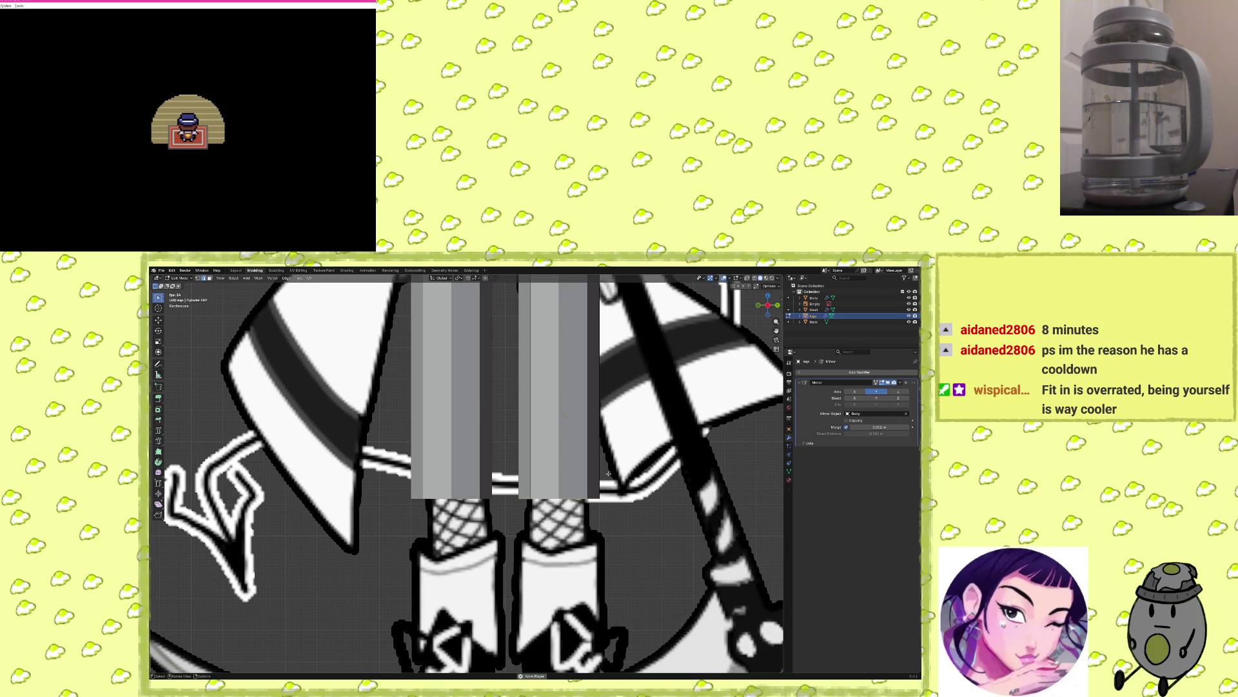
pyautogui.press('g')
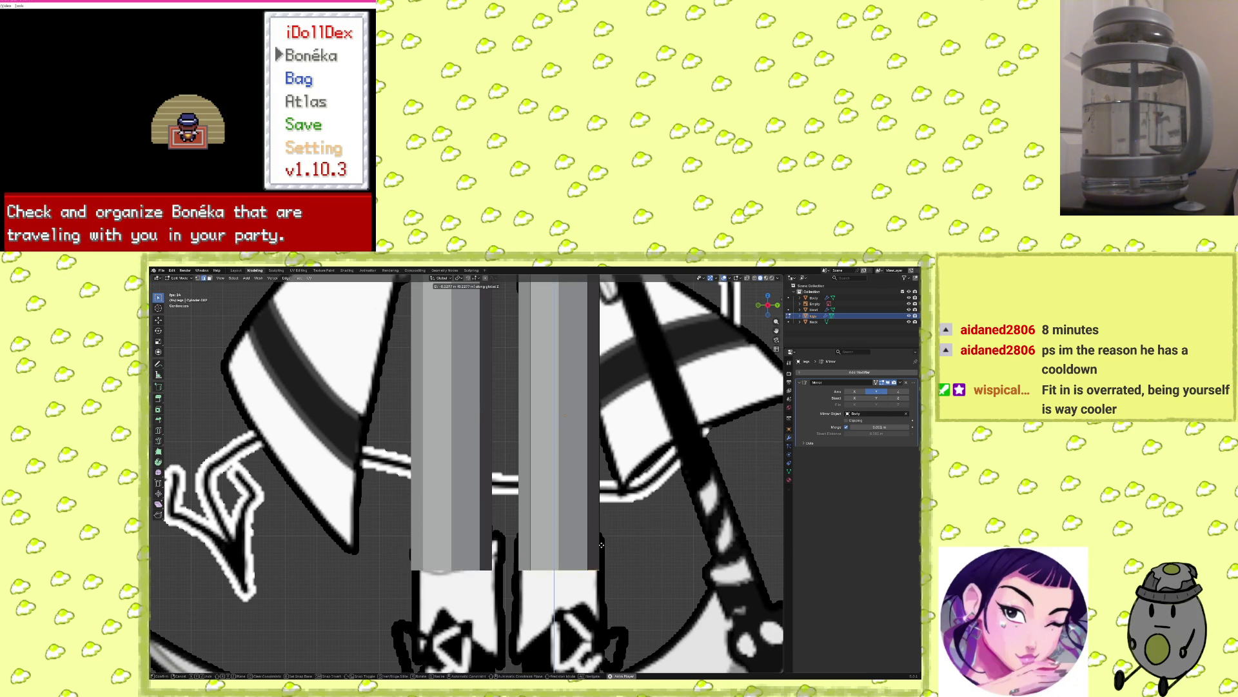
pyautogui.click(648, 454)
pyautogui.scroll(-10, 647, 455)
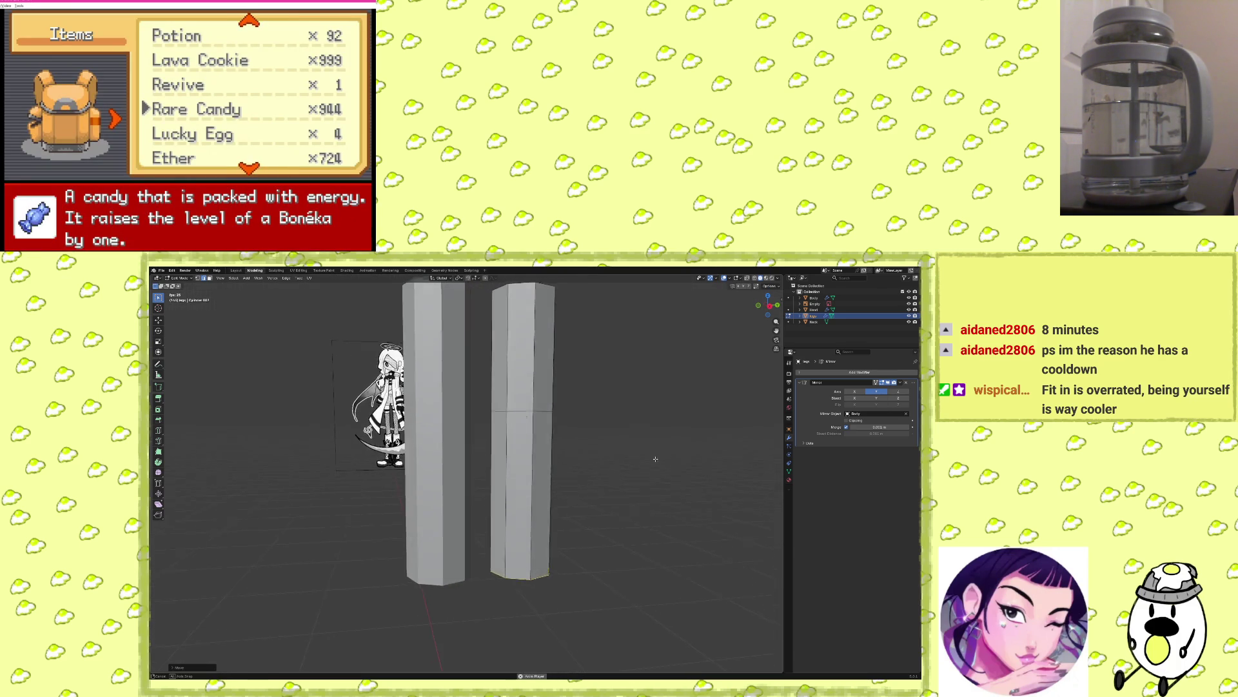
pyautogui.scroll(10, 583, 399)
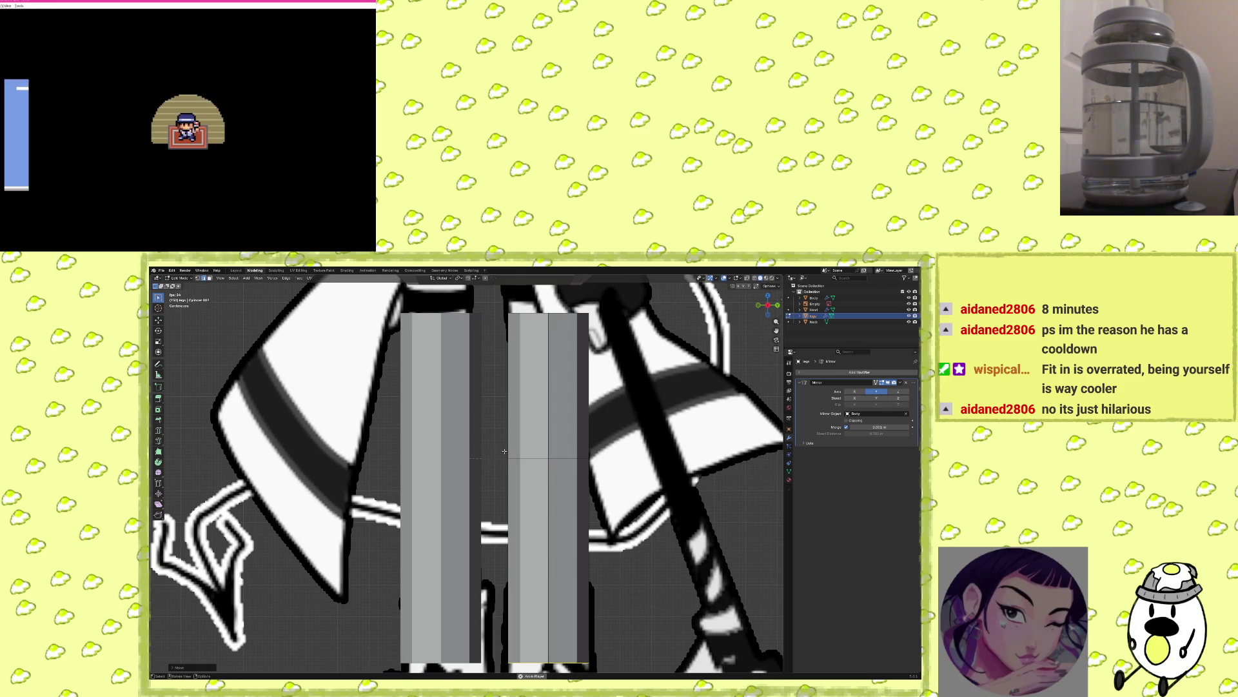
# Loop-cut the right leg and resize a section of it.
pyautogui.click(504, 450)
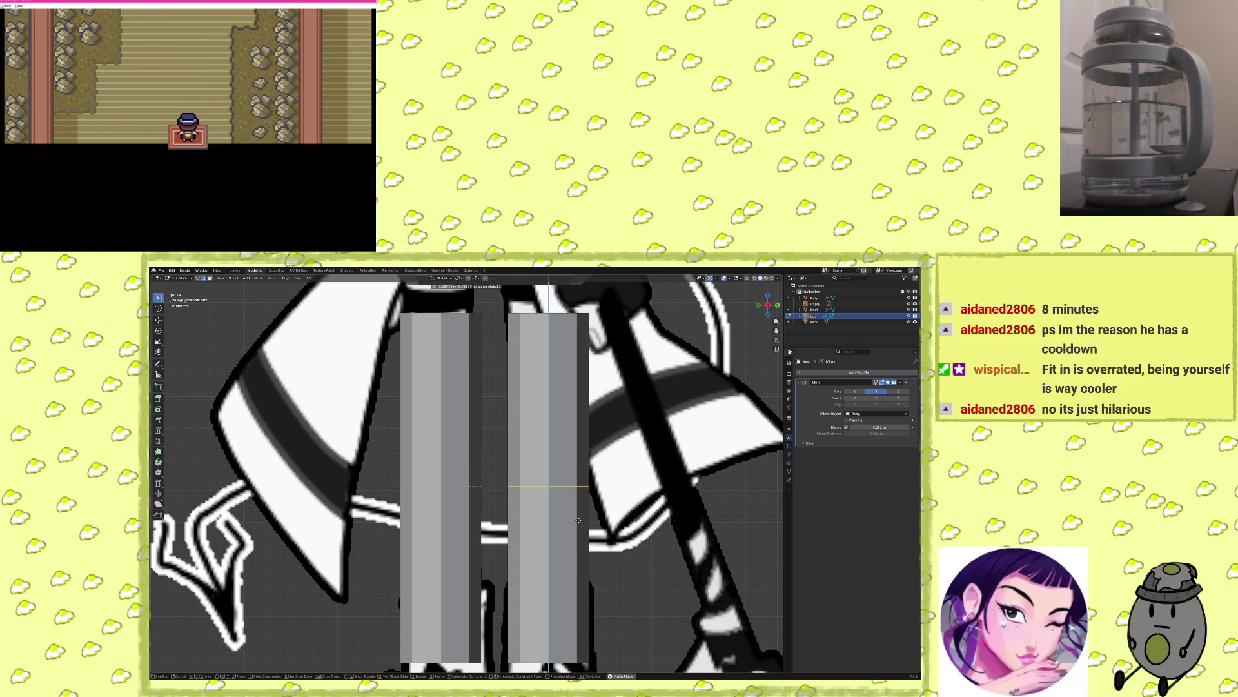
pyautogui.click(577, 512)
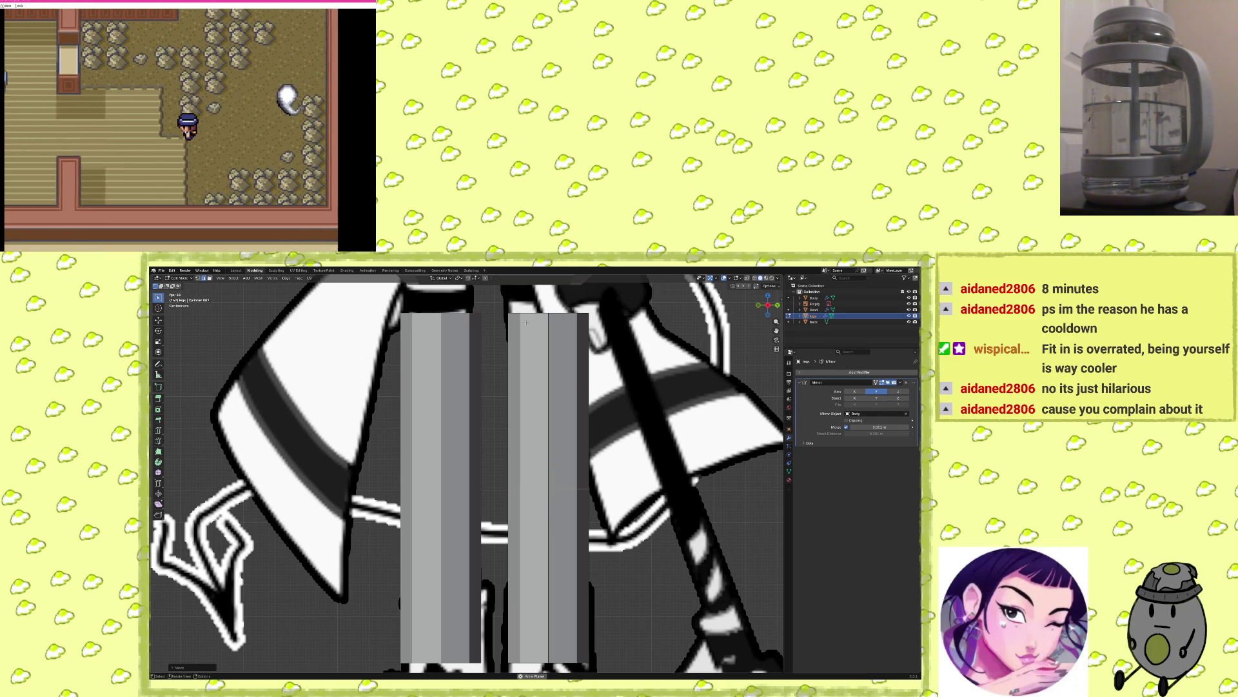
pyautogui.moveTo(603, 310); pyautogui.dragTo(480, 314)
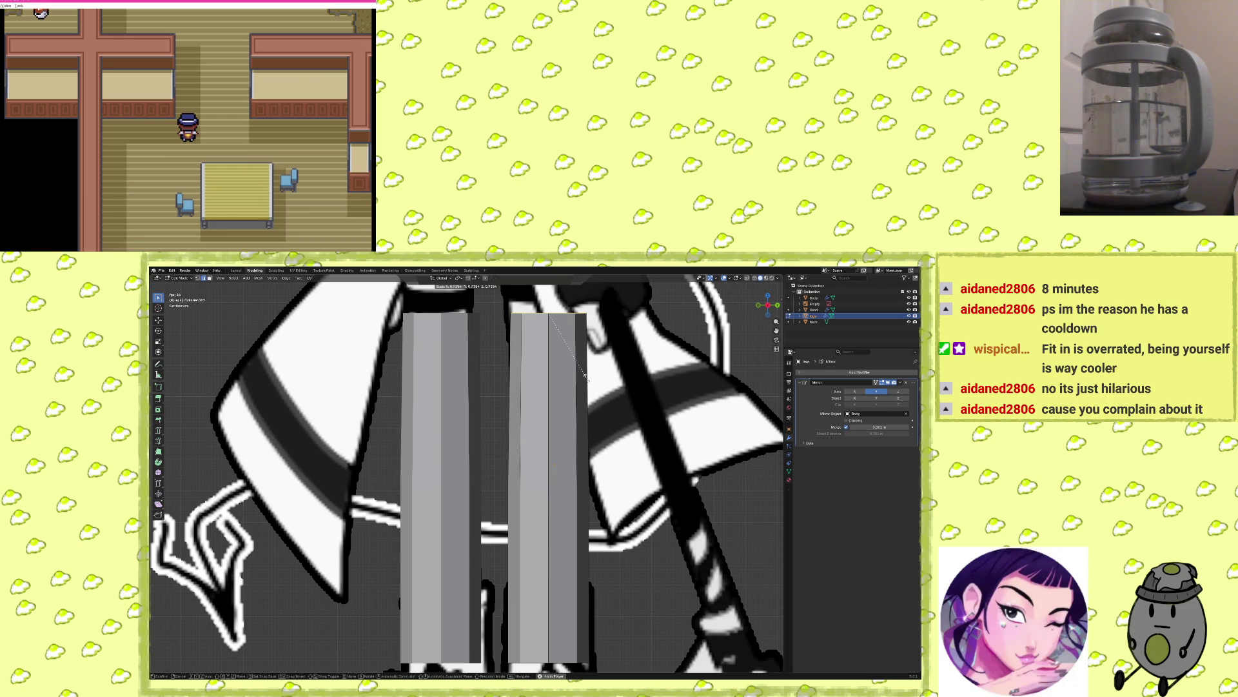
pyautogui.click(584, 376)
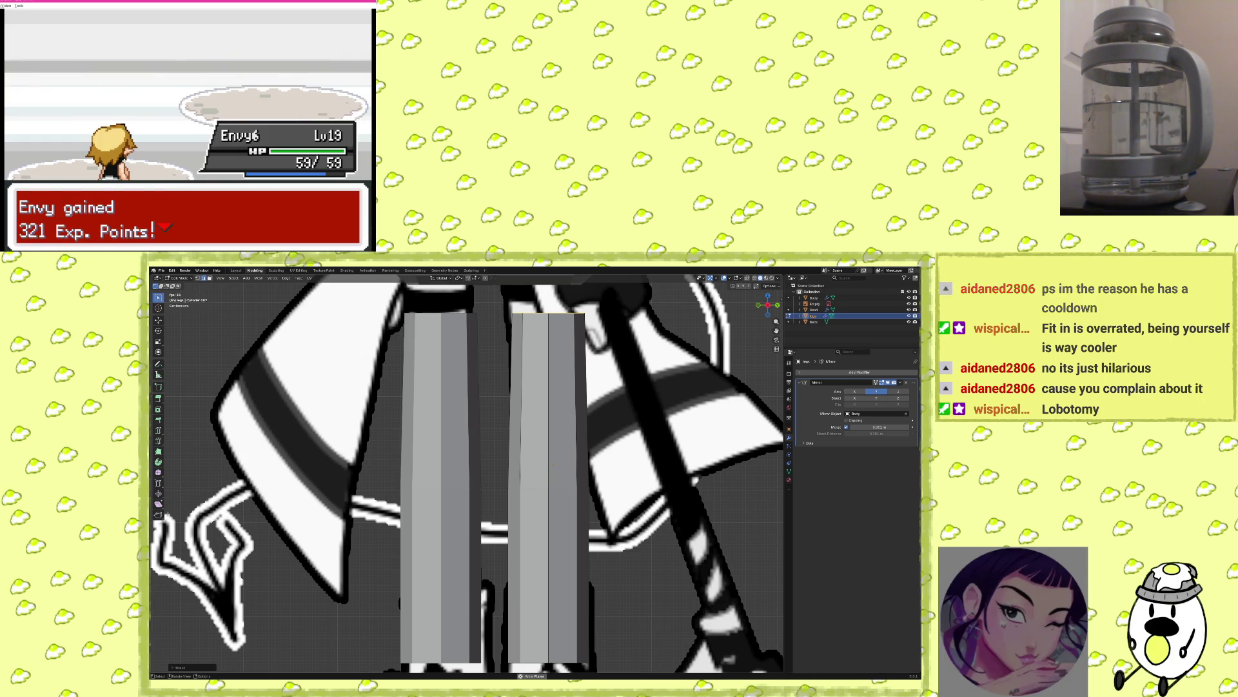
# Scale the leg's bottom ring down slightly to taper it.
pyautogui.keyDown('shift'); pyautogui.moveTo(653, 589); pyautogui.dragTo(630, 410, button='middle'); pyautogui.keyUp('shift')
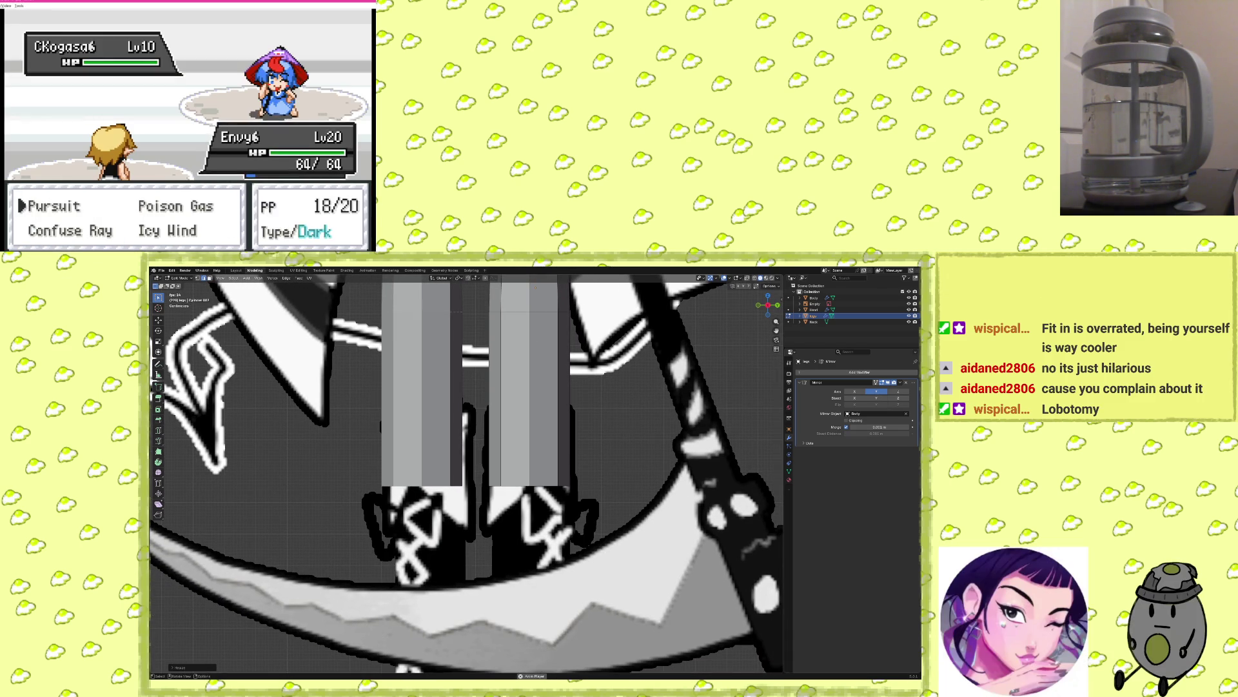
pyautogui.keyDown('shift'); pyautogui.click(478, 492); pyautogui.keyUp('shift')
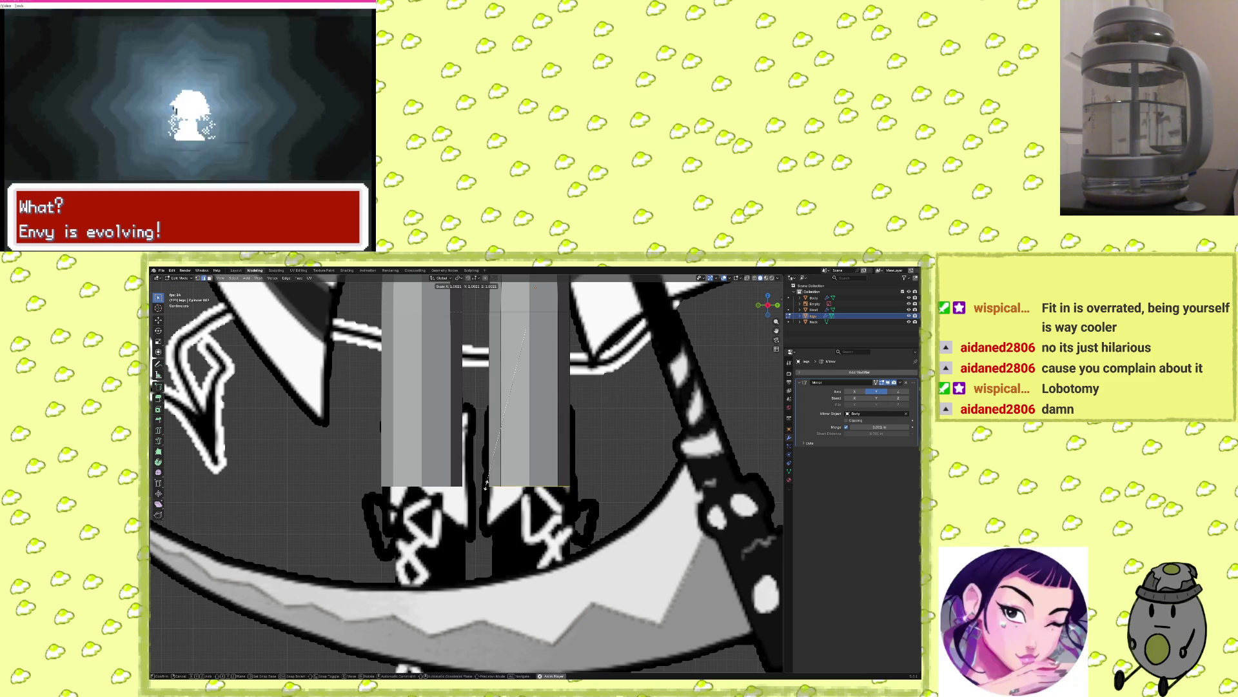
pyautogui.press('s')
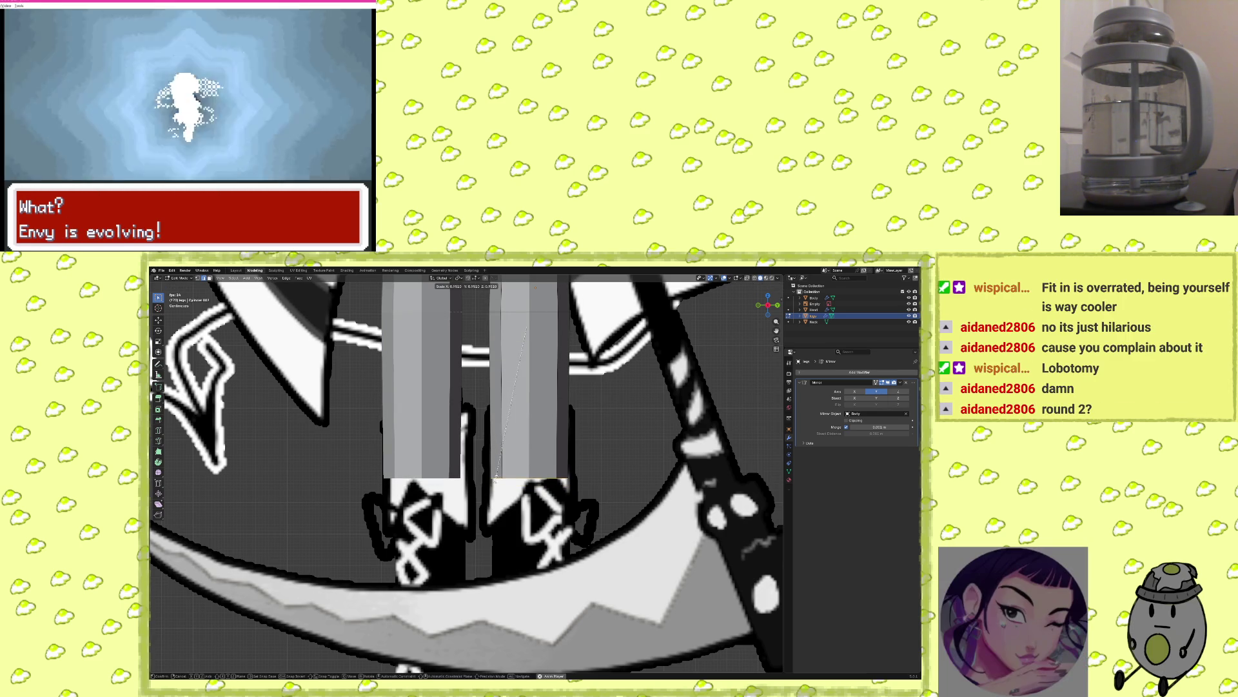
pyautogui.click(496, 477)
# Move the leg bottoms straight down along Z into the reference's boots.
pyautogui.moveTo(603, 492)
pyautogui.keyDown('shift'); pyautogui.mouseDown(button='middle')
pyautogui.moveTo(619, 619)
pyautogui.moveTo(630, 557)
pyautogui.mouseUp(button='middle'); pyautogui.keyUp('shift')
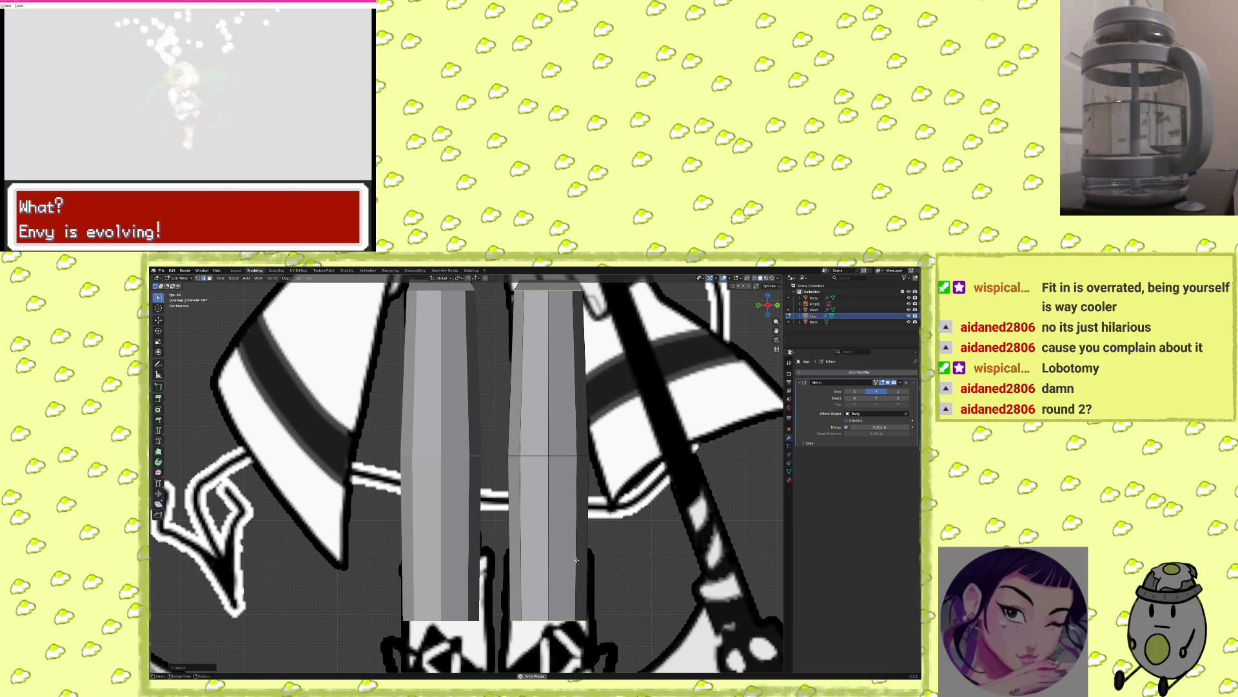
pyautogui.keyDown('shift'); pyautogui.moveTo(615, 575); pyautogui.dragTo(621, 472, button='middle'); pyautogui.keyUp('shift')
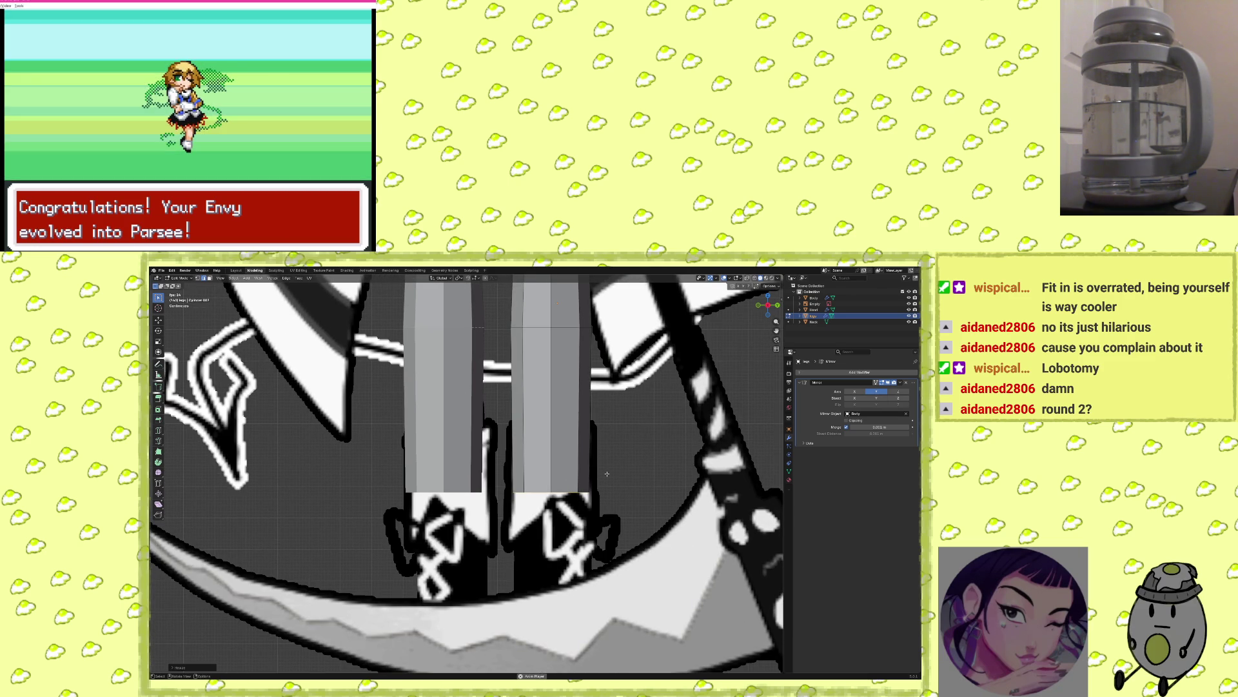
pyautogui.press('g')
pyautogui.press('x')
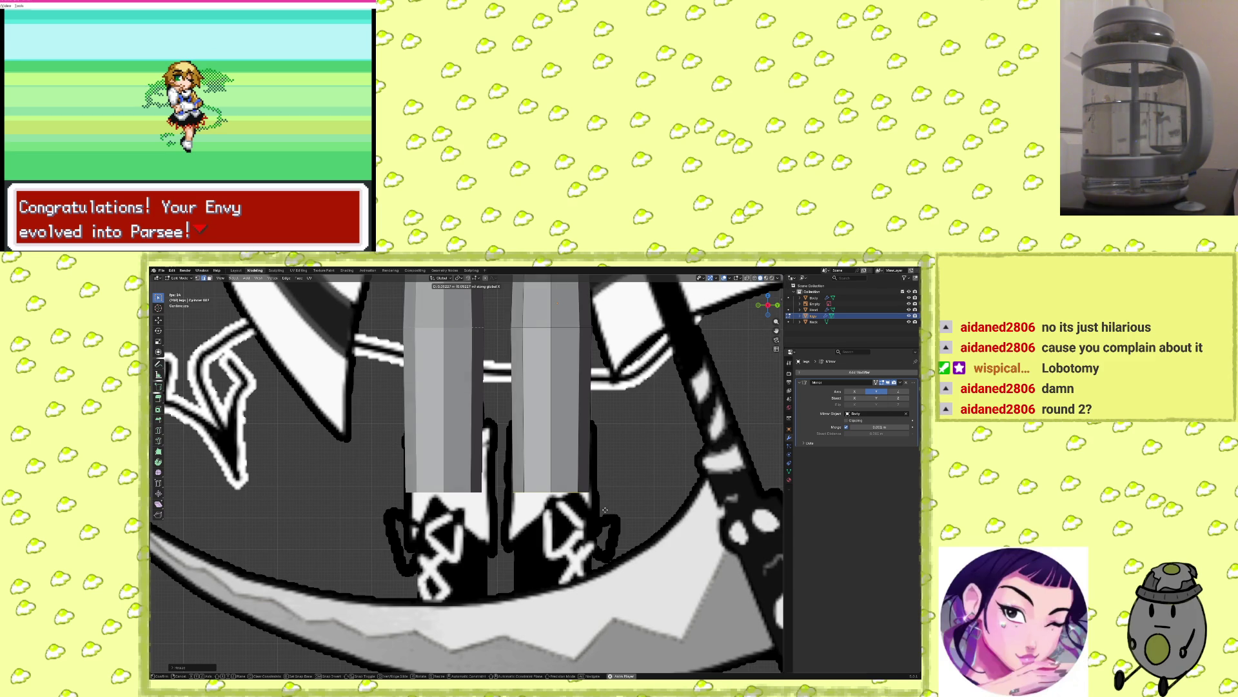
pyautogui.press('z')
pyautogui.click(602, 516)
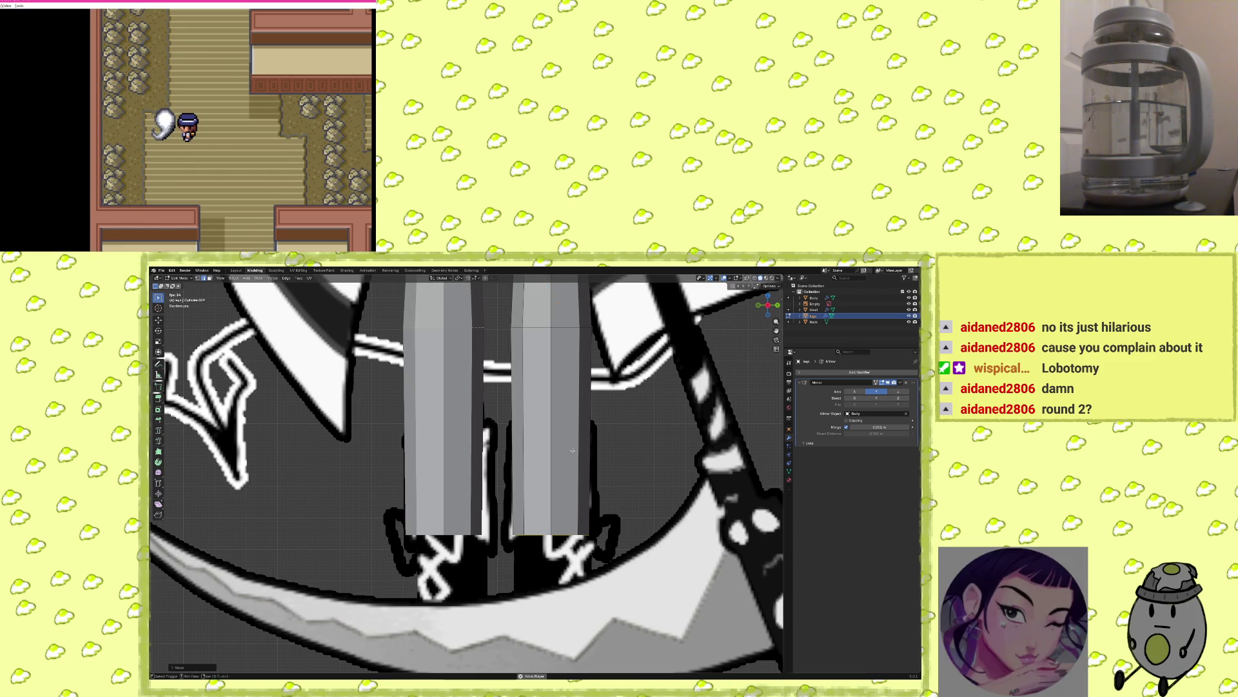
pyautogui.scroll(-3, 594, 535)
pyautogui.scroll(-1, 584, 556)
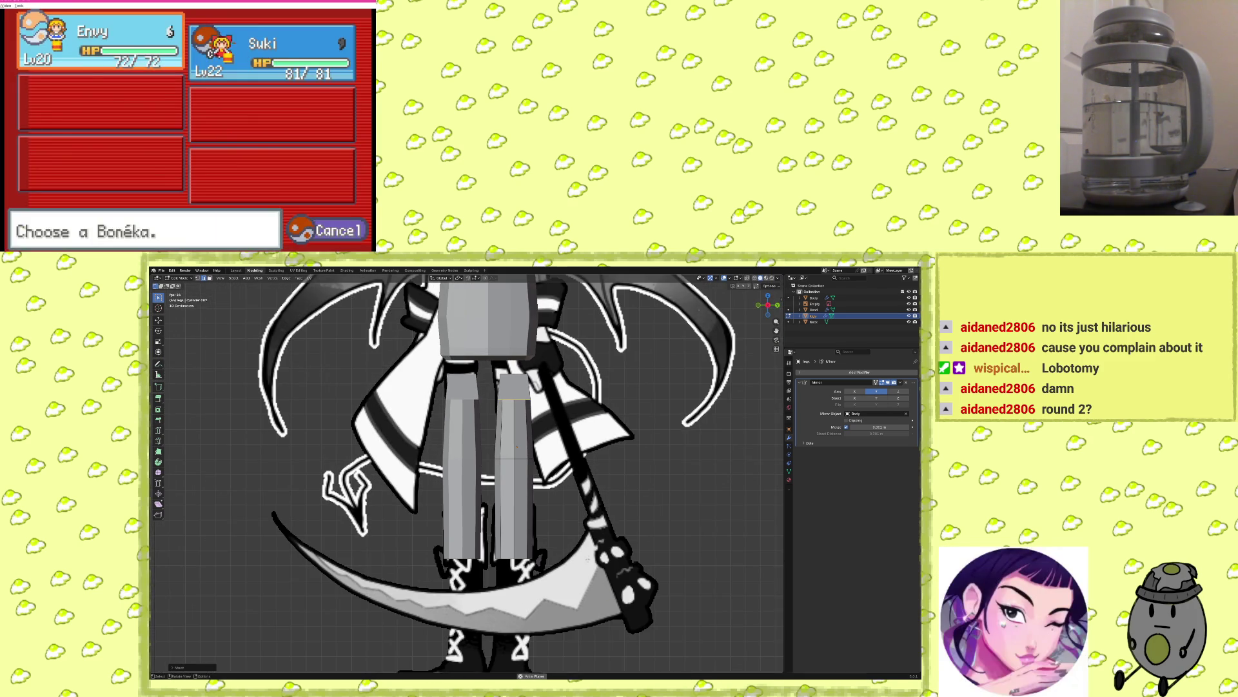
# Box-select the leg bottom edge and shorten both legs to thigh-length stubs.
pyautogui.scroll(-1, 567, 545)
pyautogui.press('b')
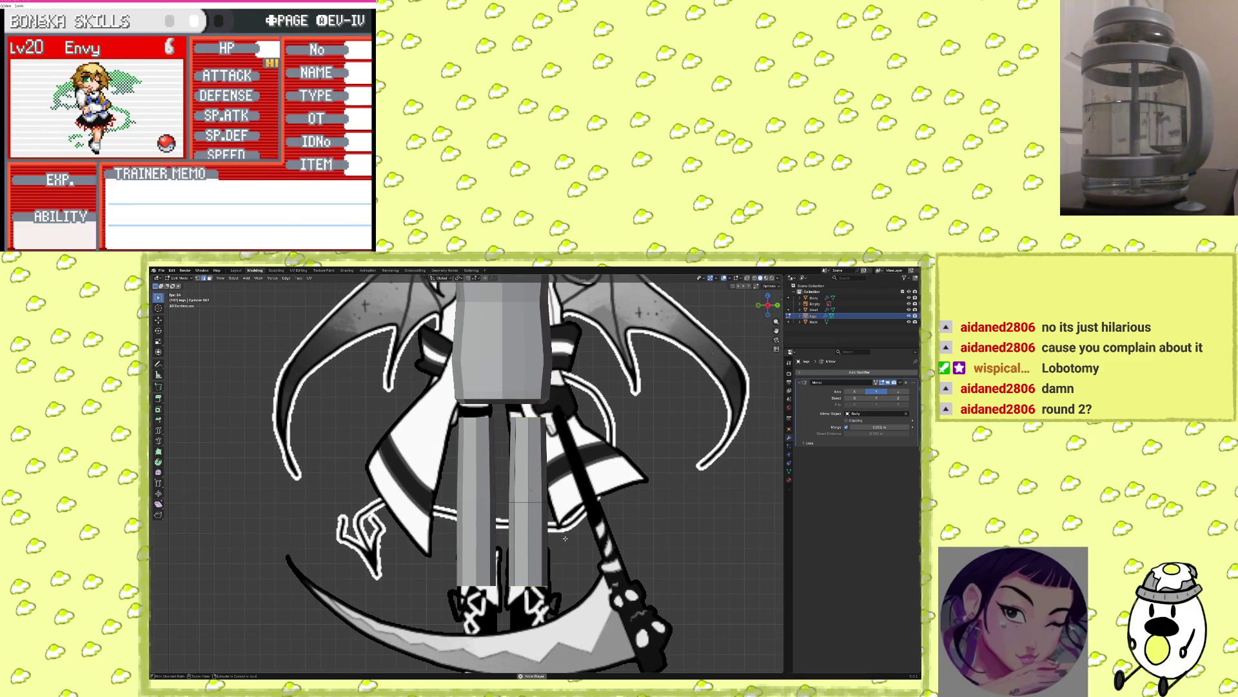
pyautogui.moveTo(510, 579); pyautogui.dragTo(540, 602)
pyautogui.moveTo(541, 602); pyautogui.dragTo(479, 559, button='middle')
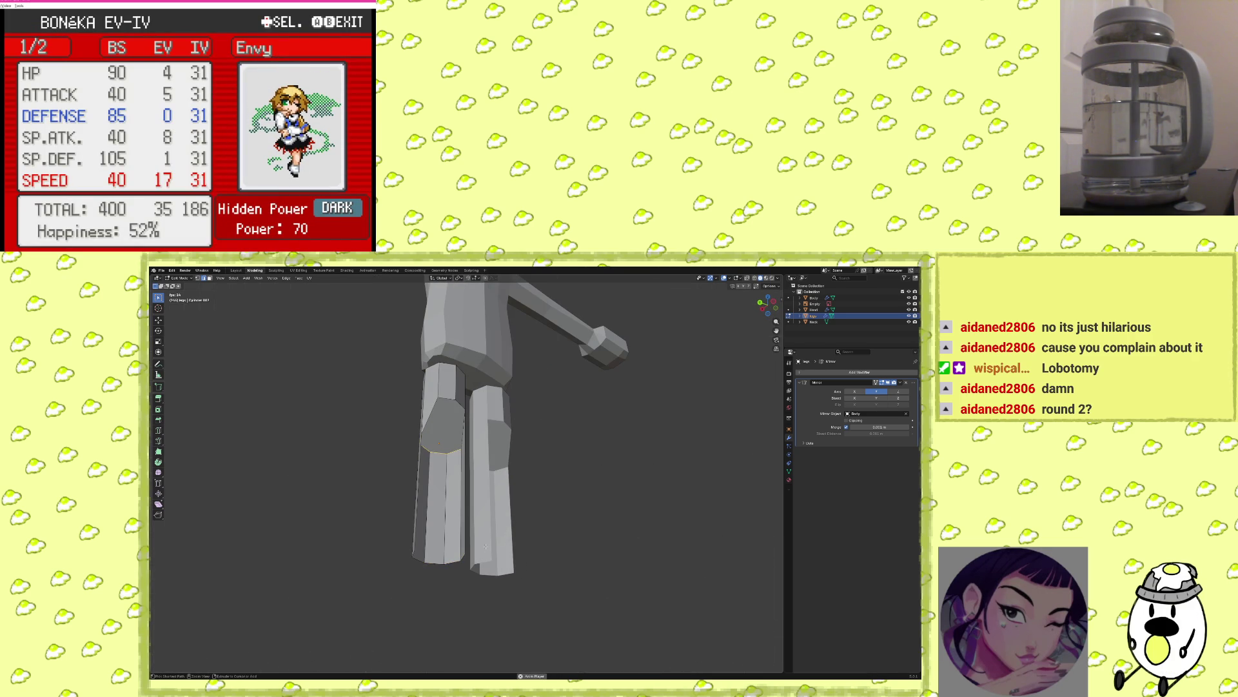
pyautogui.hotkey('ctrl', 'z')
pyautogui.hotkey('ctrl', 'z')
pyautogui.hotkey('ctrl', 'z')
pyautogui.hotkey('ctrl', 'z')
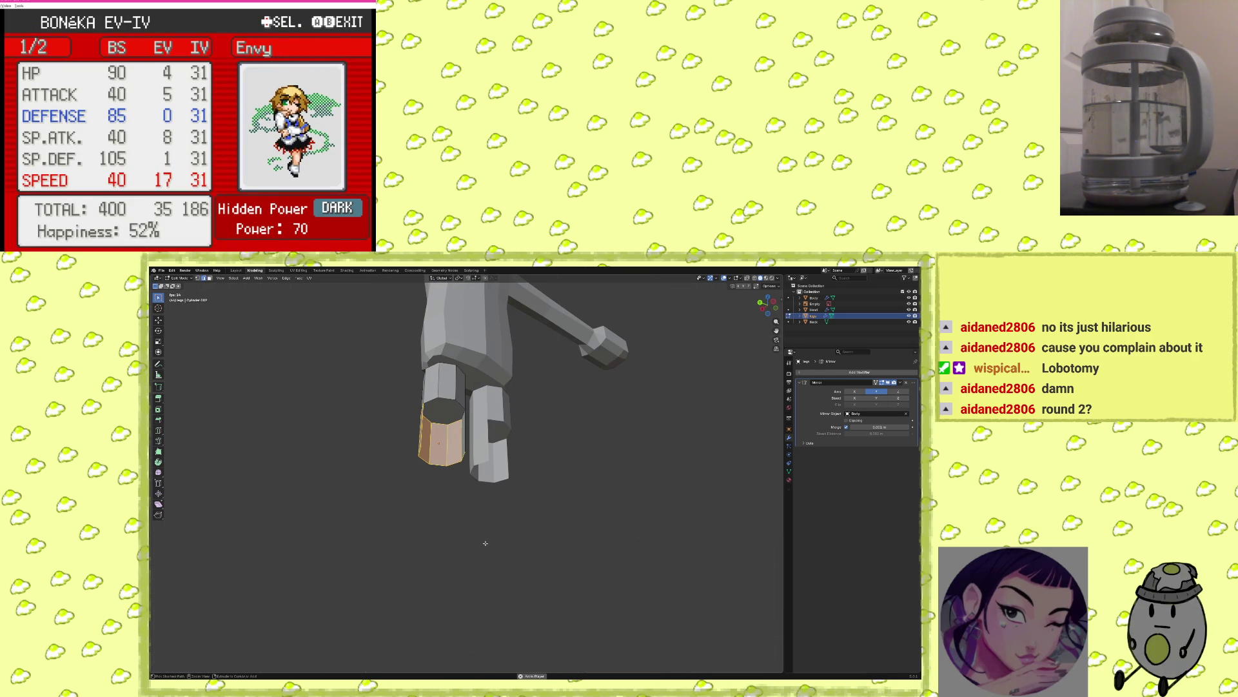
pyautogui.moveTo(485, 541); pyautogui.dragTo(595, 578, button='middle')
# Switch to front view and turn on X-ray over the reference.
pyautogui.press('KP_1')
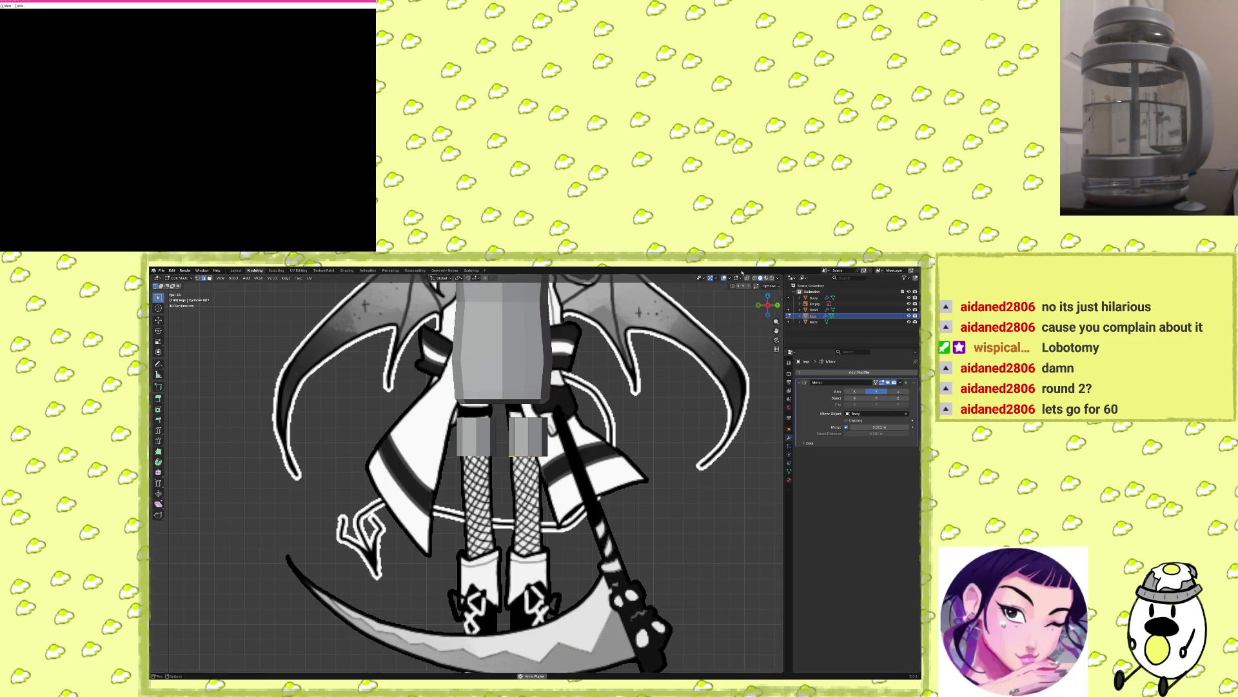
pyautogui.hotkey('alt', 'z')
pyautogui.scroll(8, 609, 475)
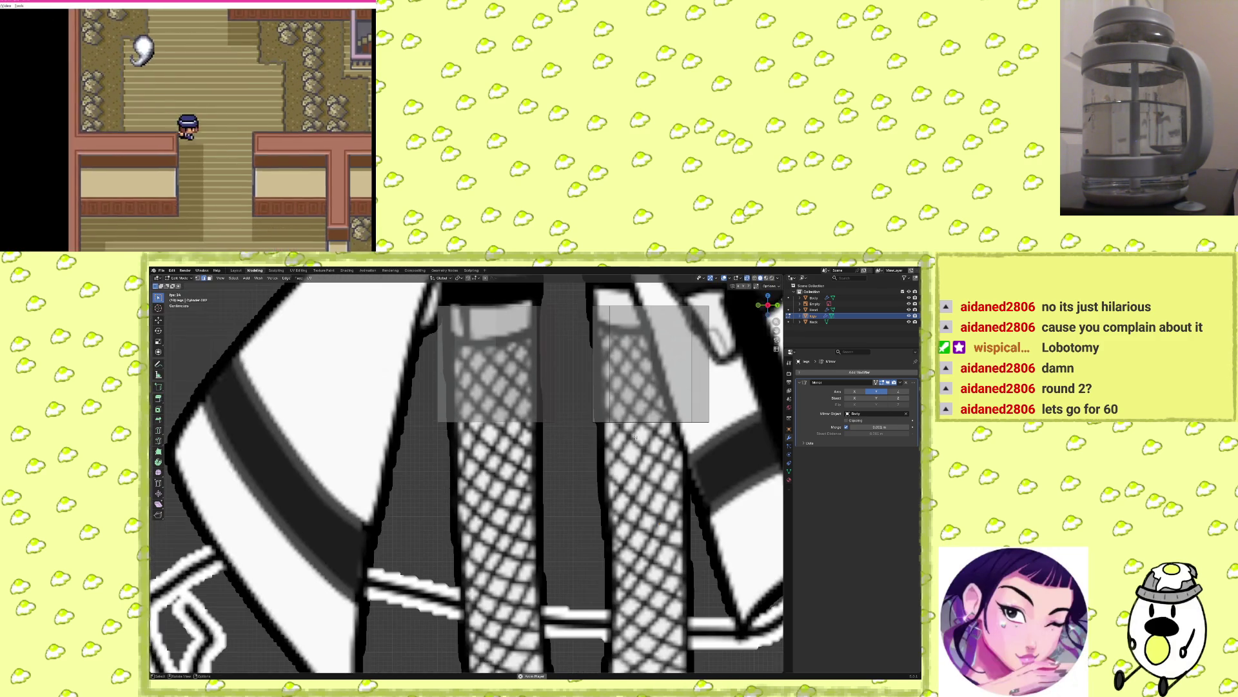
# Extend the leg bottoms straight down along Z to the reference's boot tops.
pyautogui.keyDown('shift'); pyautogui.moveTo(635, 437); pyautogui.dragTo(597, 458, button='middle'); pyautogui.keyUp('shift')
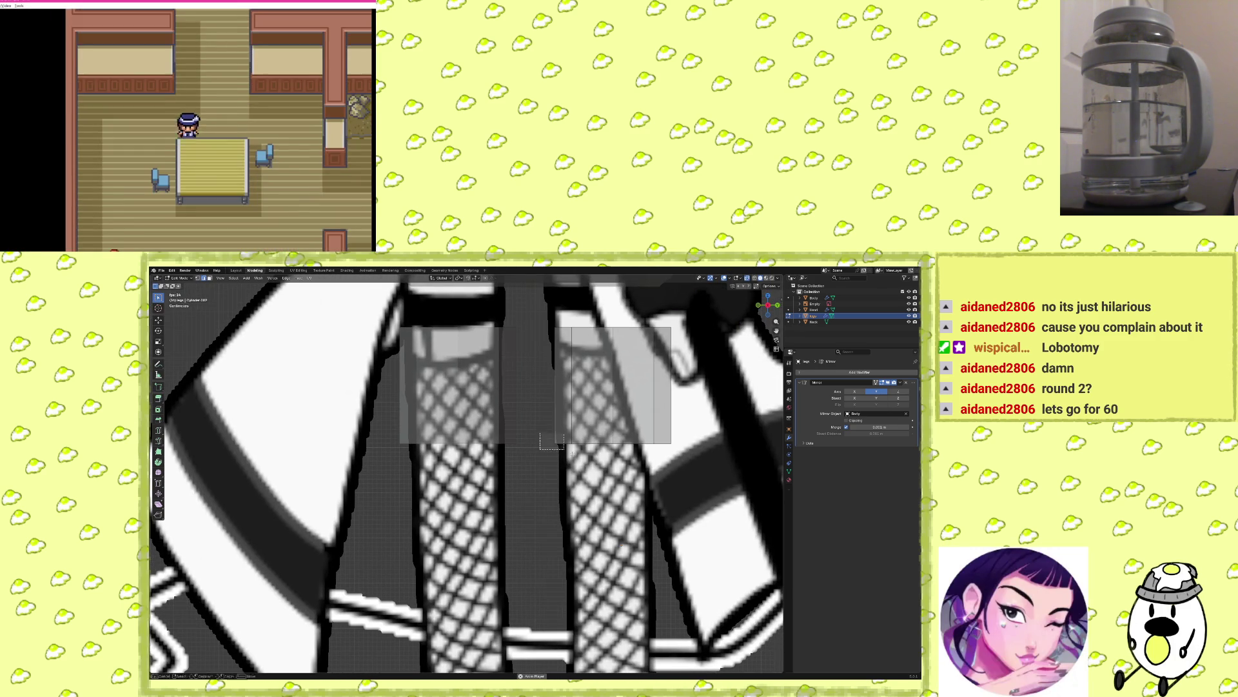
pyautogui.scroll(-3, 660, 485)
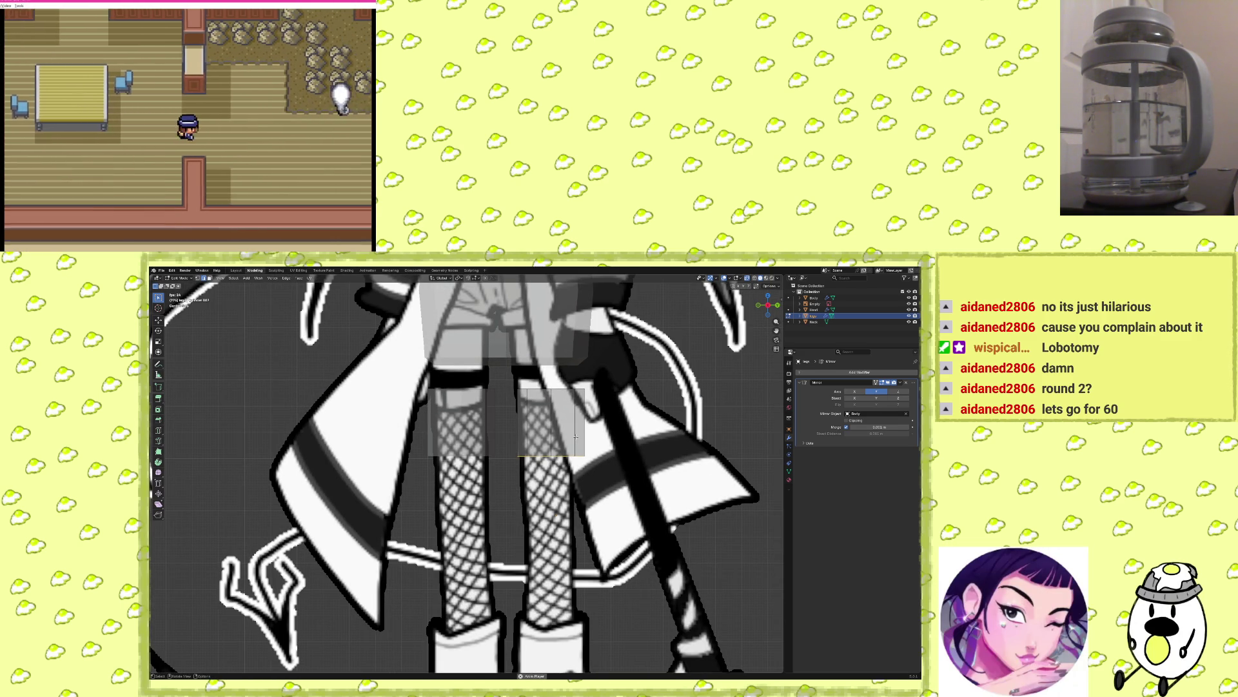
pyautogui.press('g')
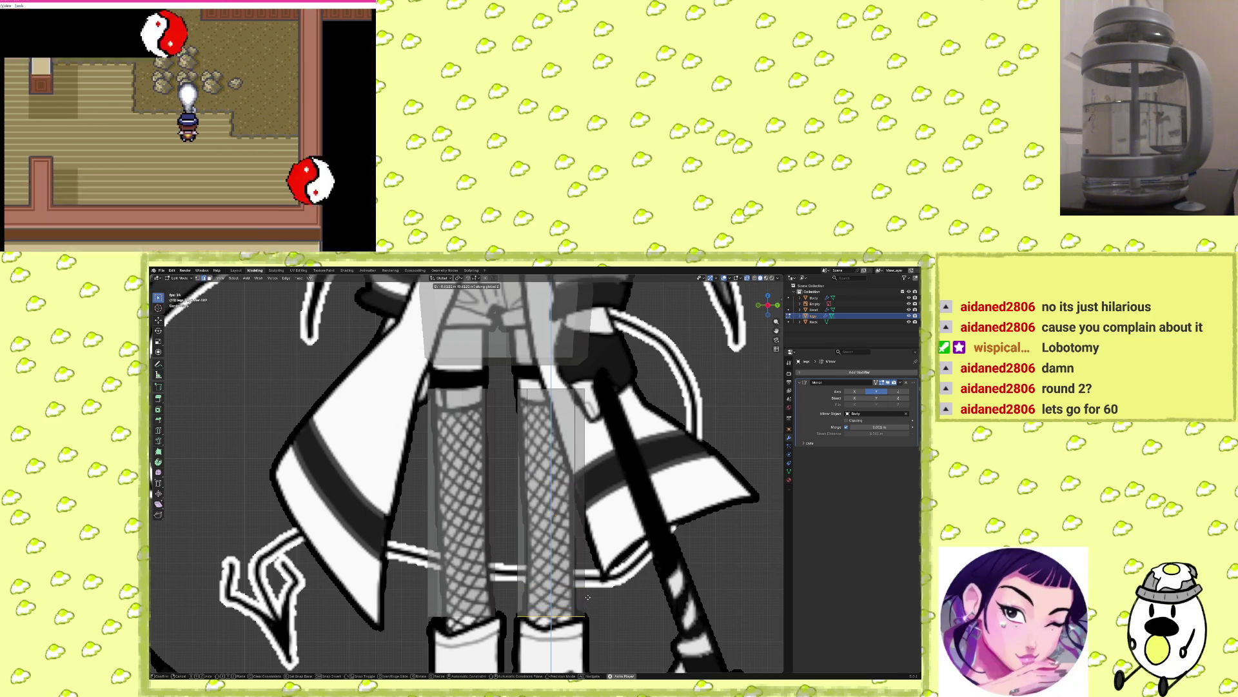
pyautogui.click(657, 558)
pyautogui.moveTo(657, 558)
pyautogui.keyDown('shift'); pyautogui.mouseDown(button='middle')
pyautogui.moveTo(657, 478)
pyautogui.moveTo(653, 501)
pyautogui.mouseUp(button='middle'); pyautogui.keyUp('shift')
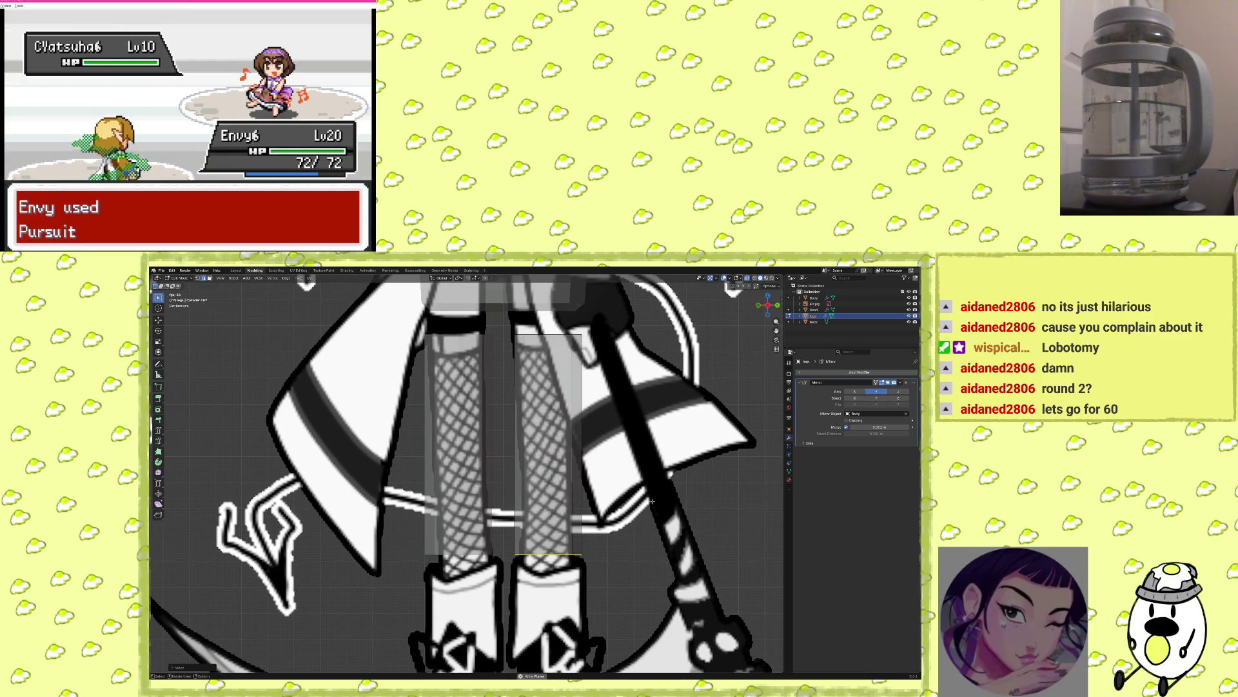
pyautogui.press('z')
pyautogui.press('z')
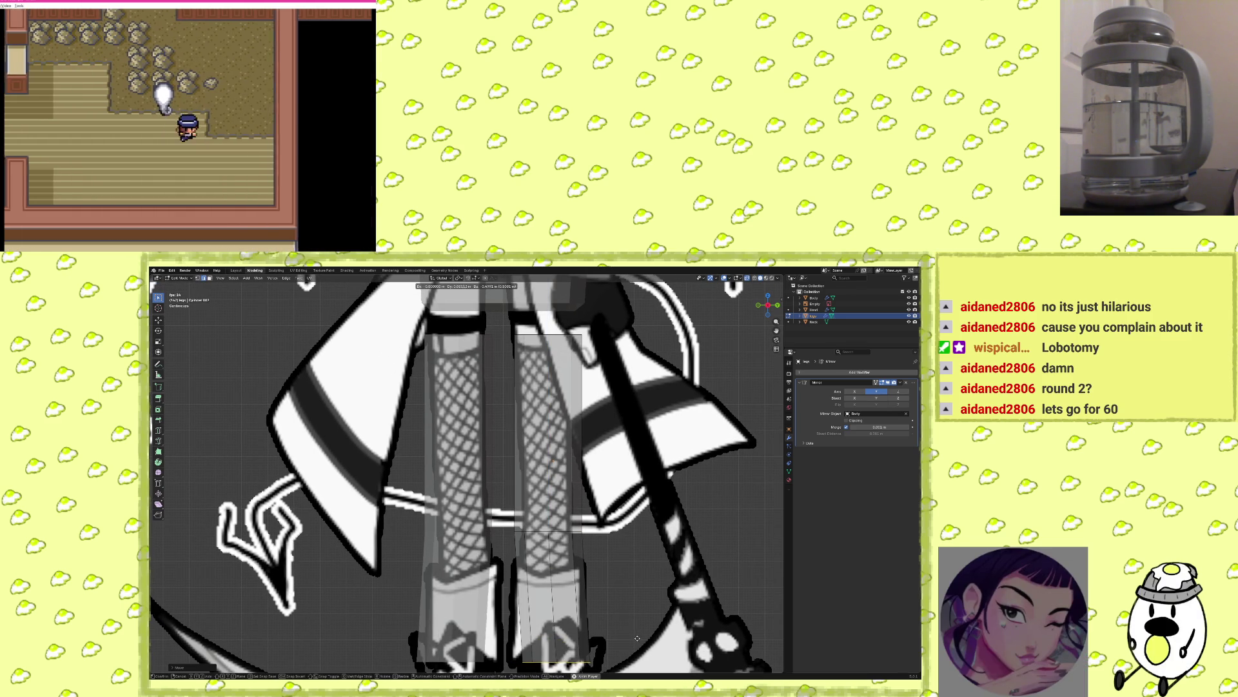
pyautogui.click(635, 656)
pyautogui.scroll(-5, 619, 581)
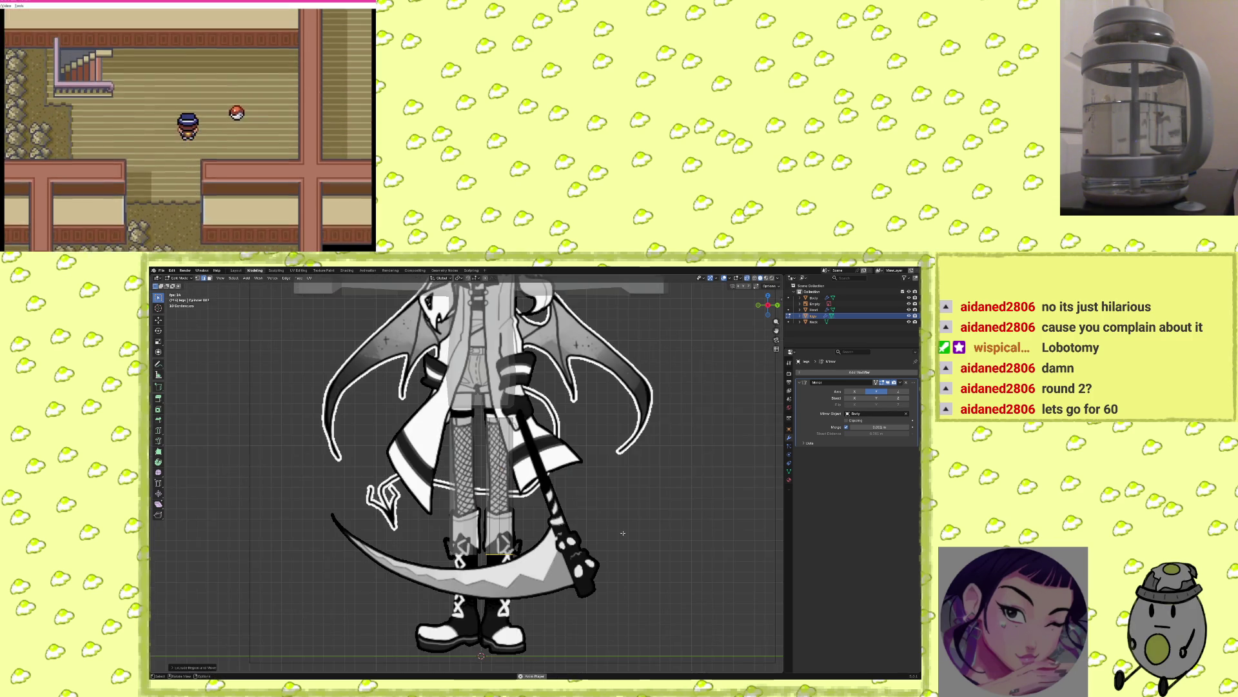
pyautogui.moveTo(619, 567)
pyautogui.mouseDown(button='middle')
pyautogui.moveTo(609, 533)
pyautogui.moveTo(490, 533)
pyautogui.mouseUp(button='middle')
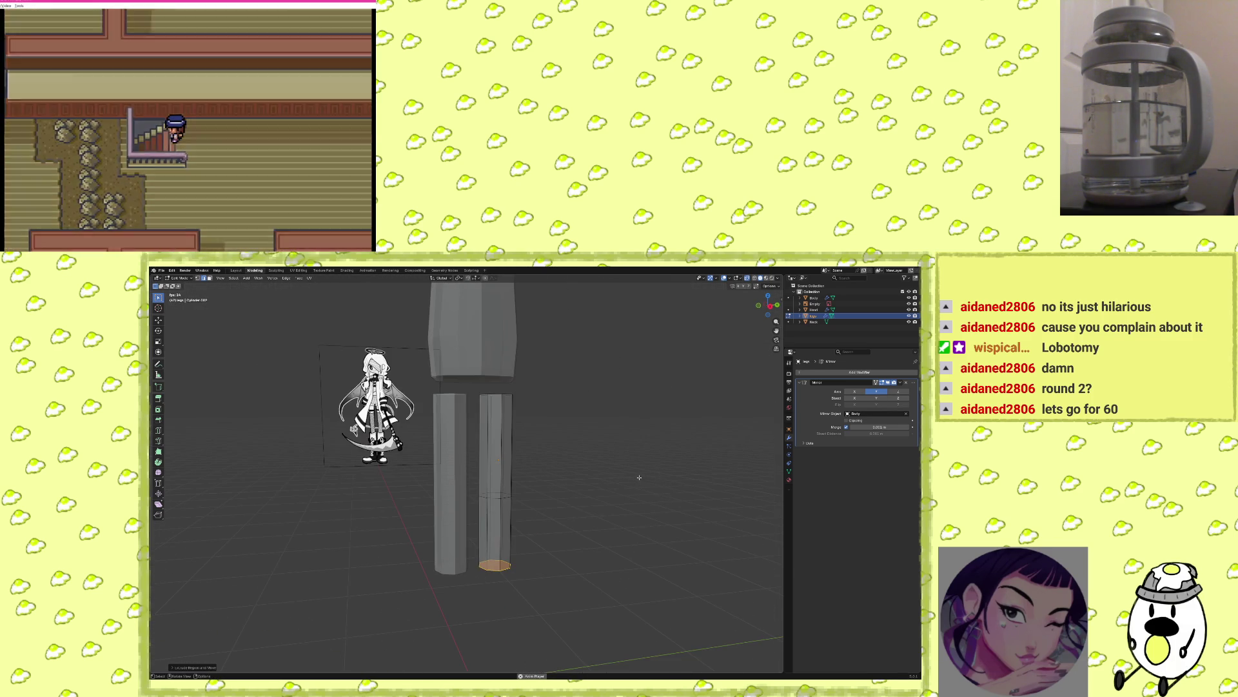
# In front view, slide two leg edge loops lower to follow the reference legs.
pyautogui.press('KP_1')
pyautogui.scroll(2, 497, 498)
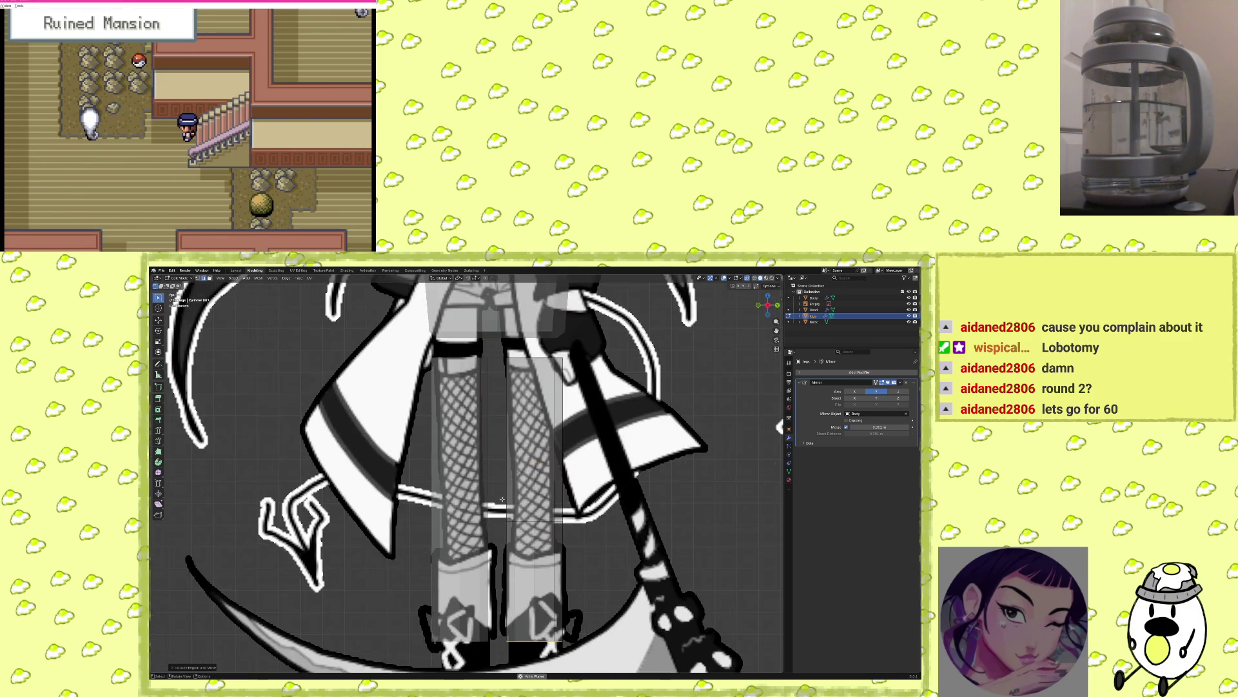
pyautogui.scroll(2, 530, 536)
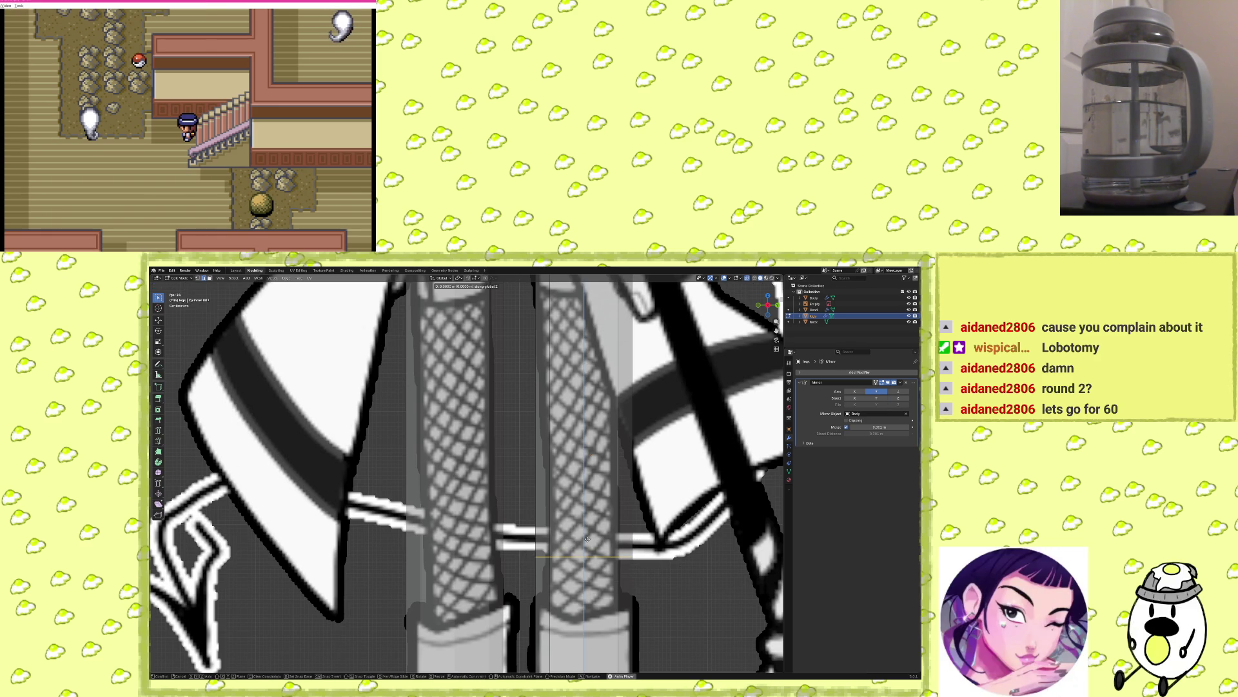
pyautogui.click(600, 500)
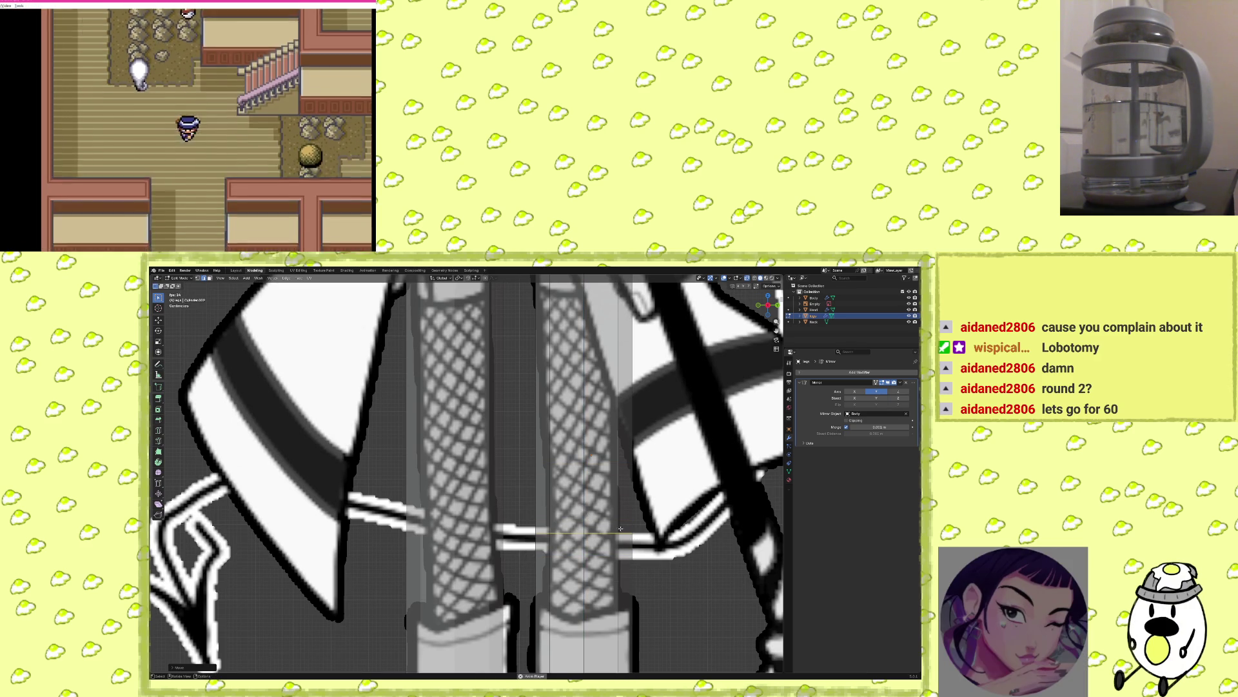
pyautogui.press('g')
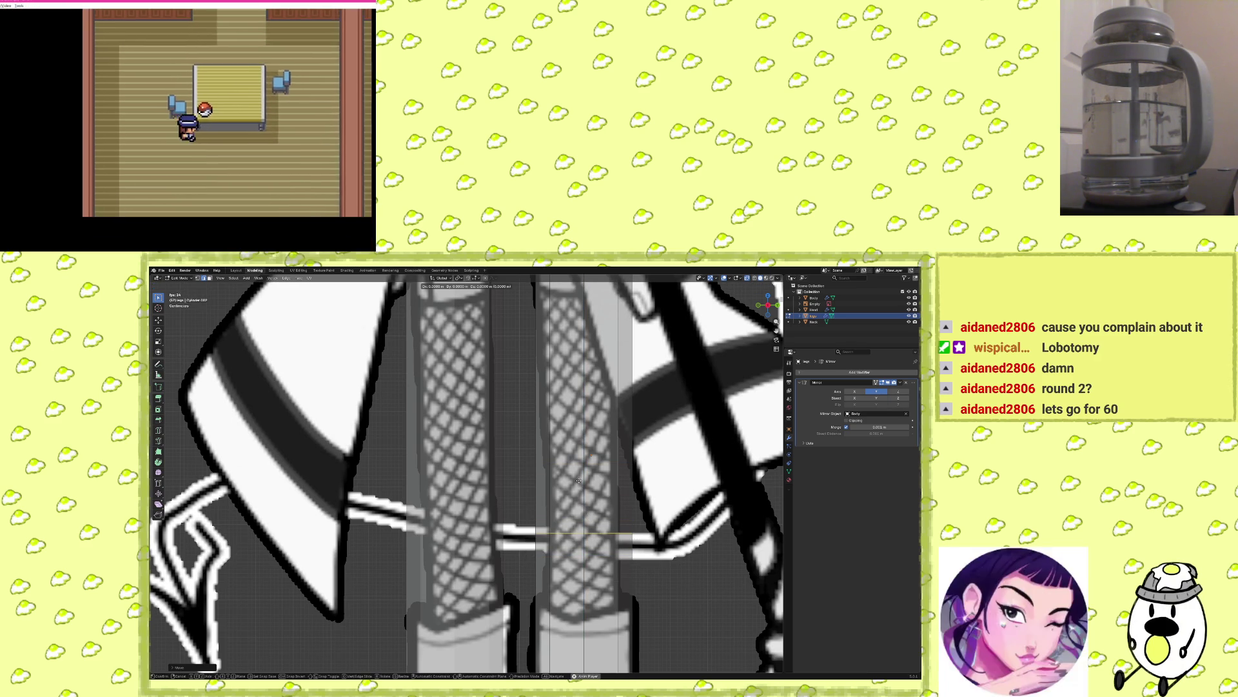
pyautogui.click(565, 479)
pyautogui.keyDown('shift'); pyautogui.moveTo(565, 479); pyautogui.dragTo(565, 556, button='middle'); pyautogui.keyUp('shift')
# Scale the right cylinder's top and bottom edge loops to fit the reference leg outline.
pyautogui.moveTo(533, 342); pyautogui.dragTo(633, 369)
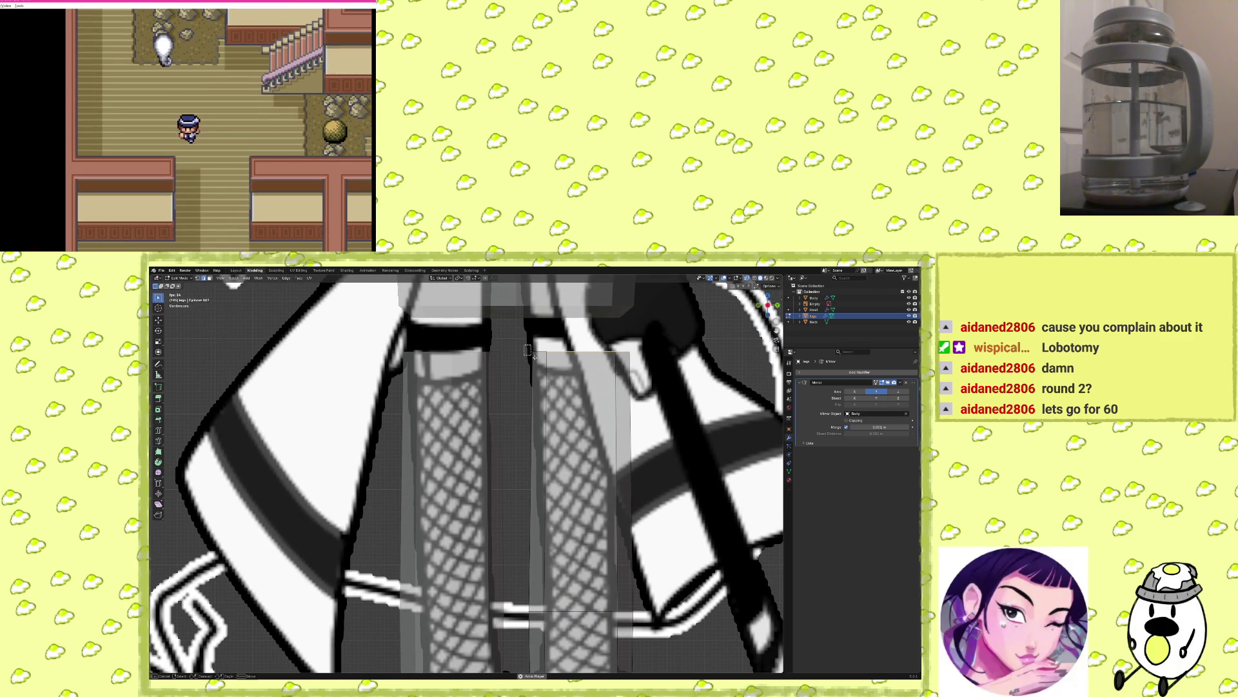
pyautogui.moveTo(535, 357); pyautogui.dragTo(646, 410)
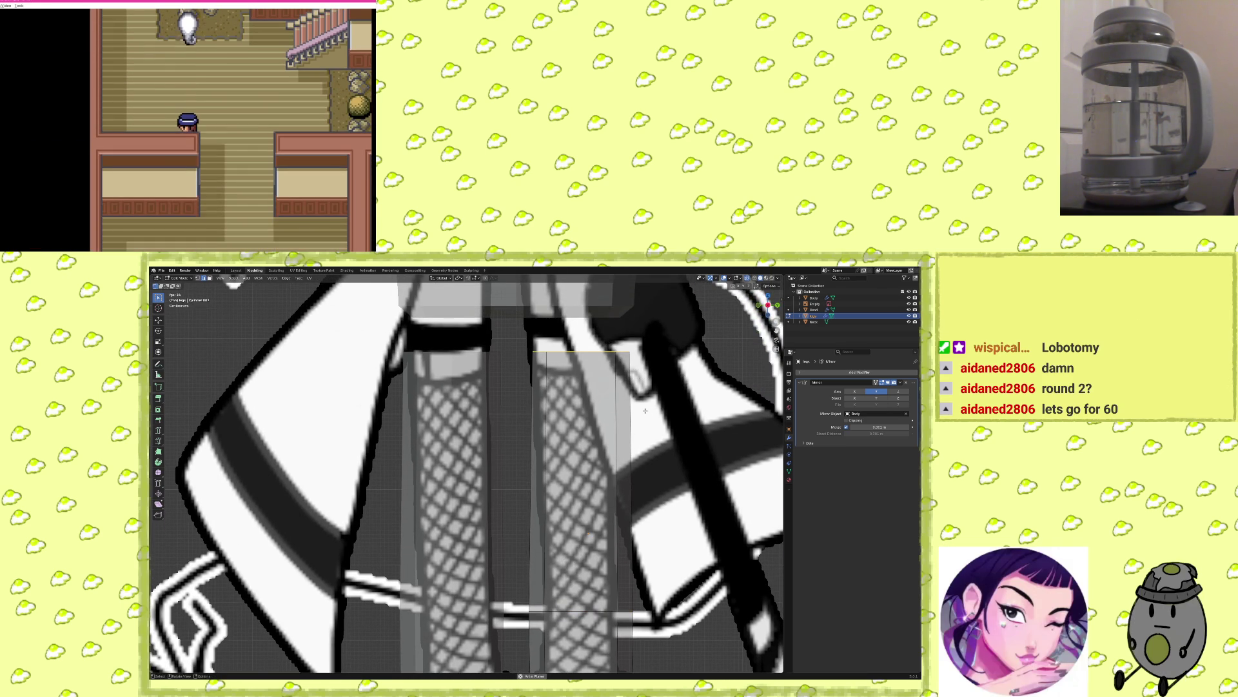
pyautogui.click(643, 410)
pyautogui.moveTo(643, 410)
pyautogui.keyDown('shift'); pyautogui.mouseDown(button='middle')
pyautogui.moveTo(645, 350)
pyautogui.moveTo(645, 362)
pyautogui.mouseUp(button='middle'); pyautogui.keyUp('shift')
pyautogui.click(647, 541)
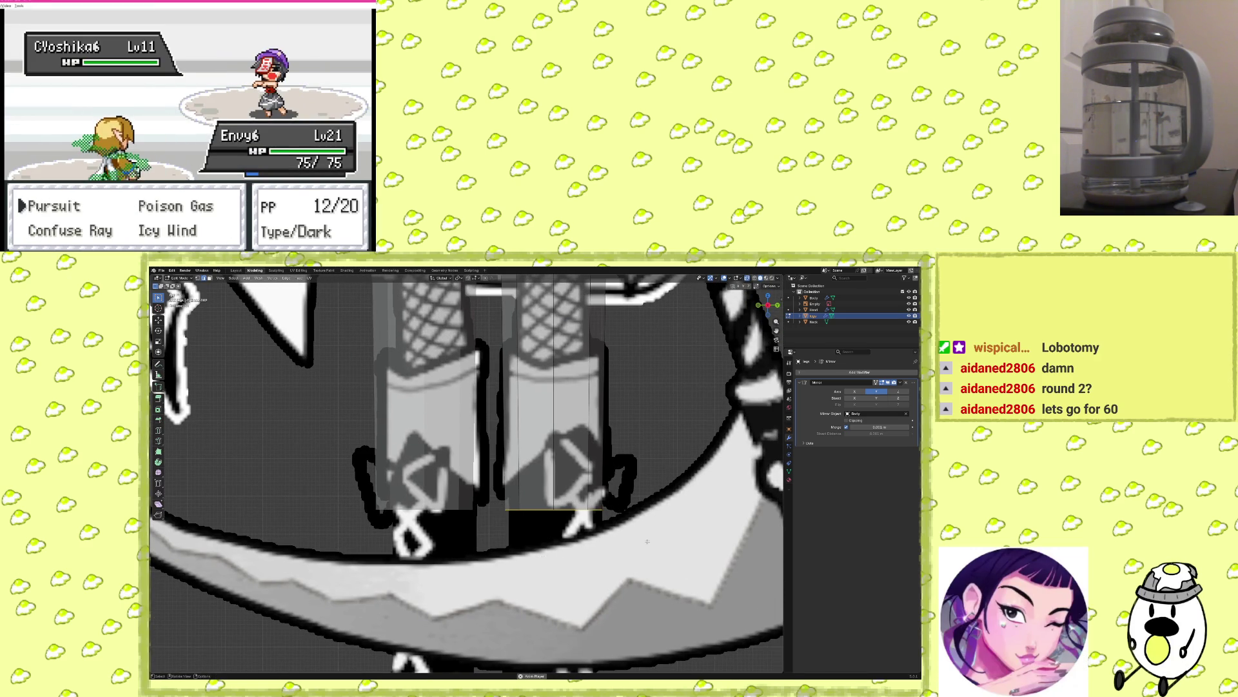
pyautogui.click(636, 541)
# Move another leg edge loop into place and check torso and legs from a level view.
pyautogui.moveTo(635, 540)
pyautogui.keyDown('shift'); pyautogui.mouseDown(button='middle')
pyautogui.moveTo(624, 660)
pyautogui.moveTo(618, 632)
pyautogui.mouseUp(button='middle'); pyautogui.keyUp('shift')
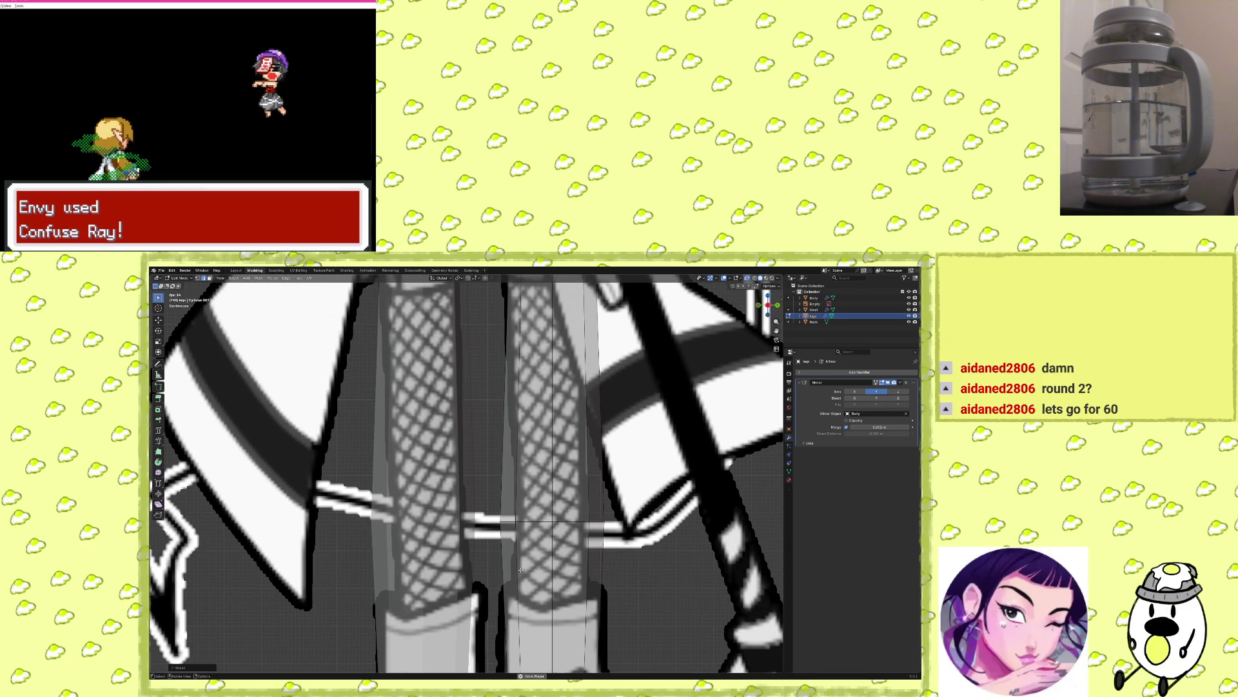
pyautogui.press('g')
pyautogui.click(621, 554)
pyautogui.moveTo(621, 554)
pyautogui.mouseDown(button='middle')
pyautogui.moveTo(639, 530)
pyautogui.moveTo(546, 540)
pyautogui.moveTo(589, 545)
pyautogui.moveTo(602, 514)
pyautogui.moveTo(628, 505)
pyautogui.moveTo(542, 539)
pyautogui.moveTo(563, 614)
pyautogui.mouseUp(button='middle')
pyautogui.moveTo(489, 447); pyautogui.dragTo(524, 516, button='middle')
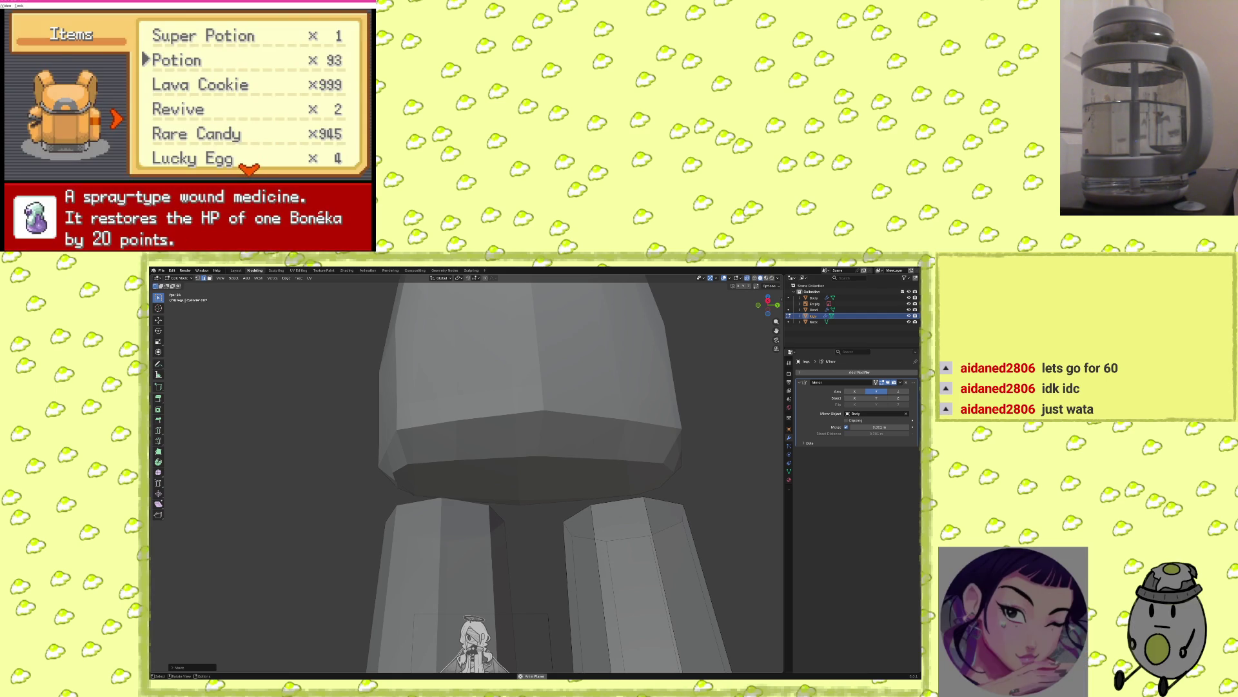
# Restore Icy Wind's PP with a bag item in the game, then select the torso object.
pyautogui.press('Down')
pyautogui.press('Down')
pyautogui.press('Down')
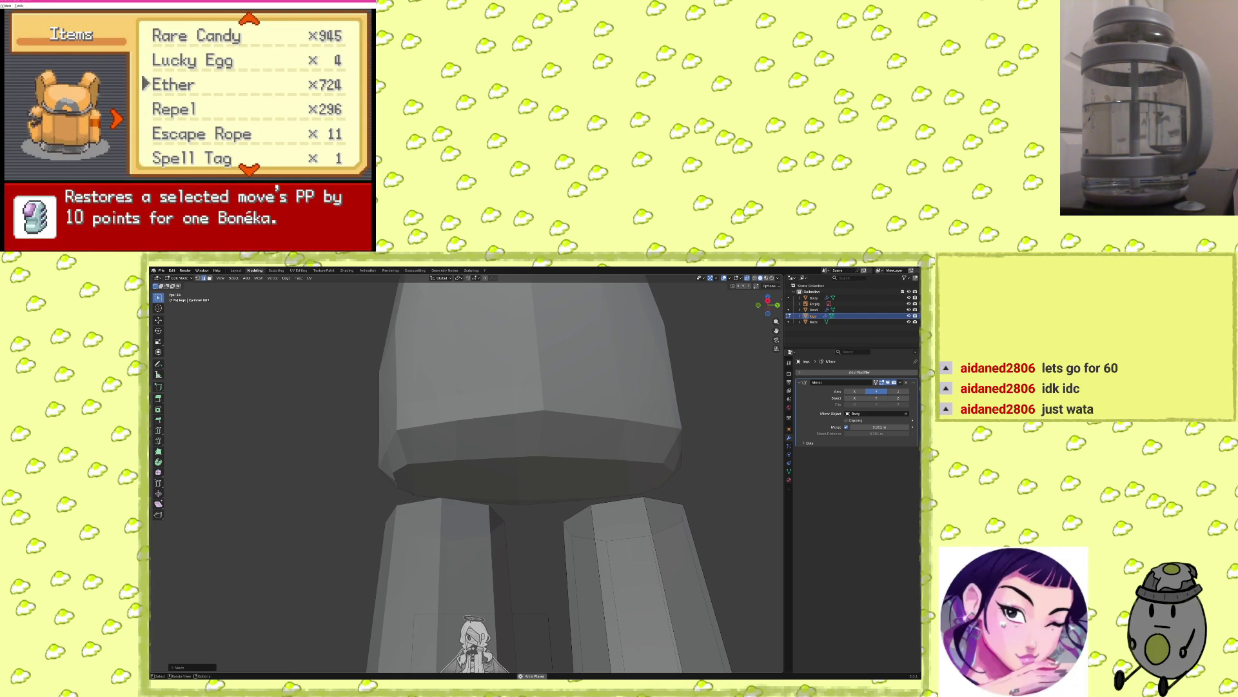
pyautogui.press('x')
pyautogui.press('x')
pyautogui.press('Down')
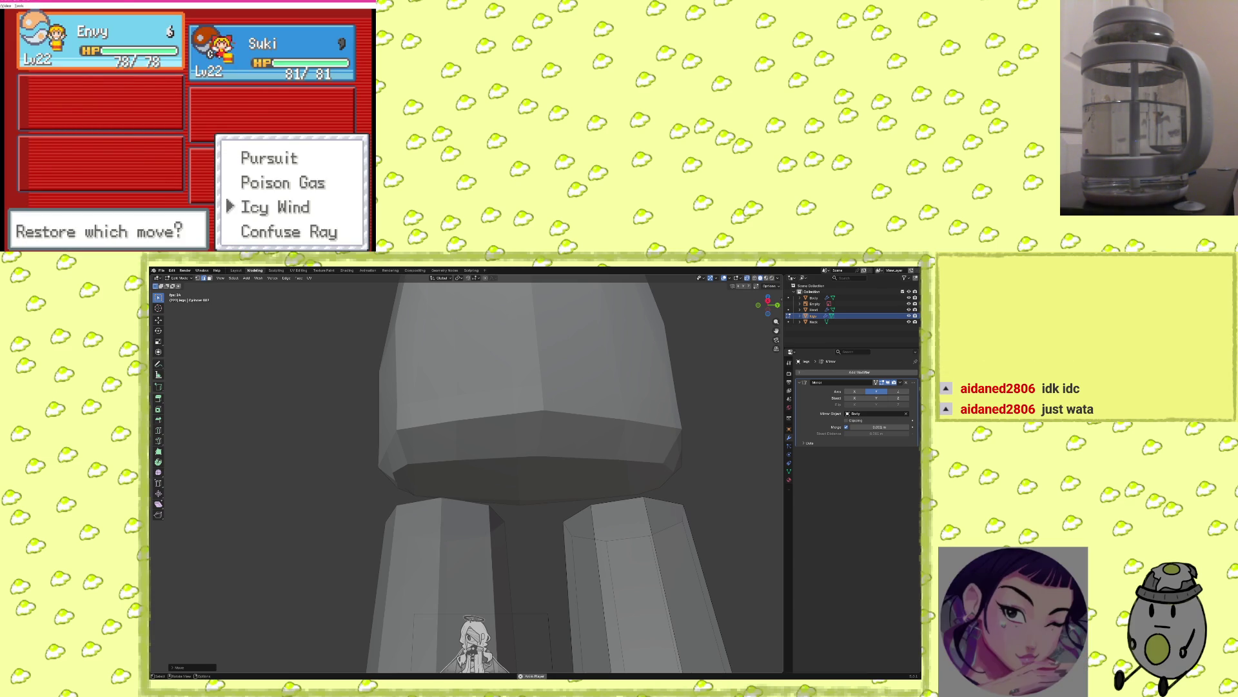
pyautogui.press('x')
pyautogui.press('x')
pyautogui.click(650, 410)
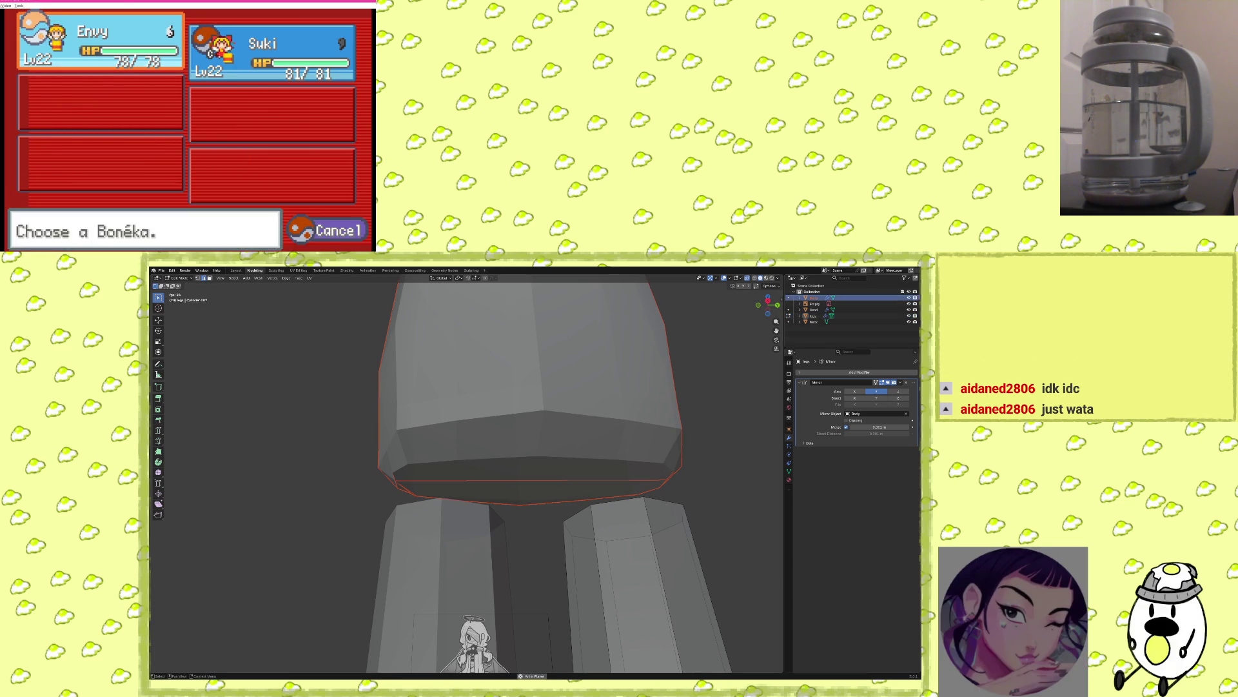
# Return to Object Mode to view torso and legs, and save the game to save-state slot 1.
pyautogui.press('Tab')
pyautogui.moveTo(496, 465)
pyautogui.mouseDown(button='middle')
pyautogui.moveTo(510, 478)
pyautogui.moveTo(499, 467)
pyautogui.moveTo(562, 471)
pyautogui.mouseUp(button='middle')
pyautogui.press('x')
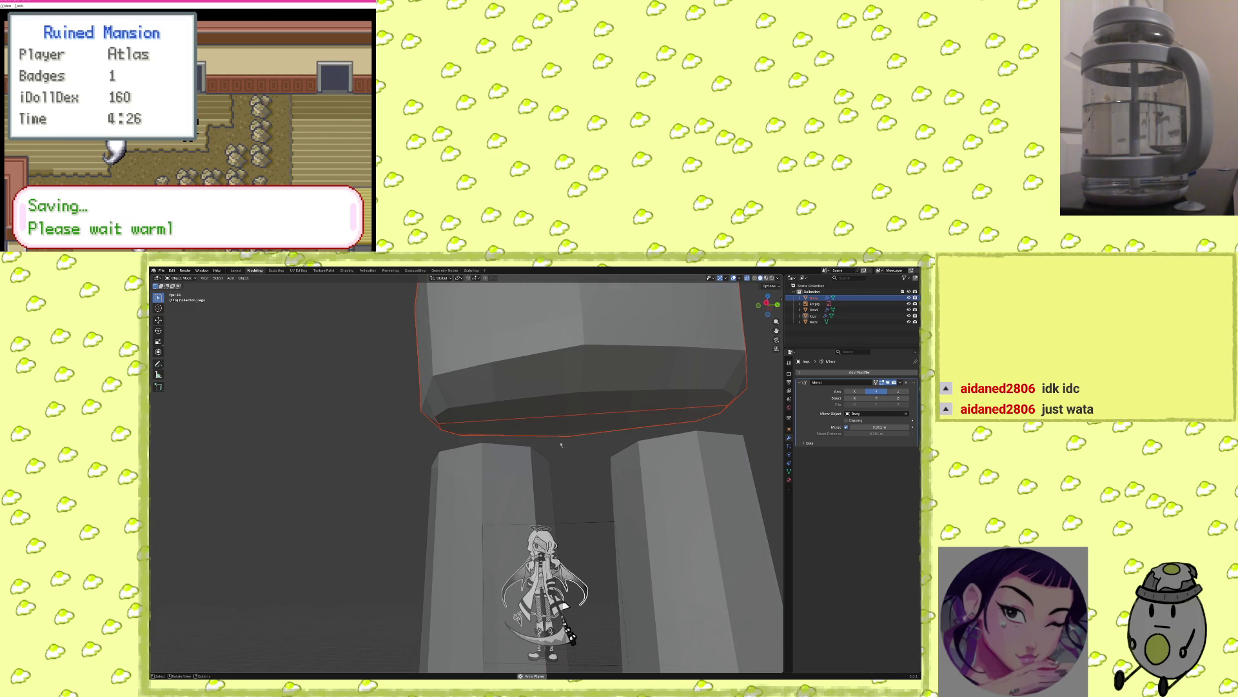
pyautogui.scroll(-4, 681, 359)
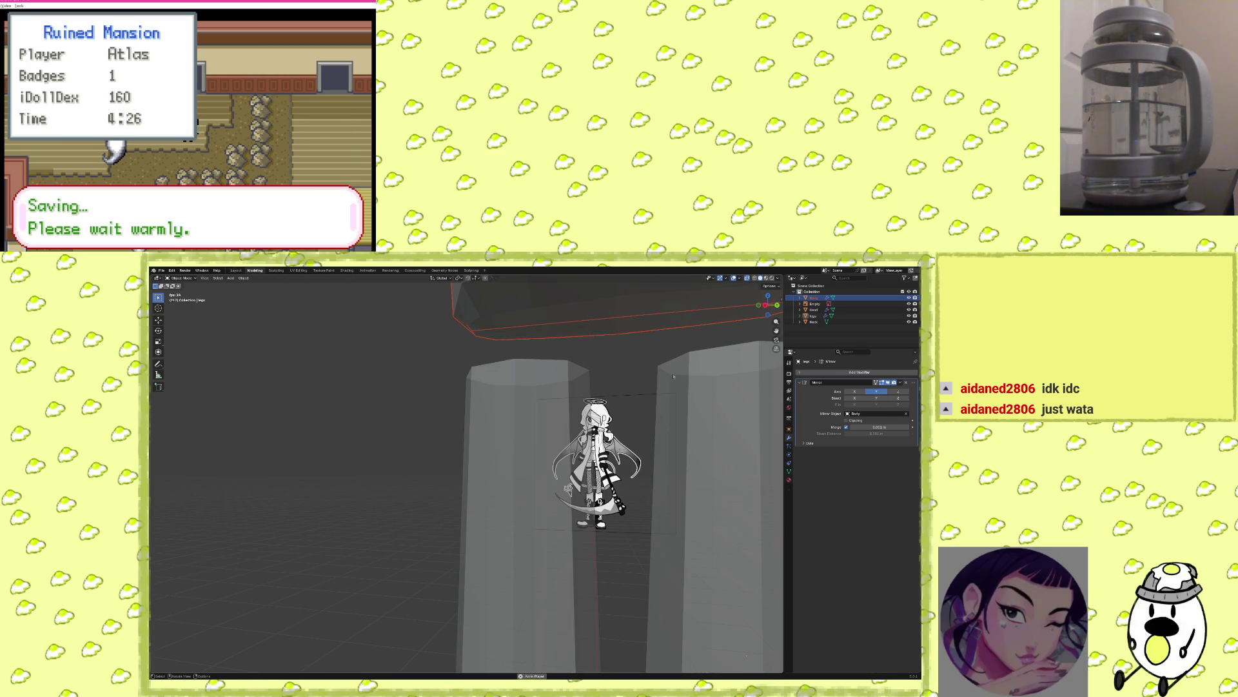
pyautogui.hotkey('shift', 'F10')
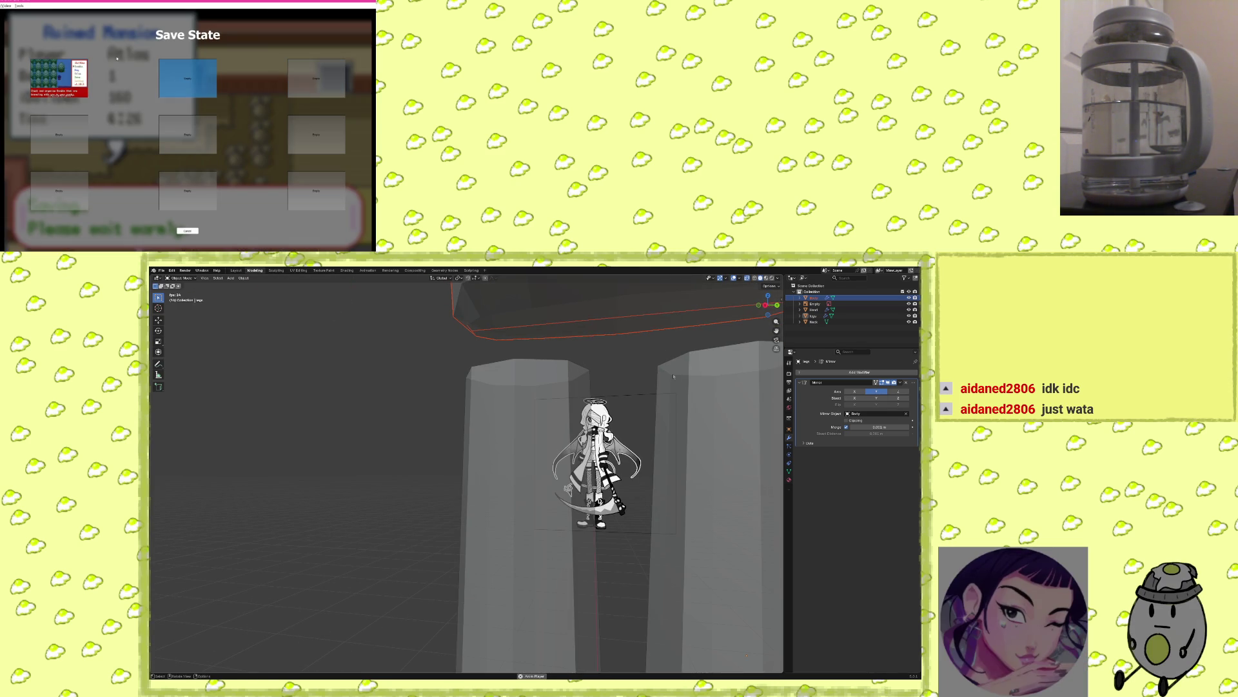
pyautogui.click(67, 75)
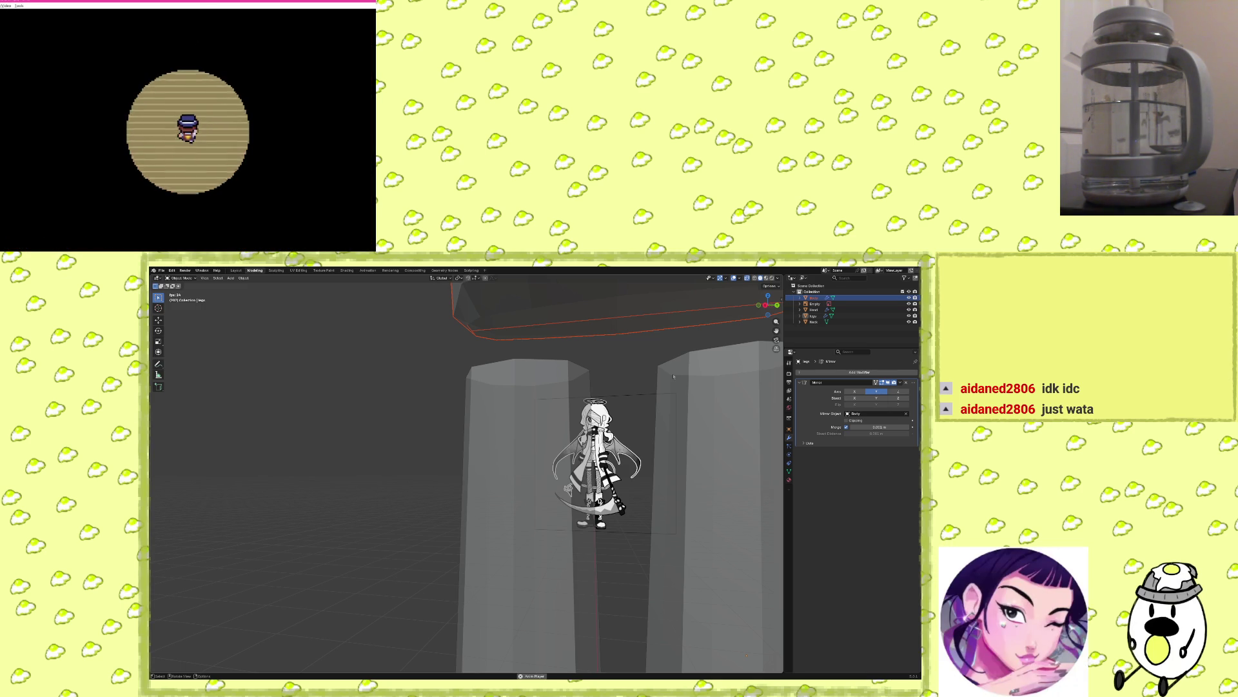
# Re-enter Edit Mode on the body mesh and turn off X-ray for solid shading.
pyautogui.press('Tab')
pyautogui.moveTo(654, 368); pyautogui.dragTo(150, 313, button='middle')
pyautogui.moveTo(617, 429); pyautogui.dragTo(516, 387, button='middle')
pyautogui.click(746, 278)
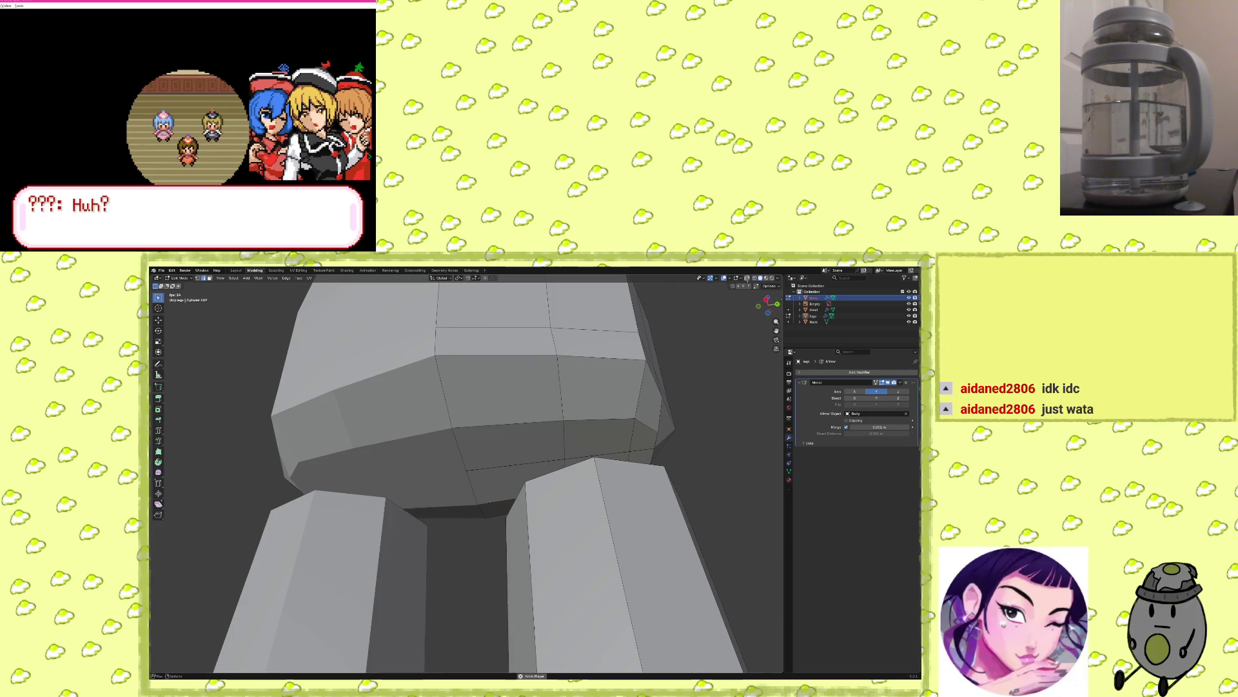
# Select the ring of faces on the torso's lower band and delete them.
pyautogui.click(482, 425)
pyautogui.moveTo(482, 425)
pyautogui.mouseDown(button='middle')
pyautogui.moveTo(490, 383)
pyautogui.moveTo(577, 385)
pyautogui.moveTo(563, 391)
pyautogui.mouseUp(button='middle')
pyautogui.click(512, 387)
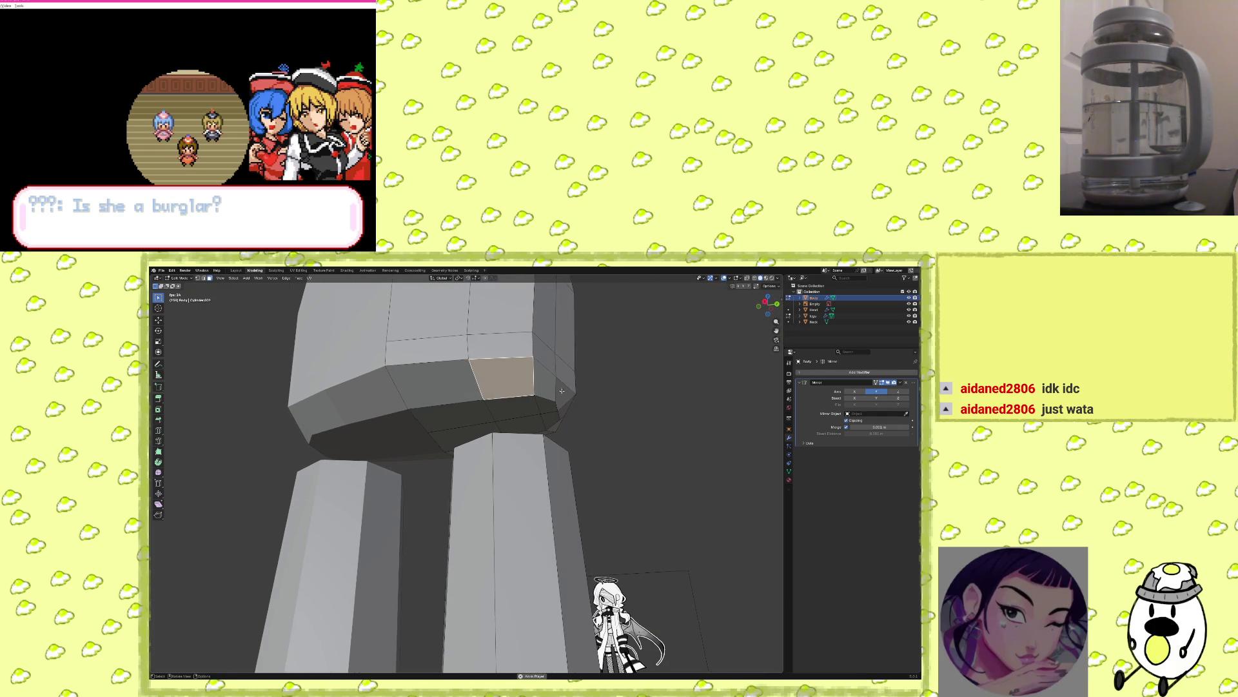
pyautogui.keyDown('shift'); pyautogui.click(544, 404); pyautogui.keyUp('shift')
pyautogui.keyDown('shift'); pyautogui.click(476, 410); pyautogui.keyUp('shift')
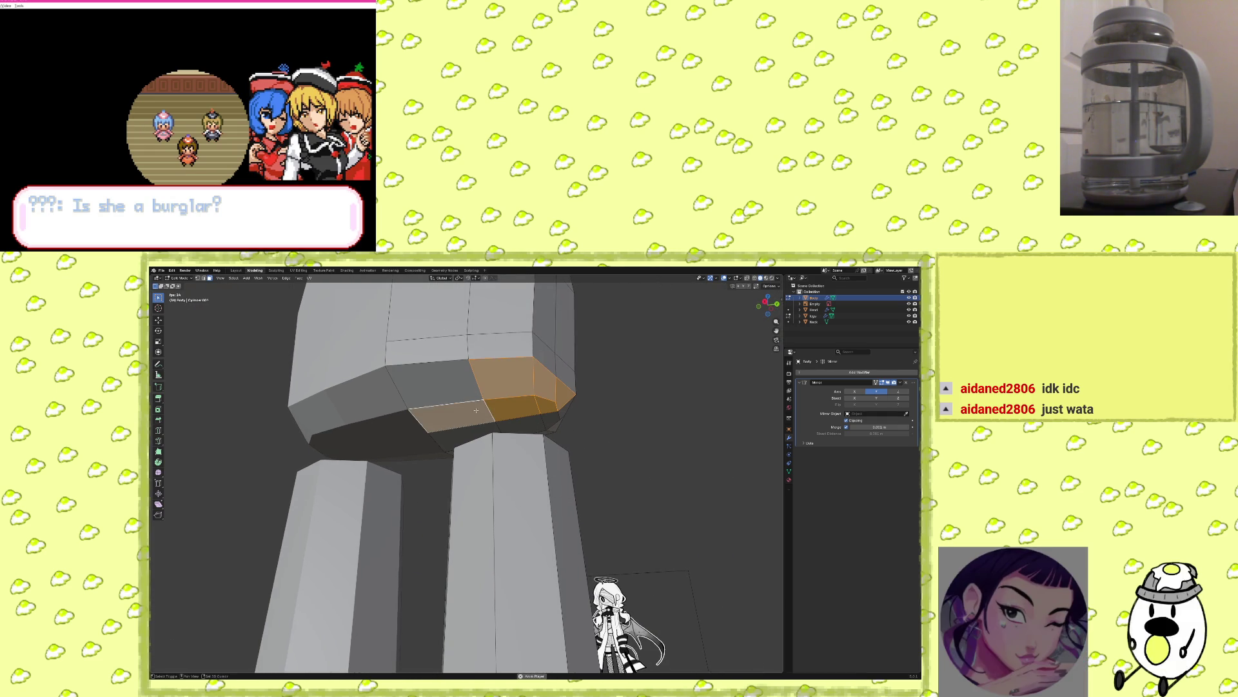
pyautogui.keyDown('shift'); pyautogui.click(430, 383); pyautogui.keyUp('shift')
pyautogui.moveTo(430, 383)
pyautogui.mouseDown(button='middle')
pyautogui.moveTo(478, 415)
pyautogui.moveTo(554, 418)
pyautogui.mouseUp(button='middle')
pyautogui.keyDown('shift'); pyautogui.click(579, 385); pyautogui.keyUp('shift')
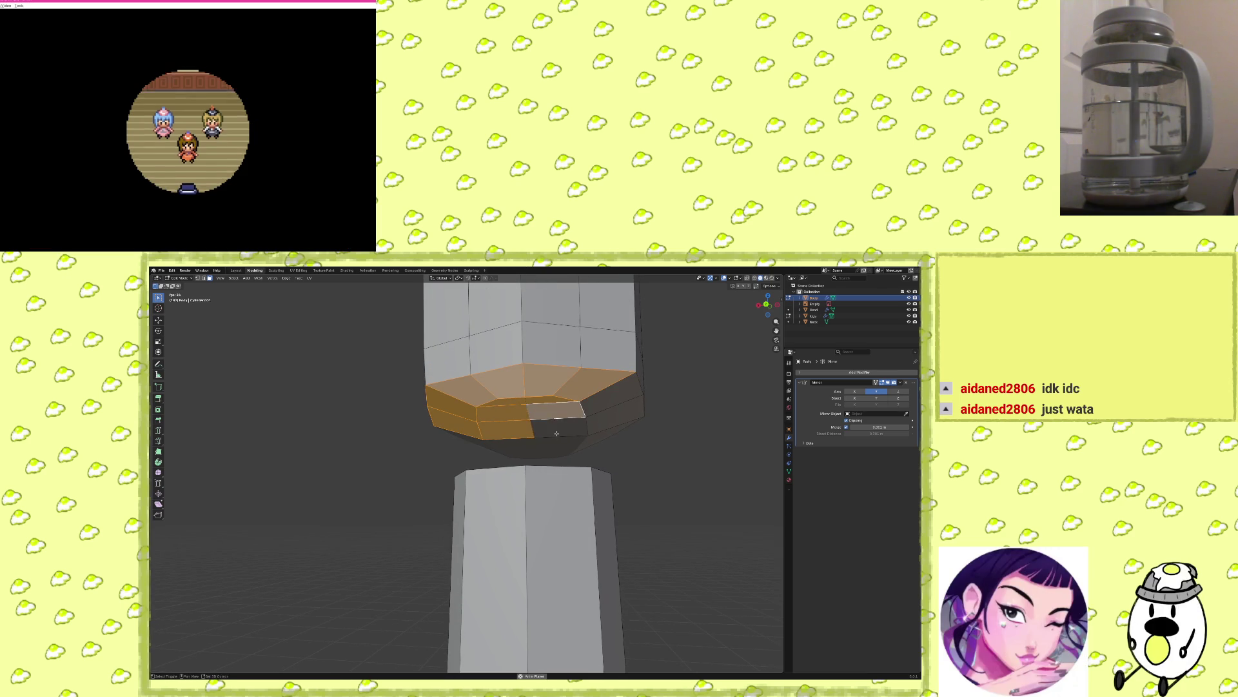
pyautogui.keyDown('shift'); pyautogui.click(600, 422); pyautogui.keyUp('shift')
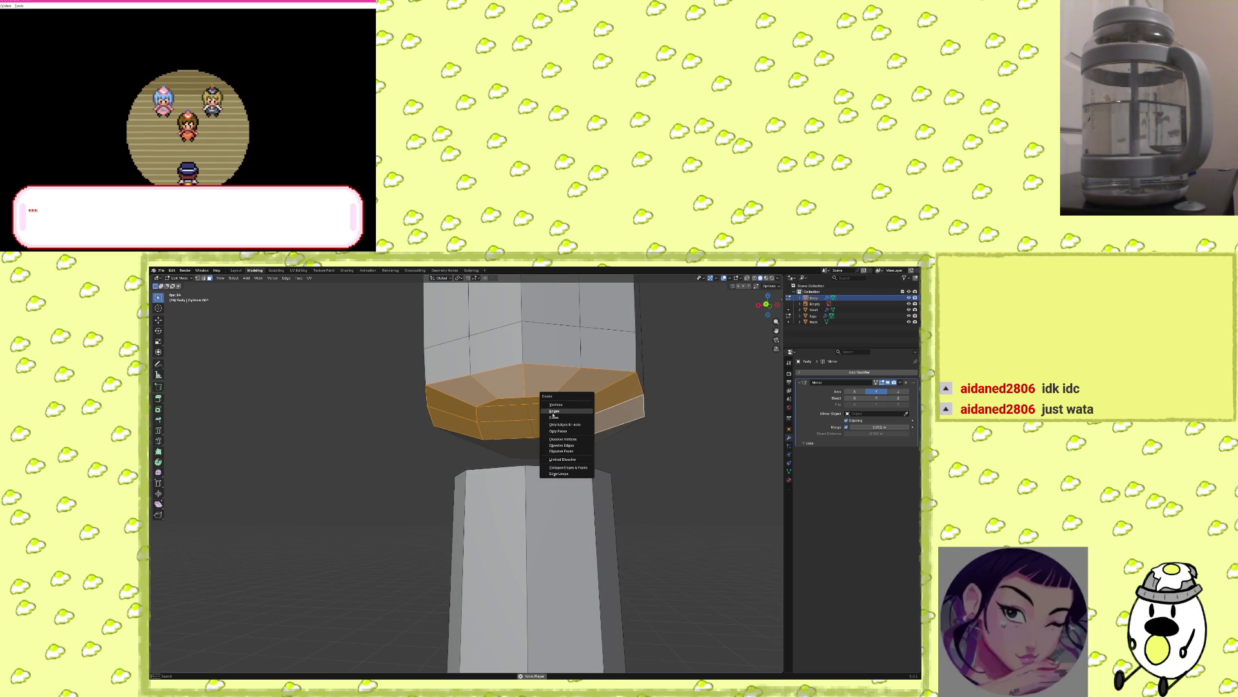
pyautogui.click(559, 420)
# Delete a diagonal edge by the opening and pick an edge on the body's underside.
pyautogui.moveTo(554, 427); pyautogui.dragTo(536, 434, button='middle')
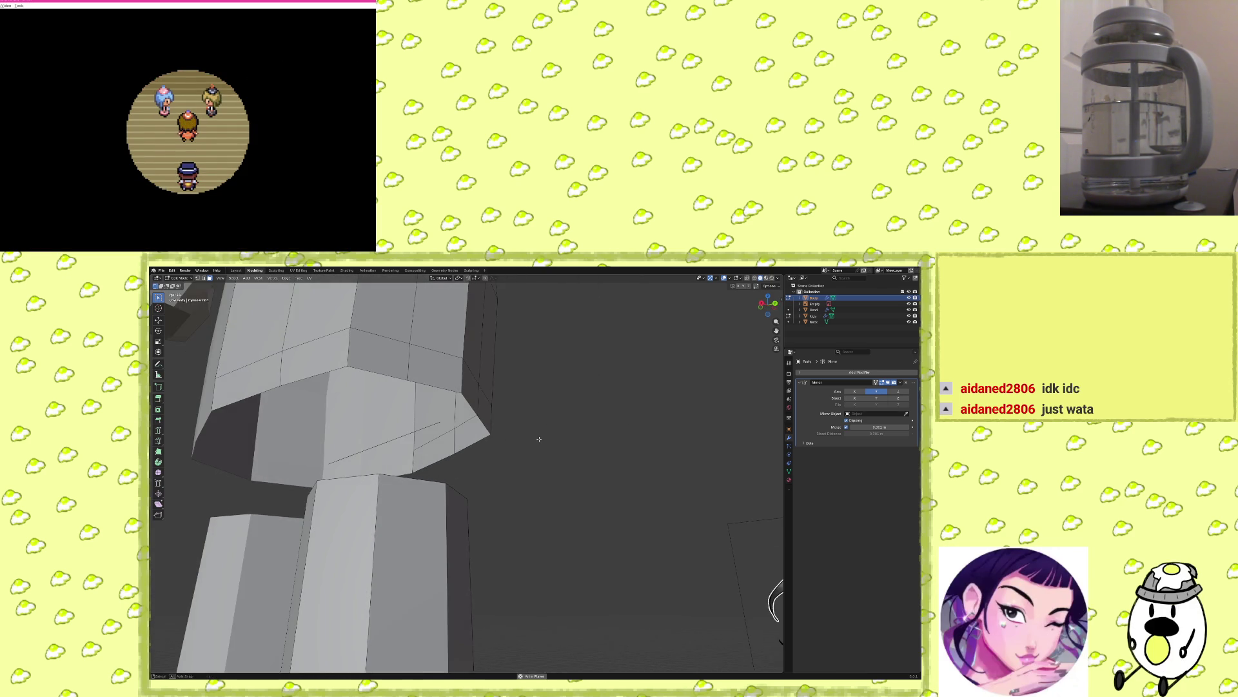
pyautogui.moveTo(435, 426); pyautogui.dragTo(374, 430, button='middle')
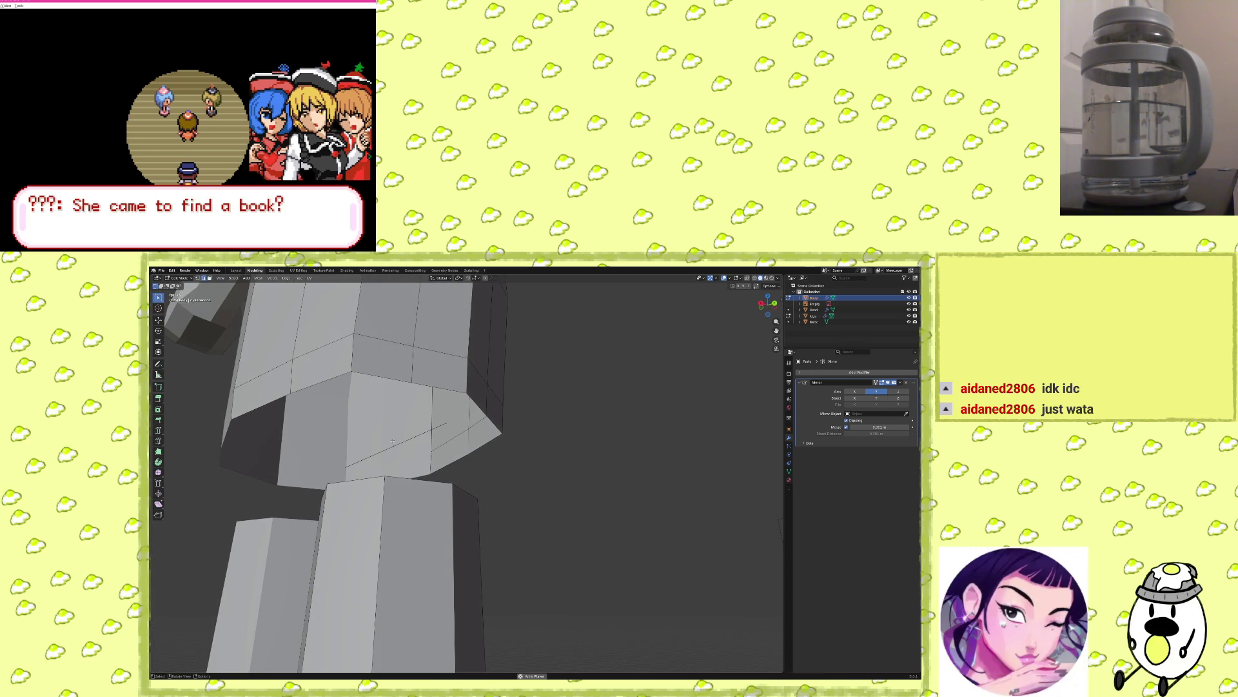
pyautogui.keyDown('shift'); pyautogui.click(432, 429); pyautogui.keyUp('shift')
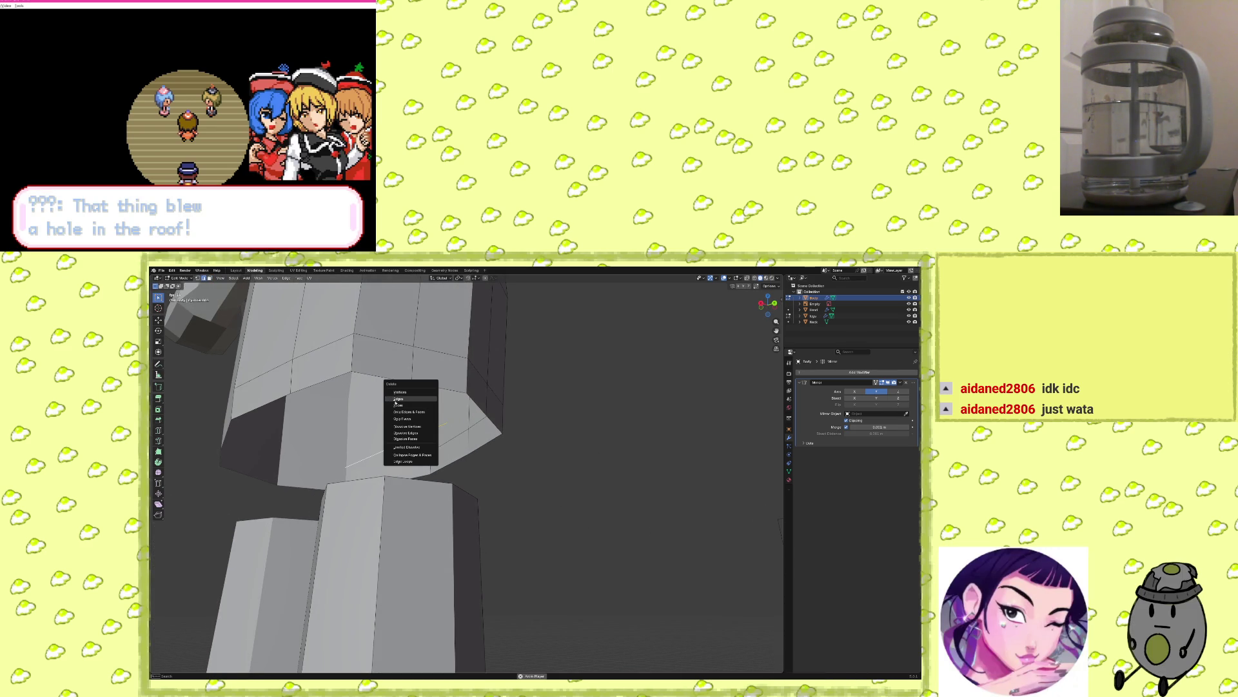
pyautogui.click(395, 400)
pyautogui.moveTo(439, 445)
pyautogui.mouseDown(button='middle')
pyautogui.moveTo(532, 503)
pyautogui.moveTo(580, 443)
pyautogui.moveTo(627, 513)
pyautogui.mouseUp(button='middle')
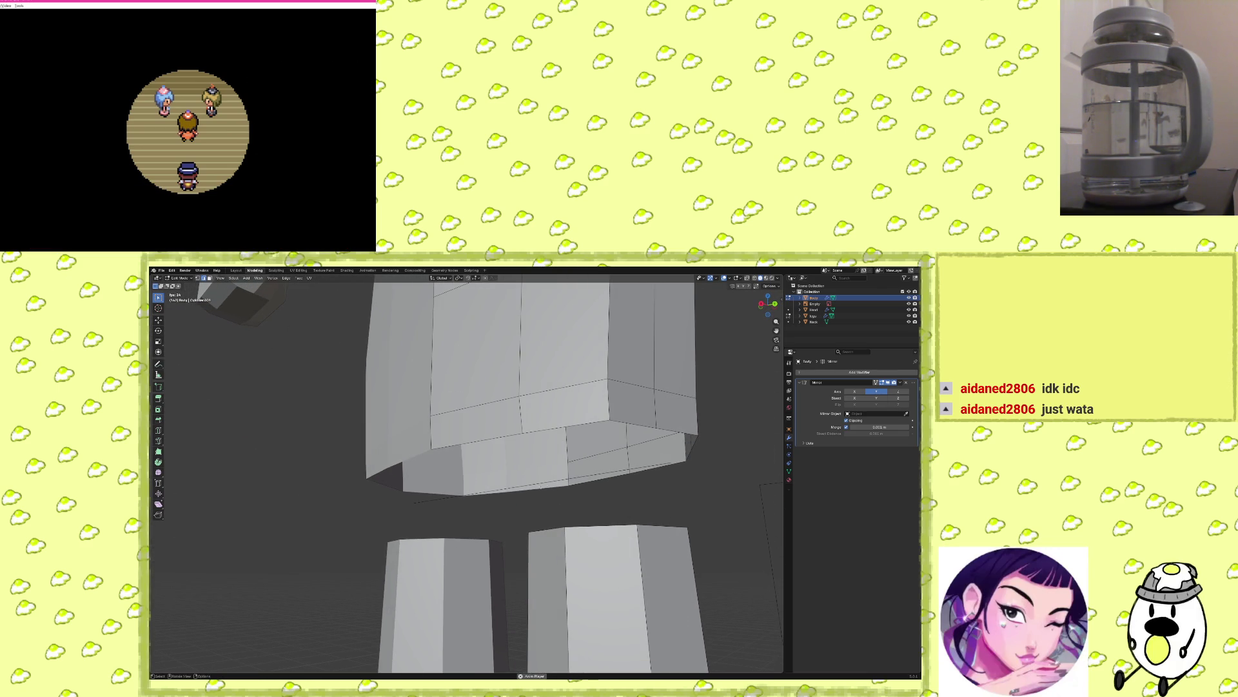
pyautogui.click(556, 485)
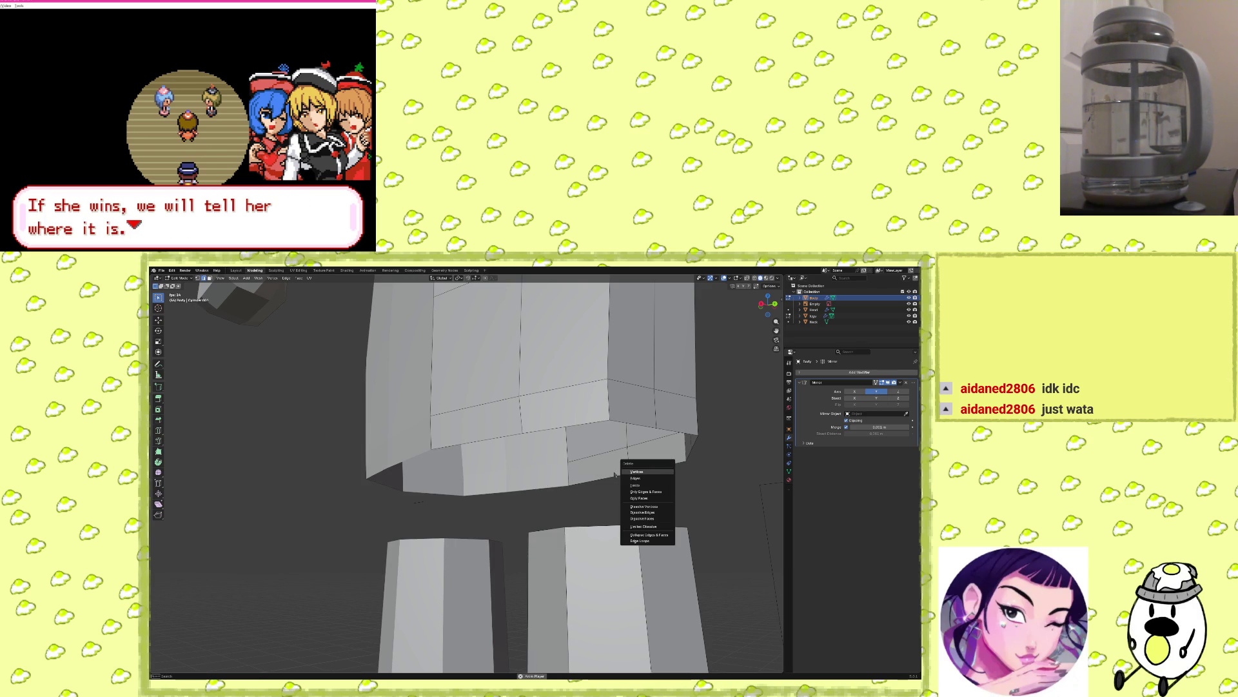
pyautogui.moveTo(647, 506)
pyautogui.mouseDown(button='middle')
pyautogui.moveTo(683, 514)
pyautogui.moveTo(643, 517)
pyautogui.moveTo(658, 533)
pyautogui.moveTo(434, 498)
pyautogui.moveTo(486, 429)
pyautogui.moveTo(451, 400)
pyautogui.moveTo(487, 456)
pyautogui.moveTo(589, 440)
pyautogui.mouseUp(button='middle')
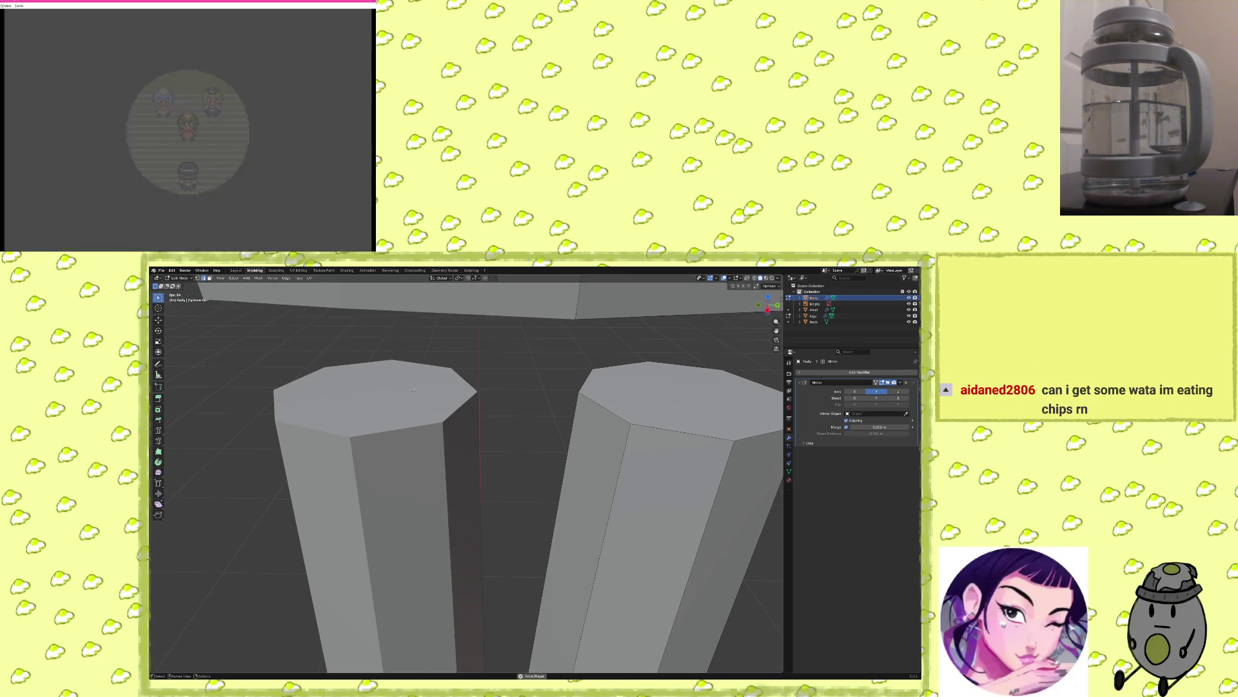
# Switch to the legs object and delete the leg cylinders' top faces.
pyautogui.hotkey('alt', 'q')
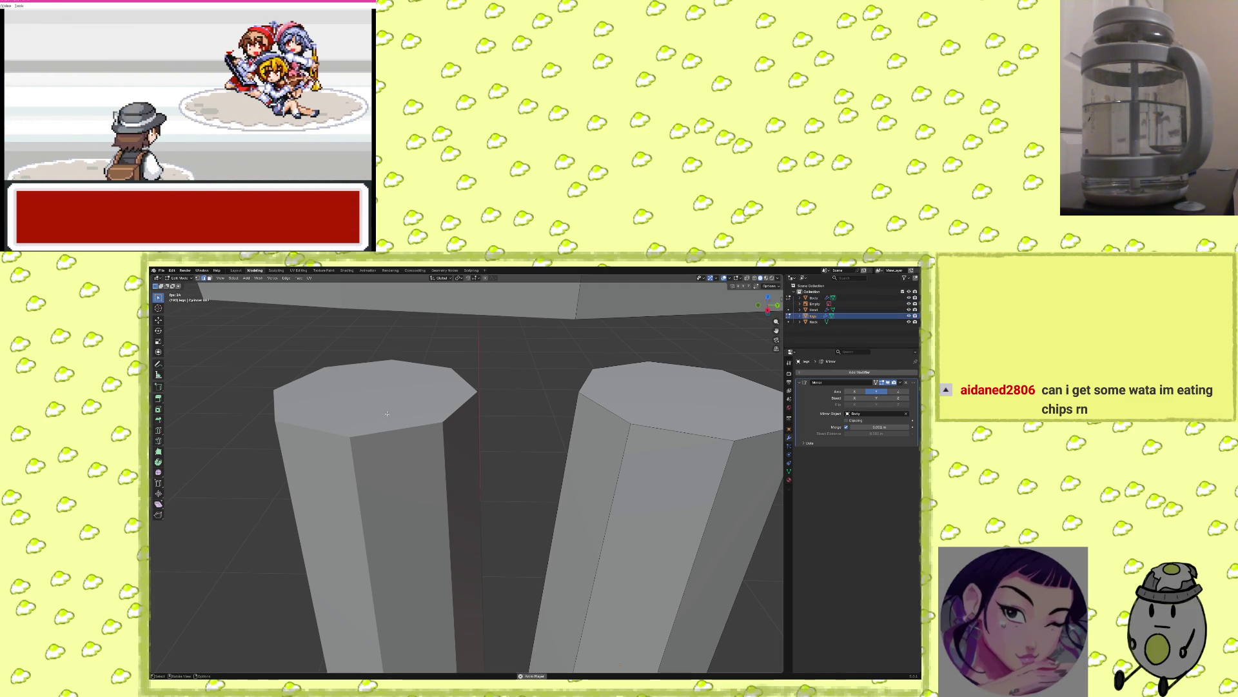
pyautogui.moveTo(757, 404)
pyautogui.mouseDown(button='middle')
pyautogui.moveTo(390, 503)
pyautogui.moveTo(403, 493)
pyautogui.mouseUp(button='middle')
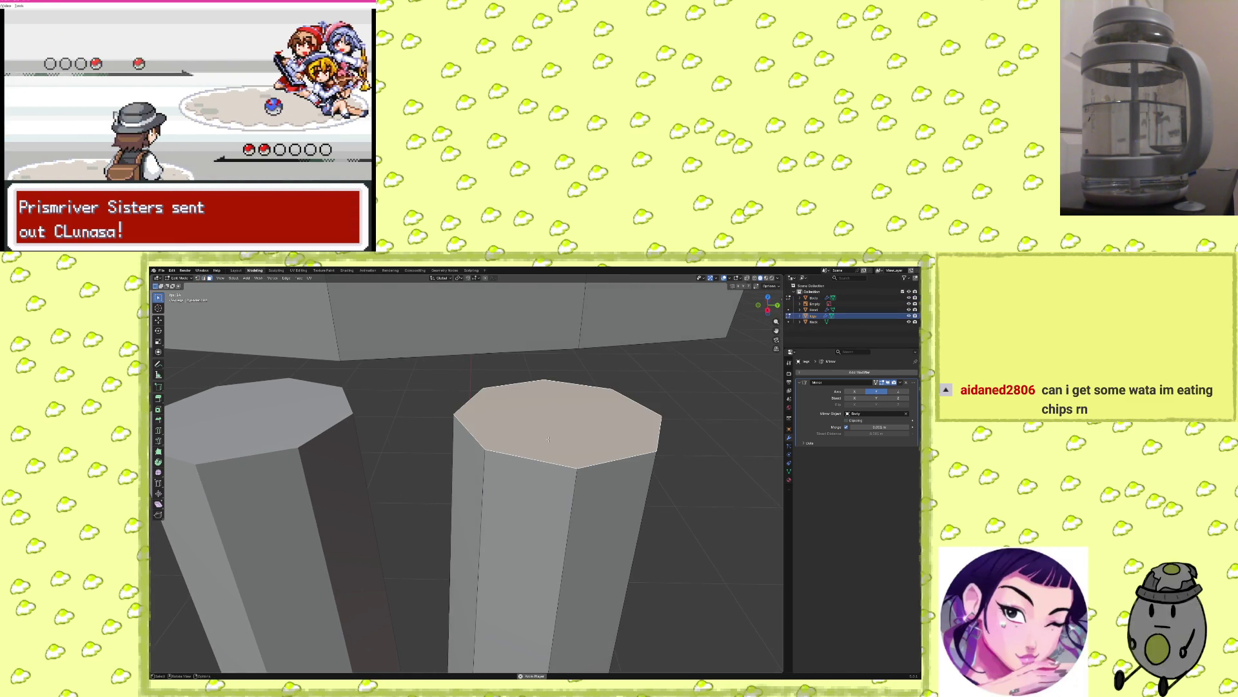
pyautogui.press('x')
pyautogui.click(536, 460)
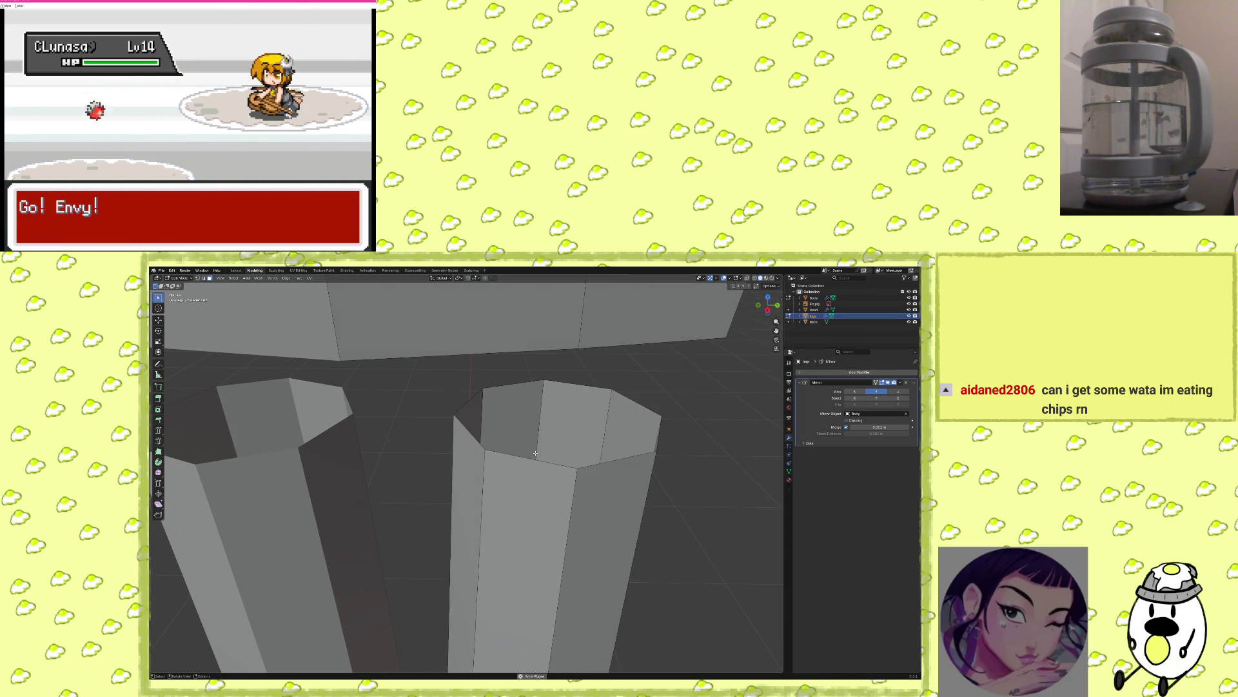
pyautogui.moveTo(545, 430)
pyautogui.mouseDown(button='middle')
pyautogui.moveTo(627, 406)
pyautogui.moveTo(539, 421)
pyautogui.moveTo(504, 471)
pyautogui.mouseUp(button='middle')
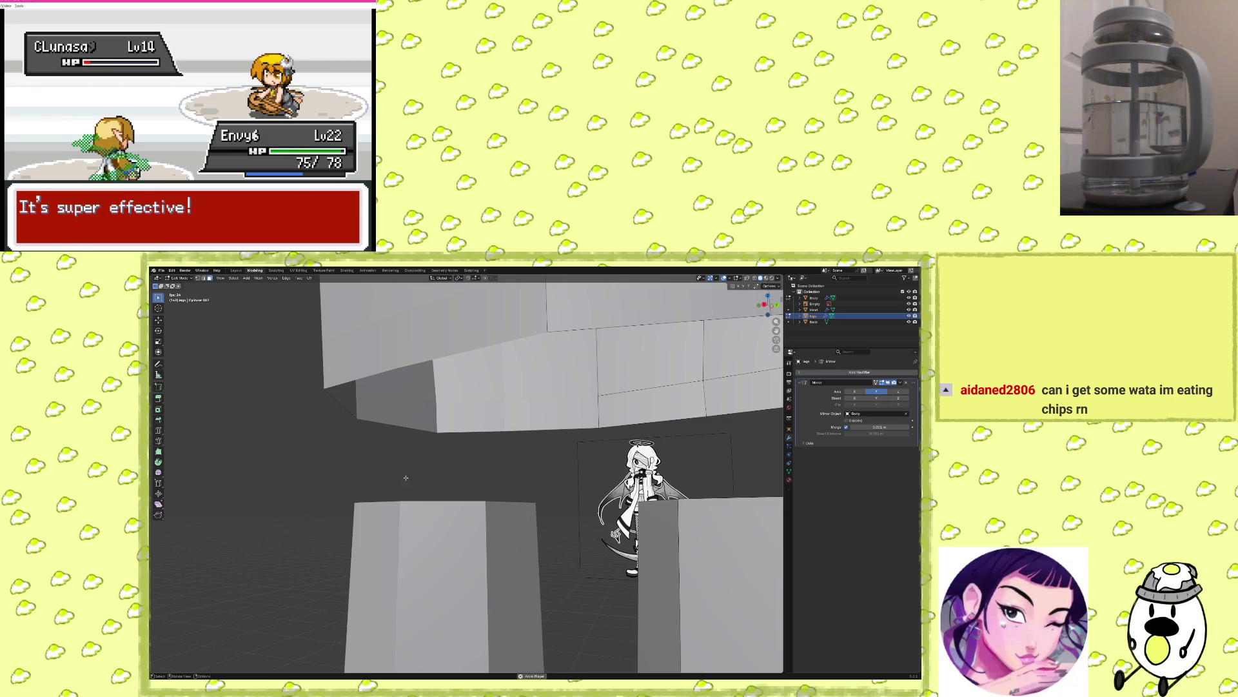
# Select the whole leg mesh and raise the mirrored legs up under the body.
pyautogui.moveTo(419, 484); pyautogui.dragTo(591, 569, button='middle')
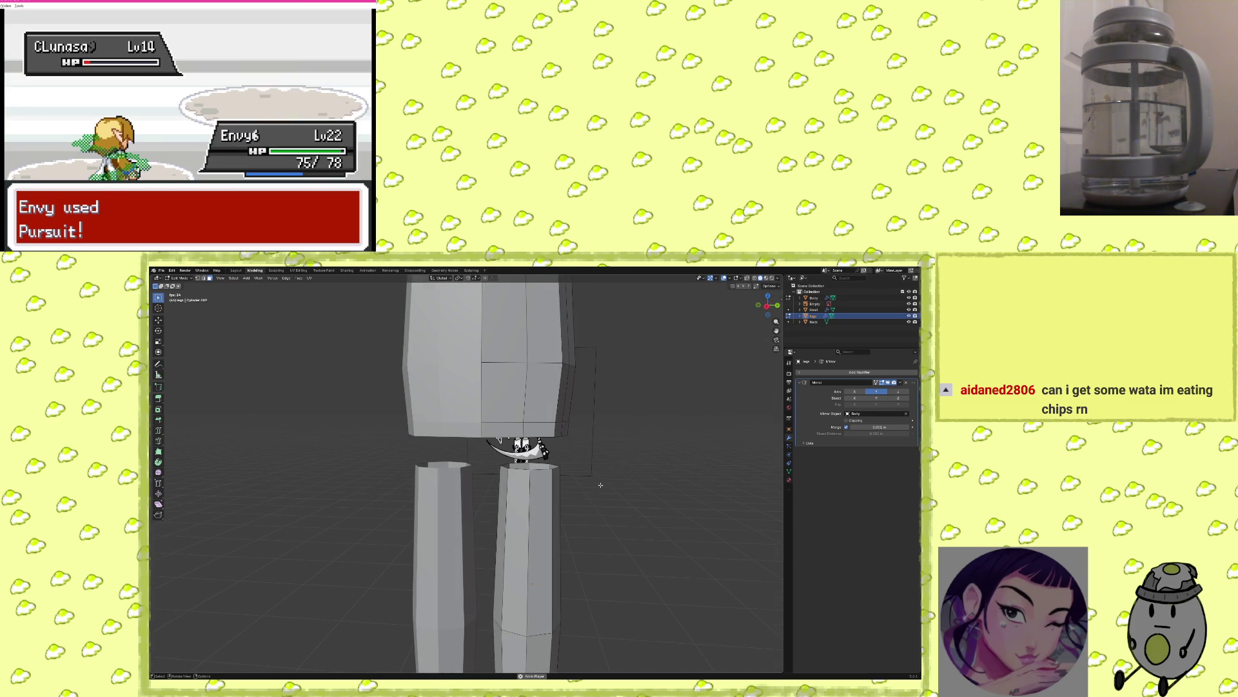
pyautogui.press('a')
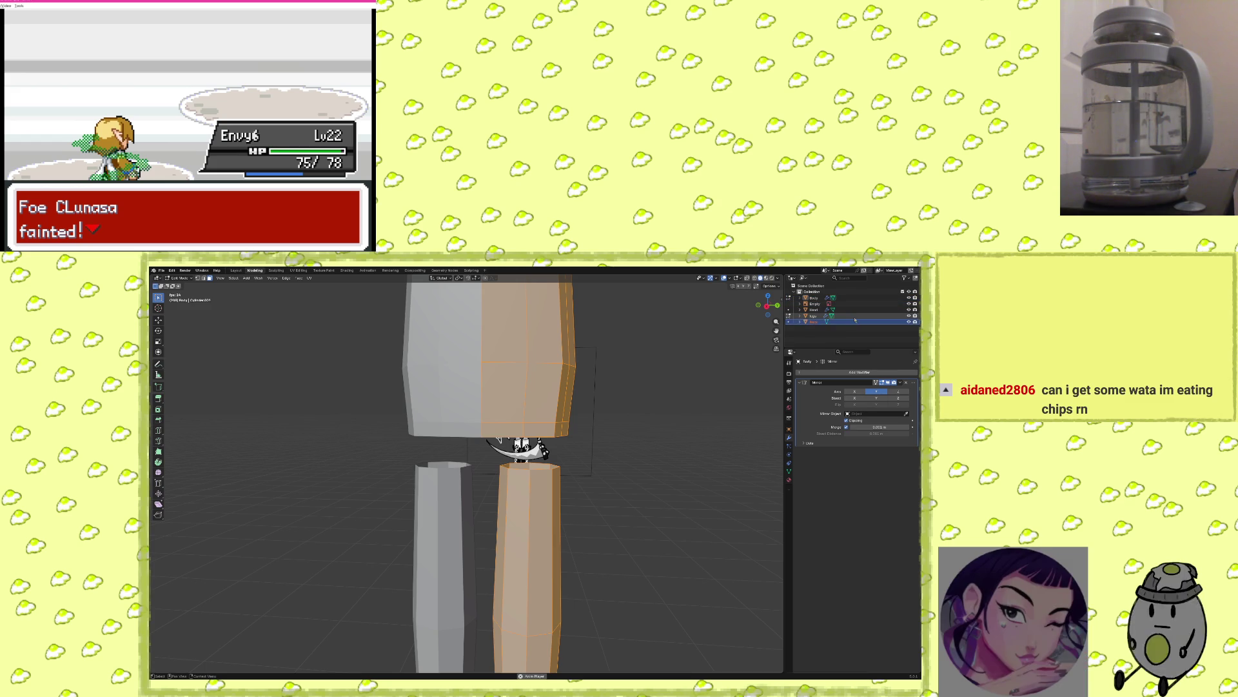
pyautogui.click(642, 485)
pyautogui.press('a')
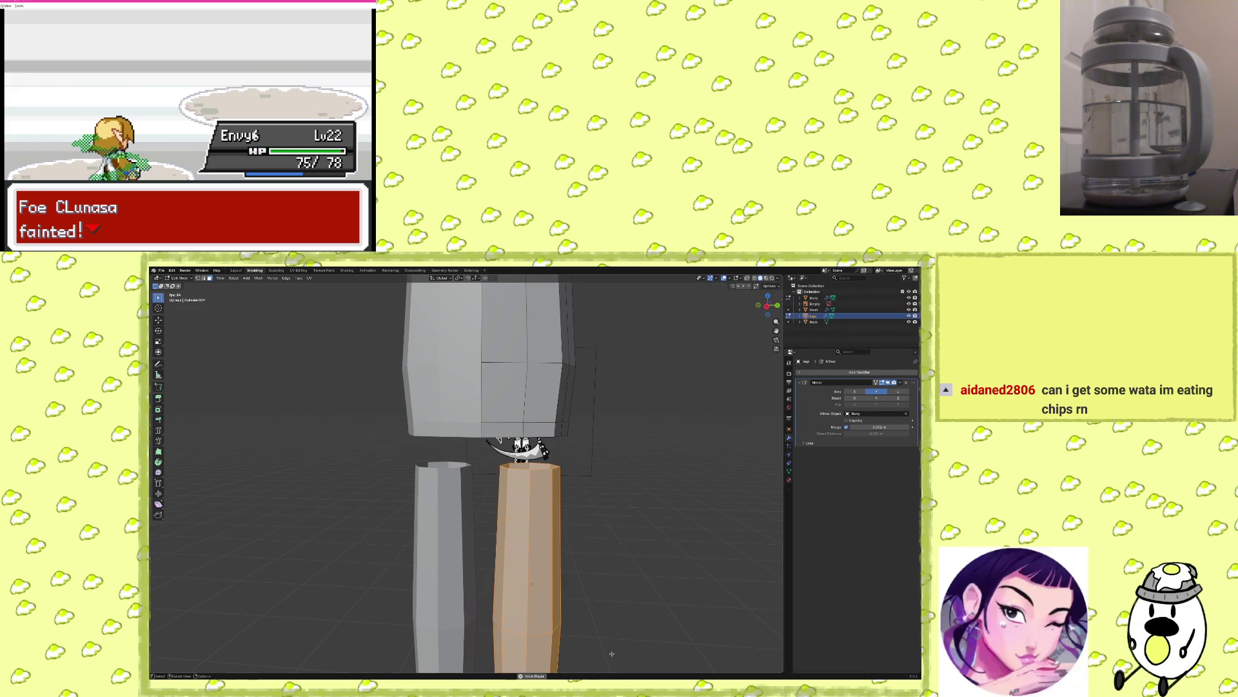
pyautogui.press('g')
pyautogui.click(618, 354)
pyautogui.moveTo(619, 356)
pyautogui.mouseDown(button='middle')
pyautogui.moveTo(641, 395)
pyautogui.moveTo(567, 428)
pyautogui.moveTo(569, 455)
pyautogui.moveTo(572, 415)
pyautogui.moveTo(567, 514)
pyautogui.moveTo(542, 523)
pyautogui.mouseUp(button='middle')
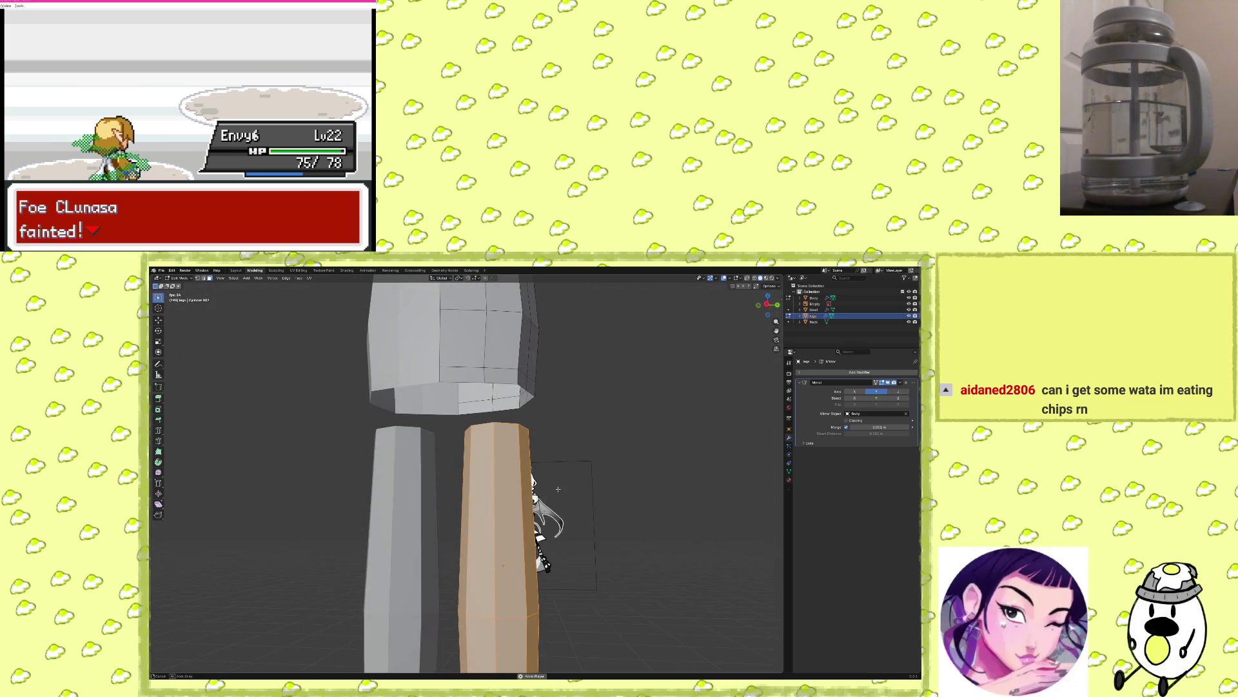
# Scale the legs, nudge them slightly right, and check their placement over the reference.
pyautogui.press('s')
pyautogui.click(541, 531)
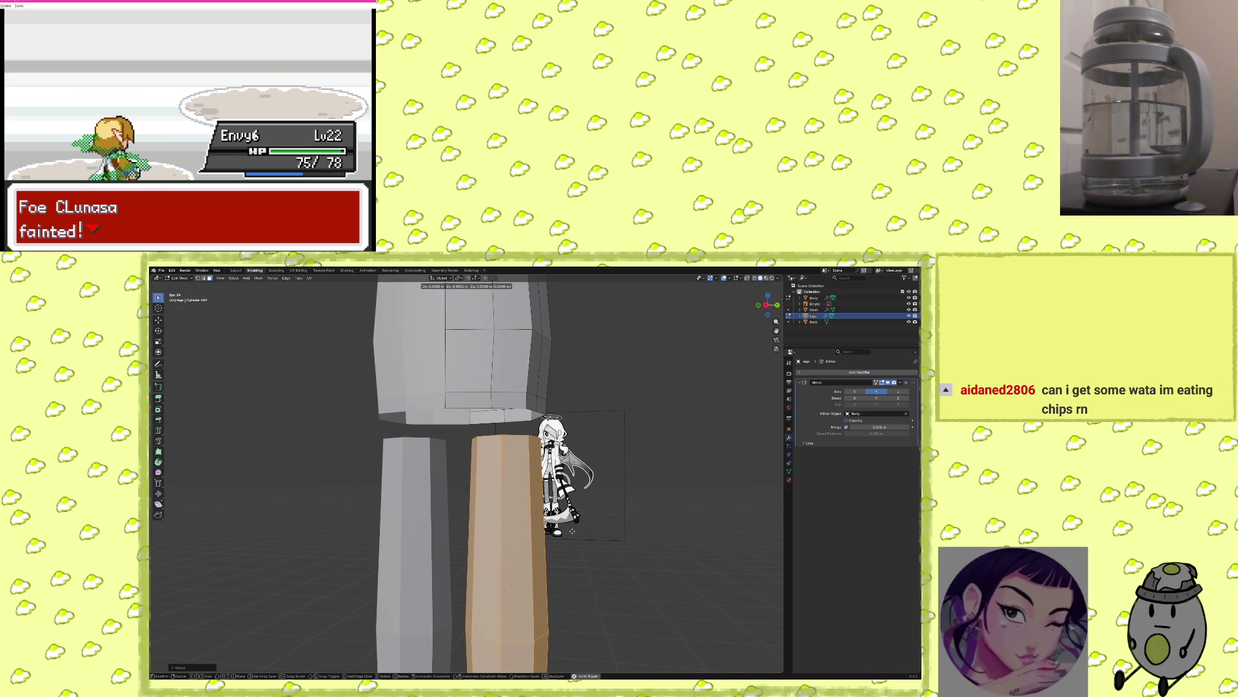
pyautogui.click(575, 530)
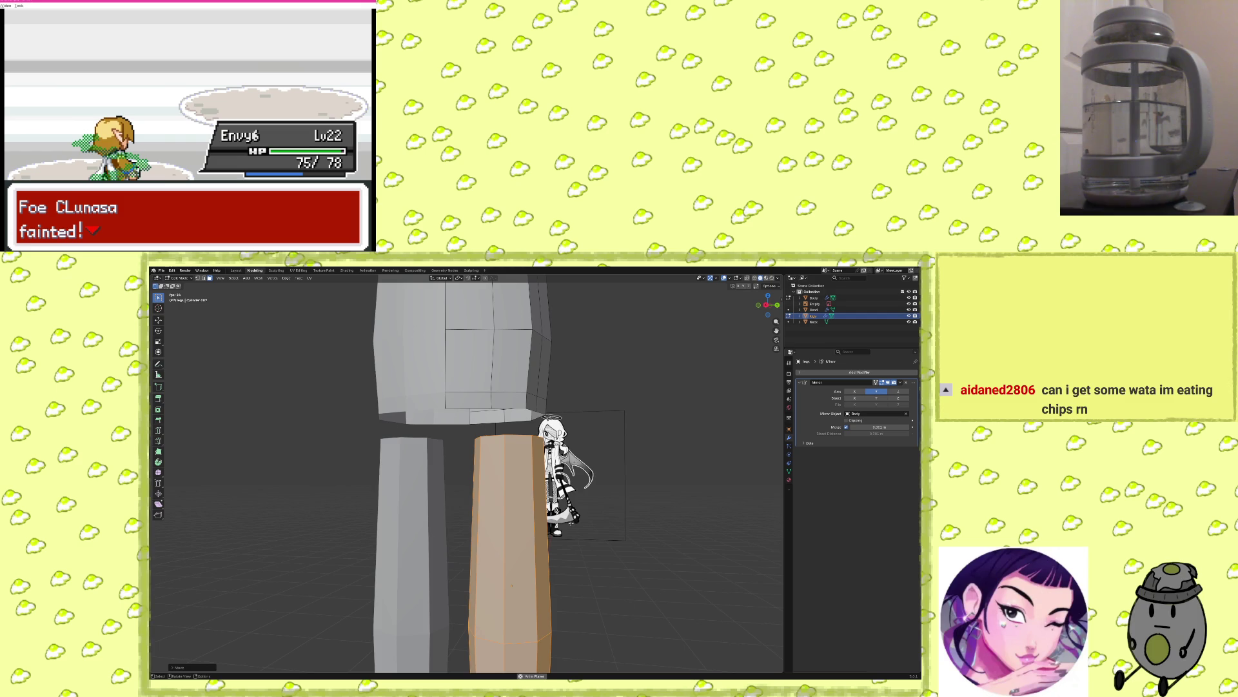
pyautogui.moveTo(570, 522); pyautogui.dragTo(574, 523, button='middle')
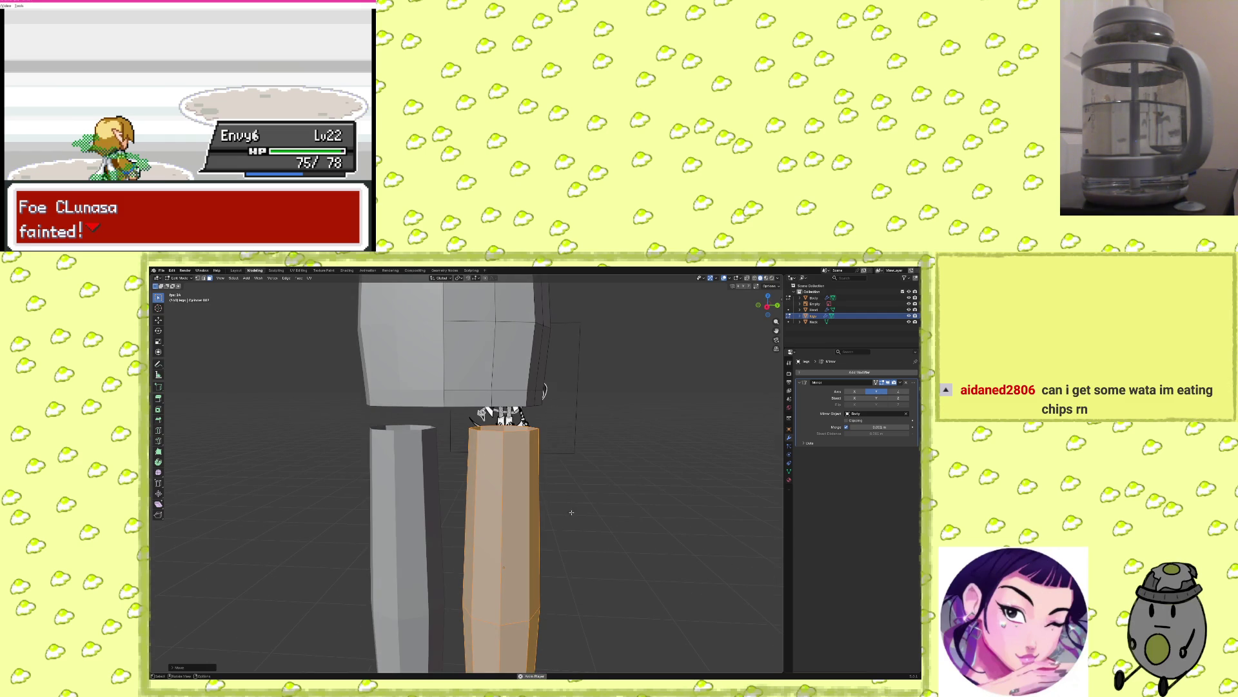
pyautogui.click(583, 452)
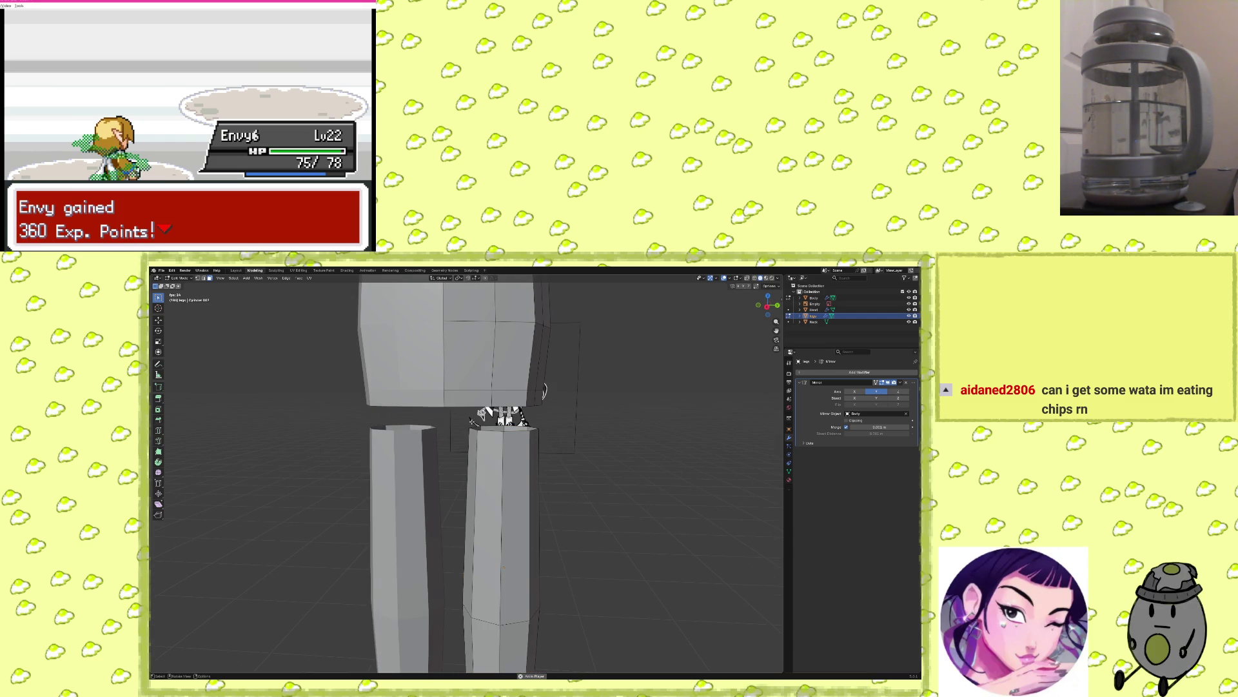
pyautogui.click(514, 588)
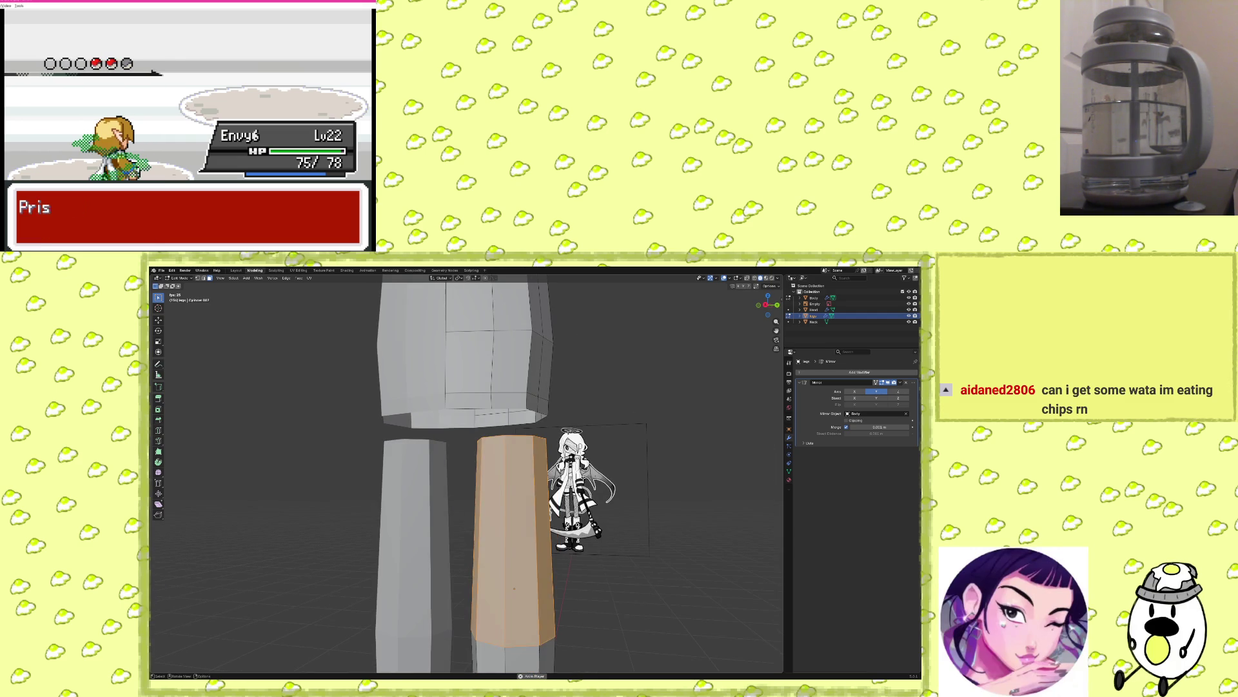
pyautogui.click(621, 415)
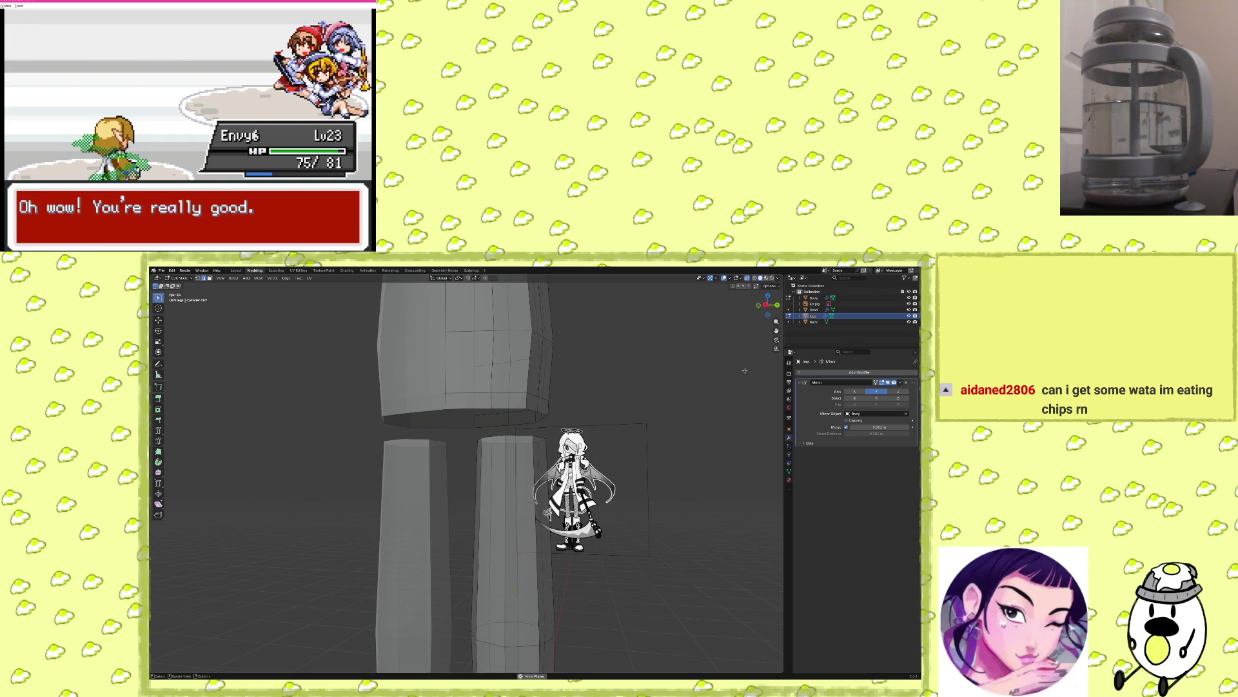
pyautogui.scroll(2, 428, 405)
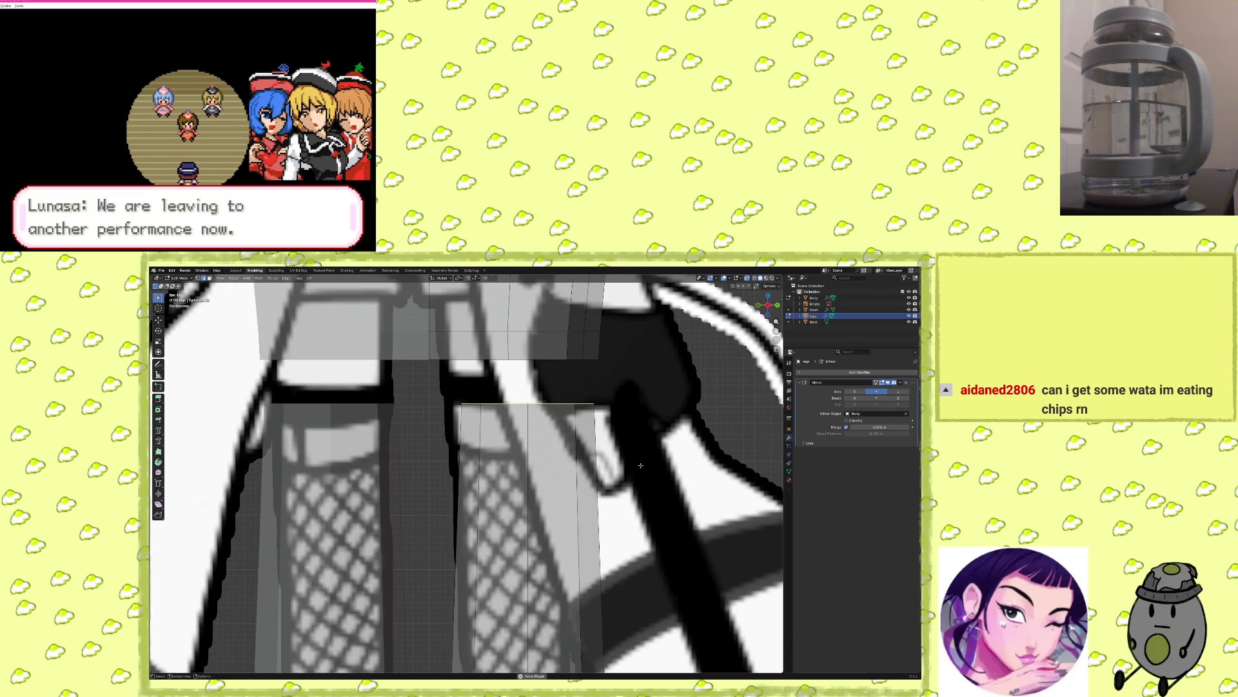
# Tilt the leg's top edge about 20° and lengthen it about 1.1× to follow the hip line.
pyautogui.press('r')
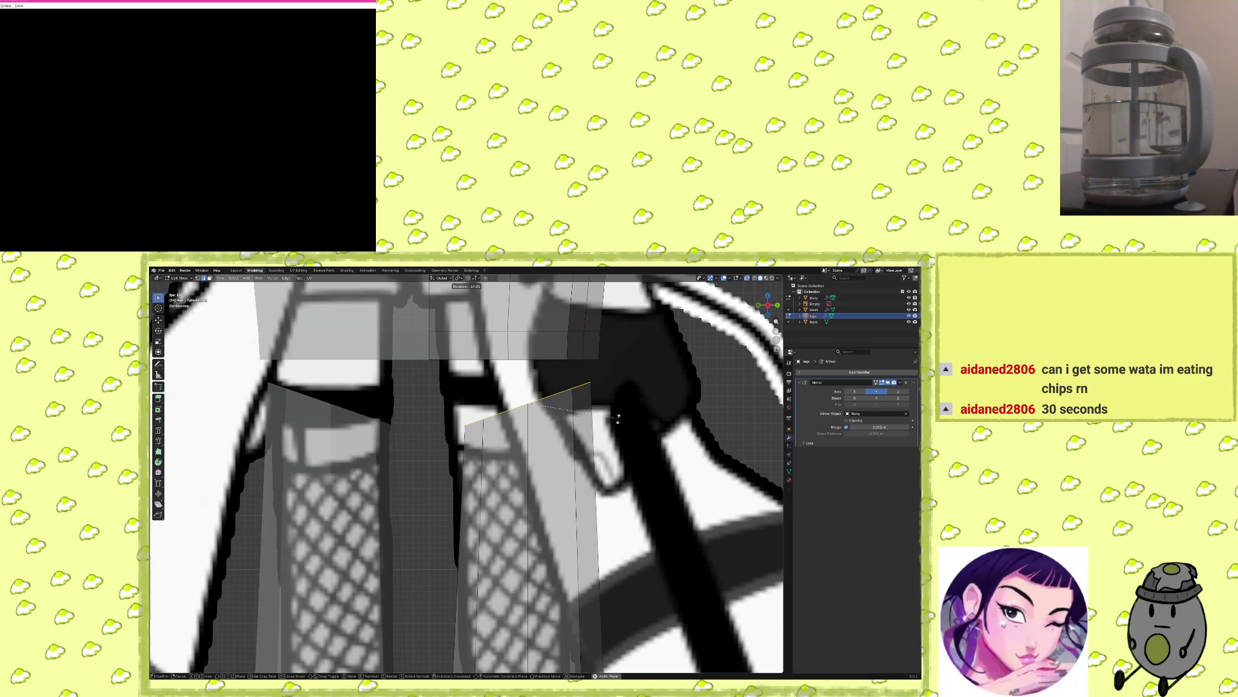
pyautogui.press('s')
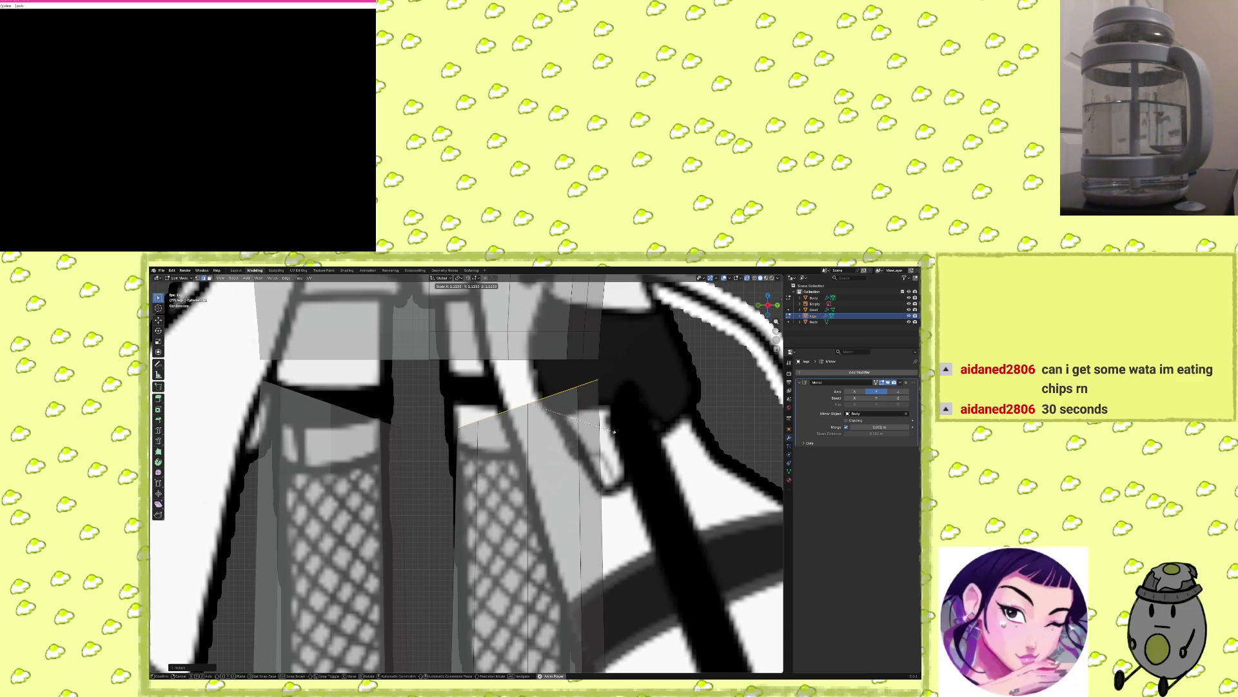
pyautogui.click(613, 431)
pyautogui.scroll(-5, 613, 431)
pyautogui.moveTo(614, 431)
pyautogui.mouseDown(button='middle')
pyautogui.moveTo(482, 472)
pyautogui.moveTo(746, 268)
pyautogui.moveTo(462, 444)
pyautogui.moveTo(574, 431)
pyautogui.moveTo(449, 463)
pyautogui.mouseUp(button='middle')
# Turn off X-ray with Alt+Z so the model shows opaque, revealing the open leg tops.
pyautogui.hotkey('alt', 'z')
pyautogui.scroll(2, 463, 443)
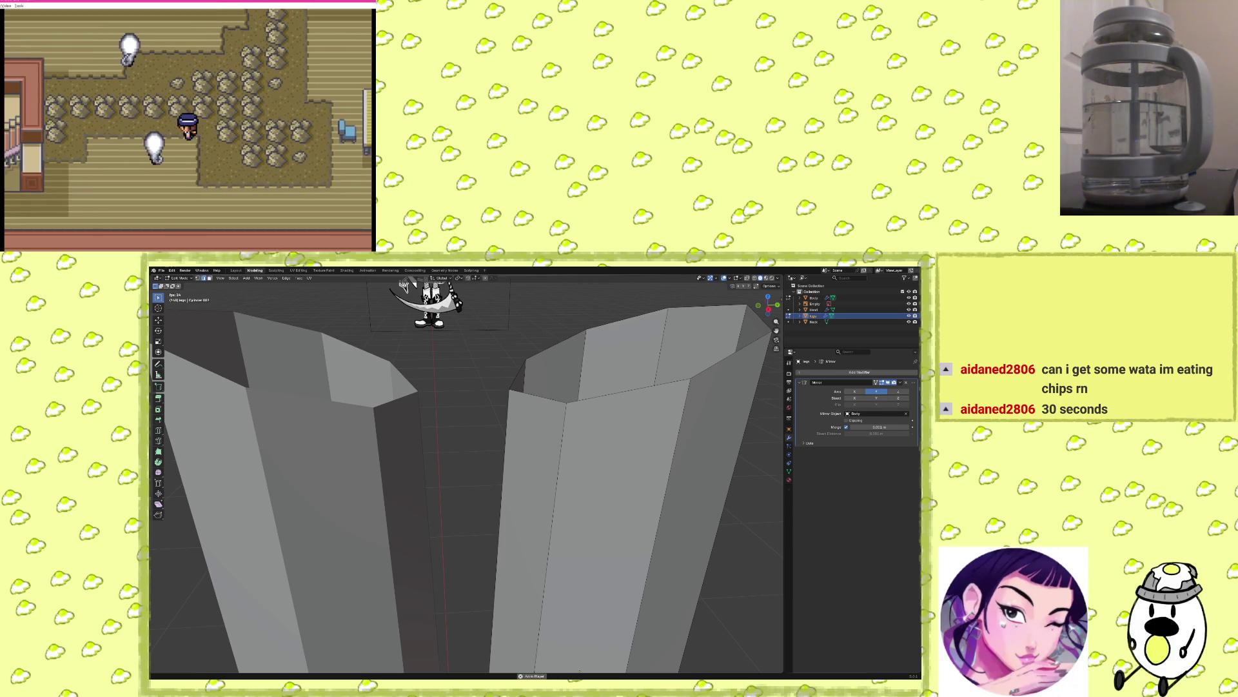
pyautogui.moveTo(427, 391)
pyautogui.mouseDown(button='middle')
pyautogui.moveTo(445, 445)
pyautogui.moveTo(477, 431)
pyautogui.mouseUp(button='middle')
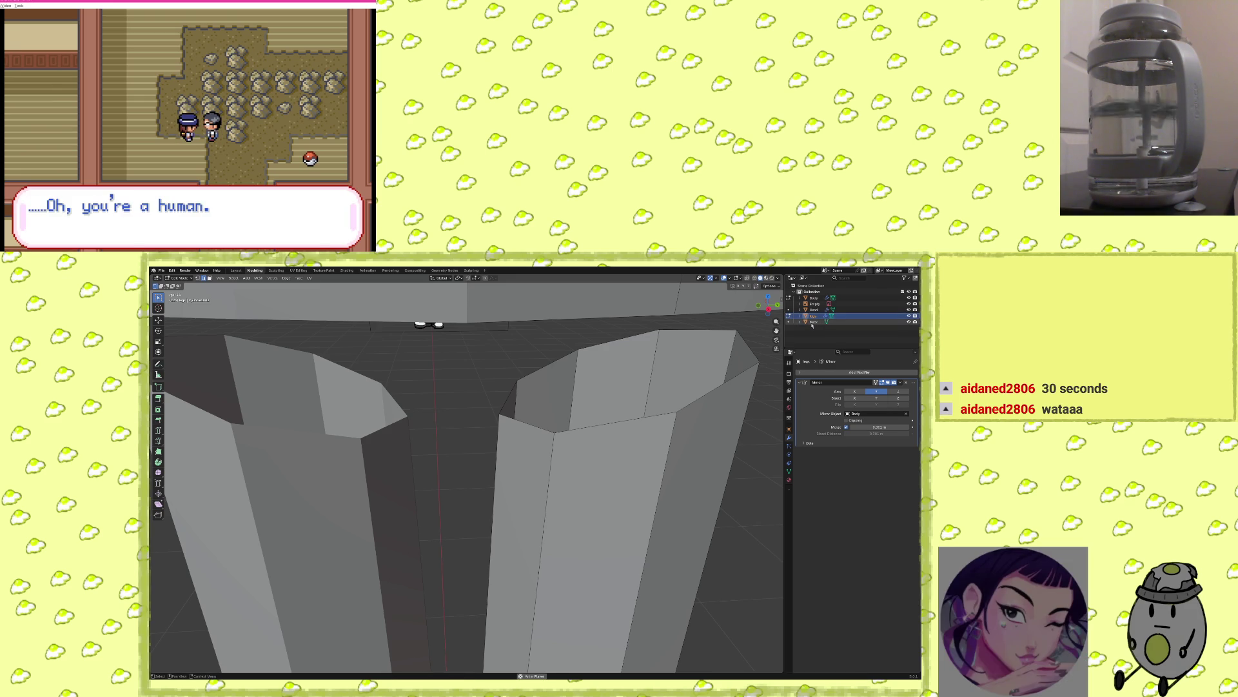
pyautogui.moveTo(674, 367); pyautogui.dragTo(674, 407, button='middle')
pyautogui.keyDown('ctrl'); pyautogui.click(848, 299); pyautogui.keyUp('ctrl')
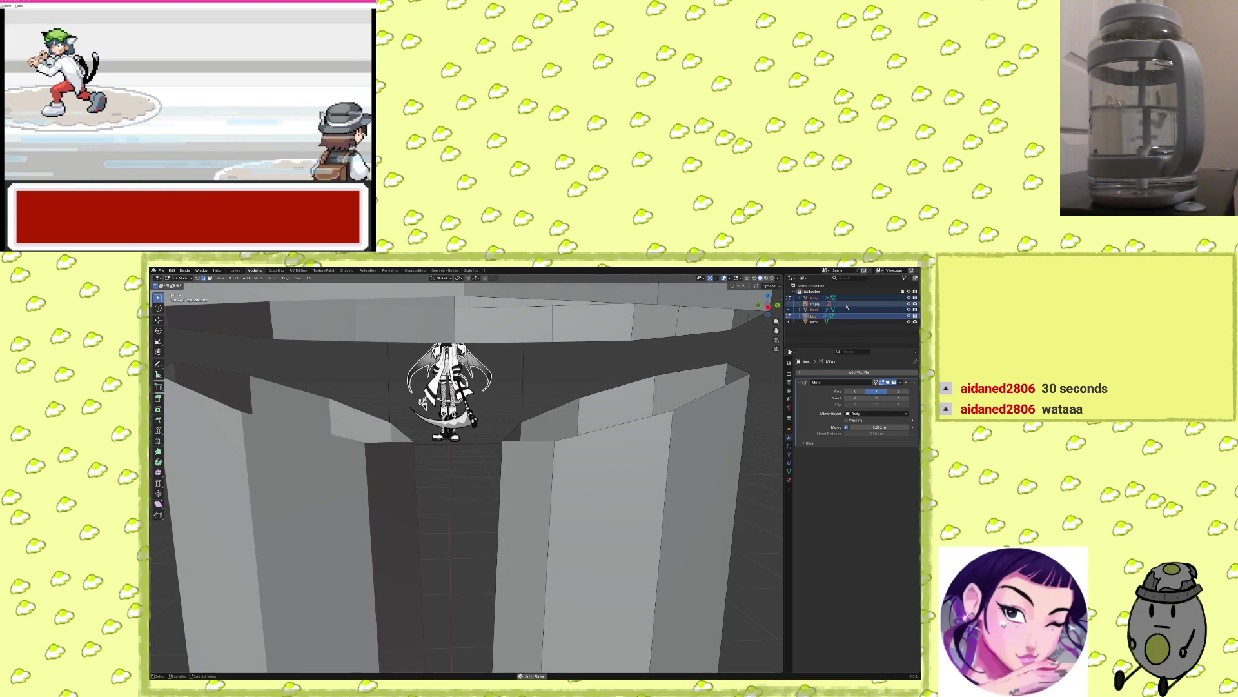
pyautogui.click(854, 316)
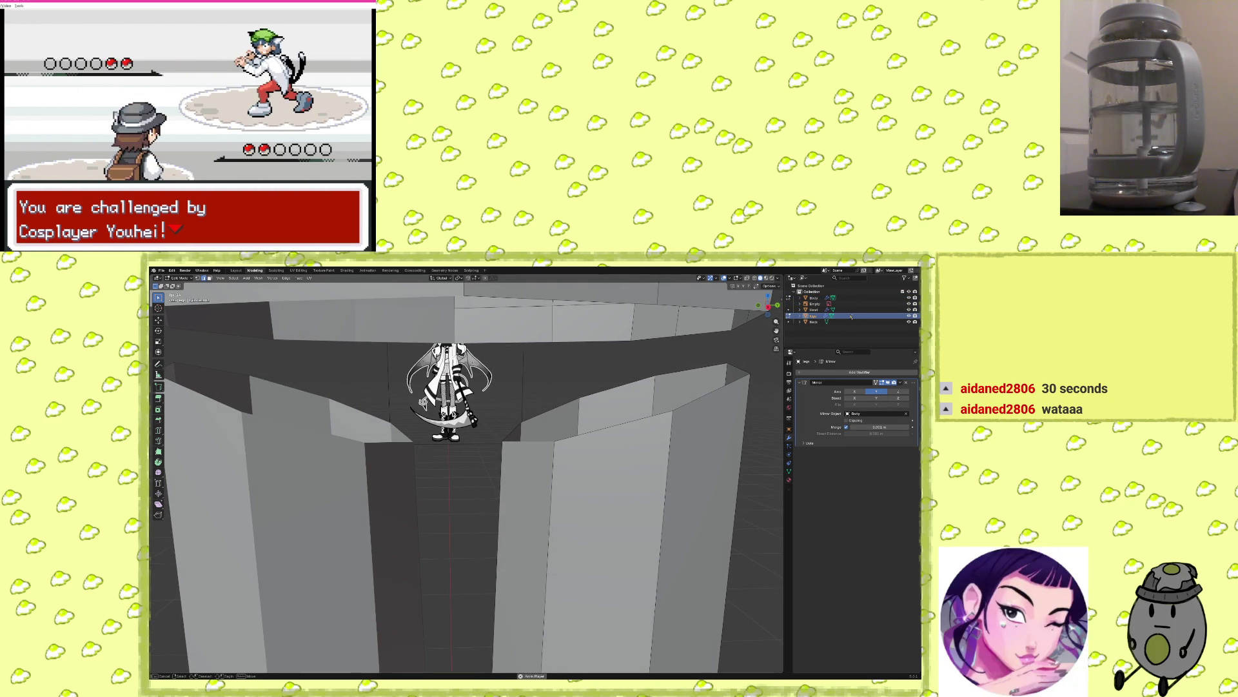
pyautogui.rightClick(851, 316)
pyautogui.click(850, 314)
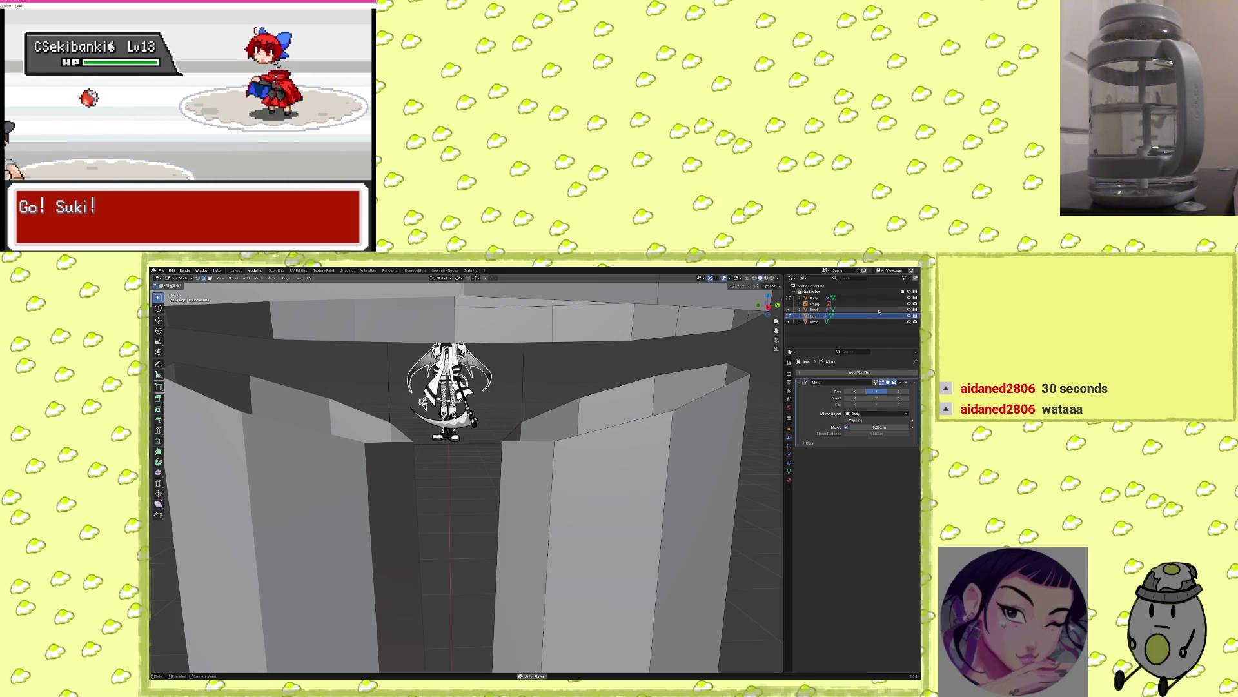
pyautogui.keyDown('ctrl'); pyautogui.click(834, 296); pyautogui.keyUp('ctrl')
pyautogui.rightClick(834, 296)
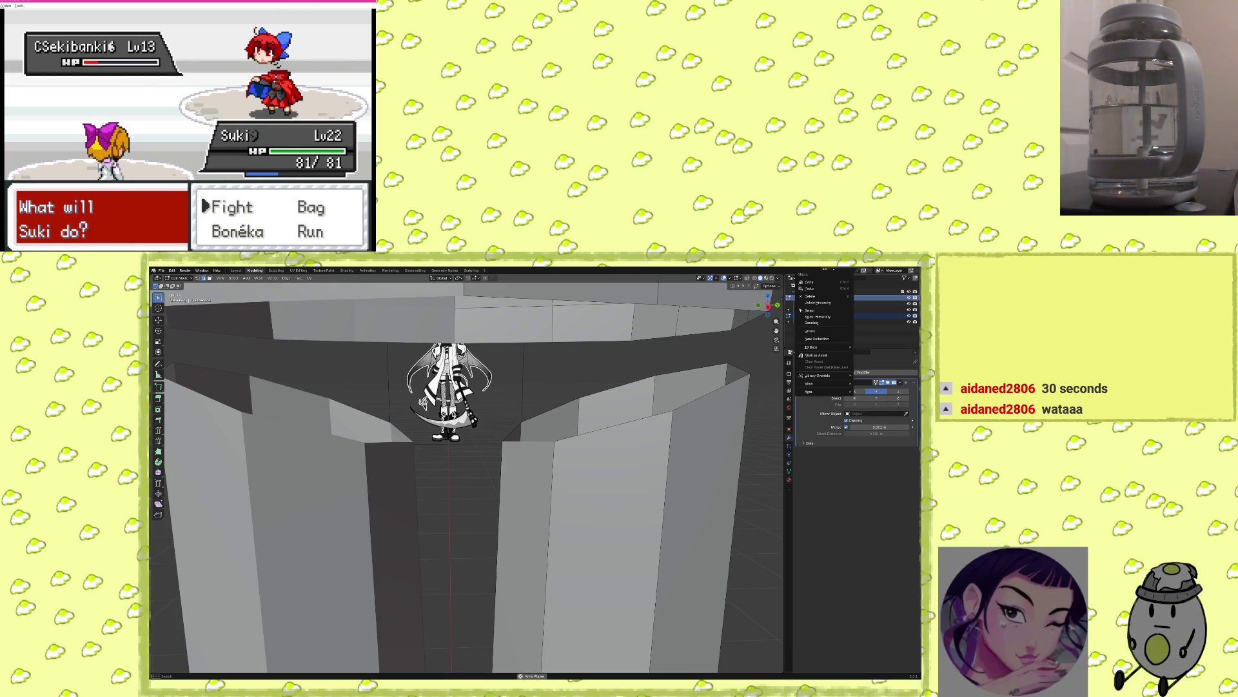
pyautogui.press('Return')
pyautogui.press('Left')
pyautogui.press('Down')
pyautogui.press('Right')
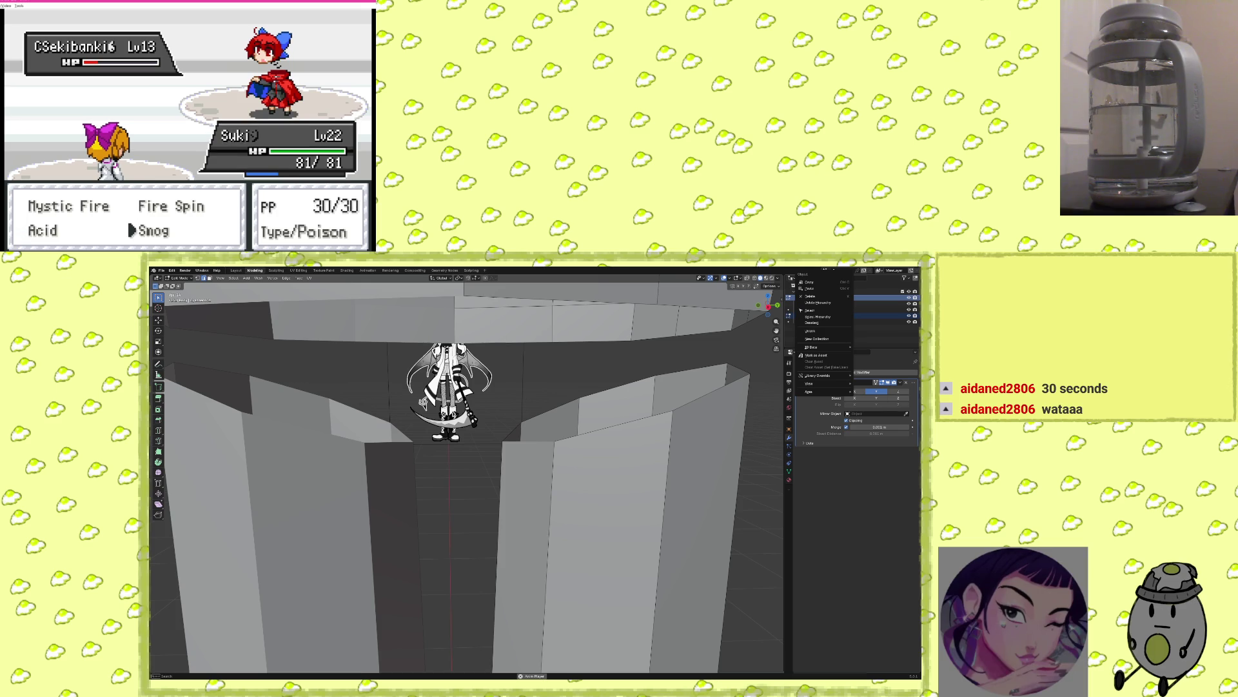
pyautogui.press('Return')
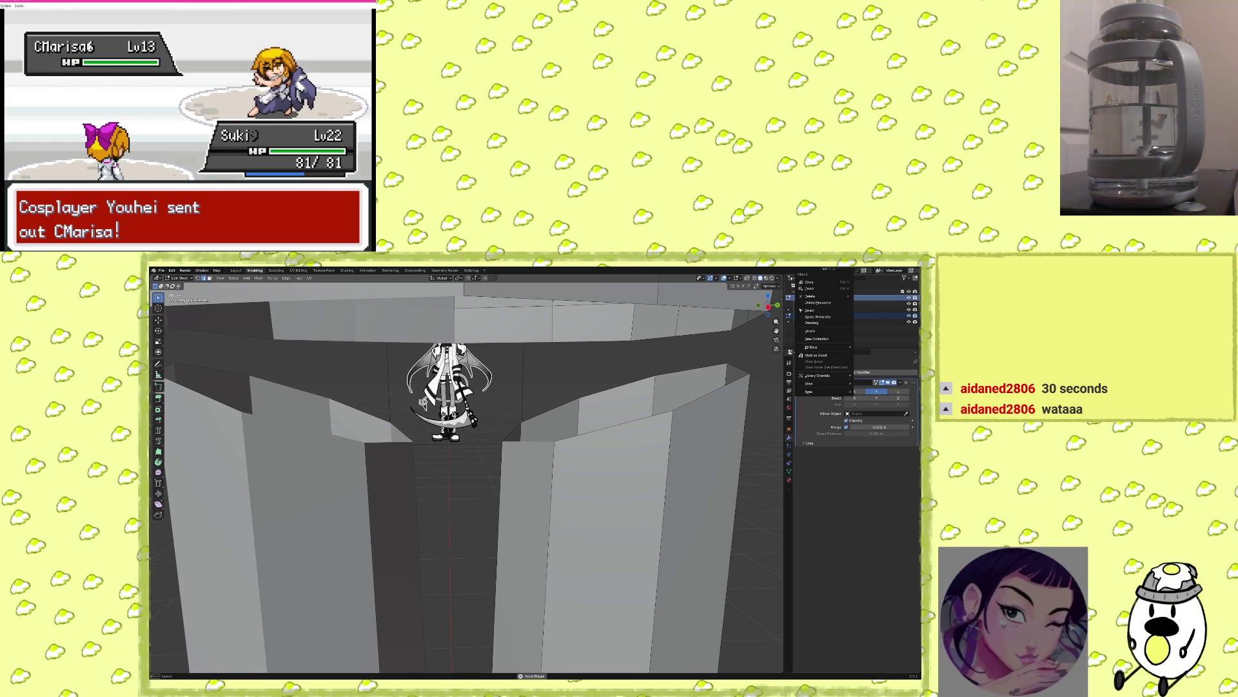
pyautogui.press('x')
pyautogui.press('Left')
pyautogui.press('x')
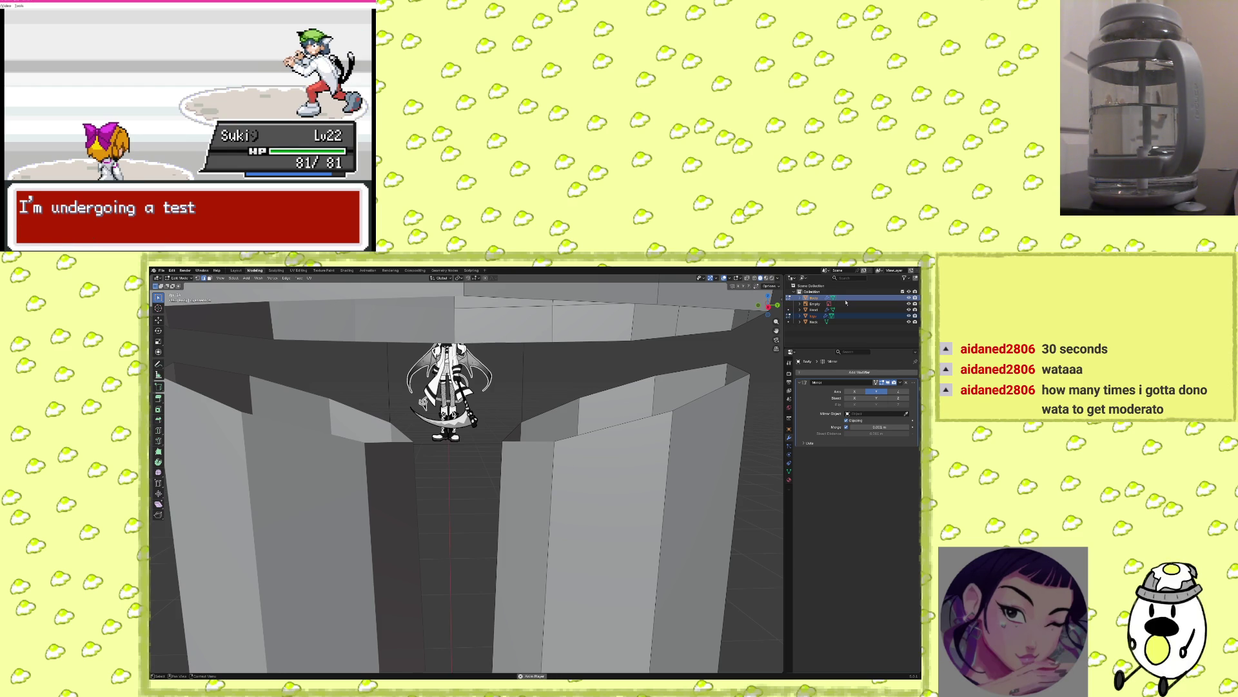
pyautogui.click(852, 316)
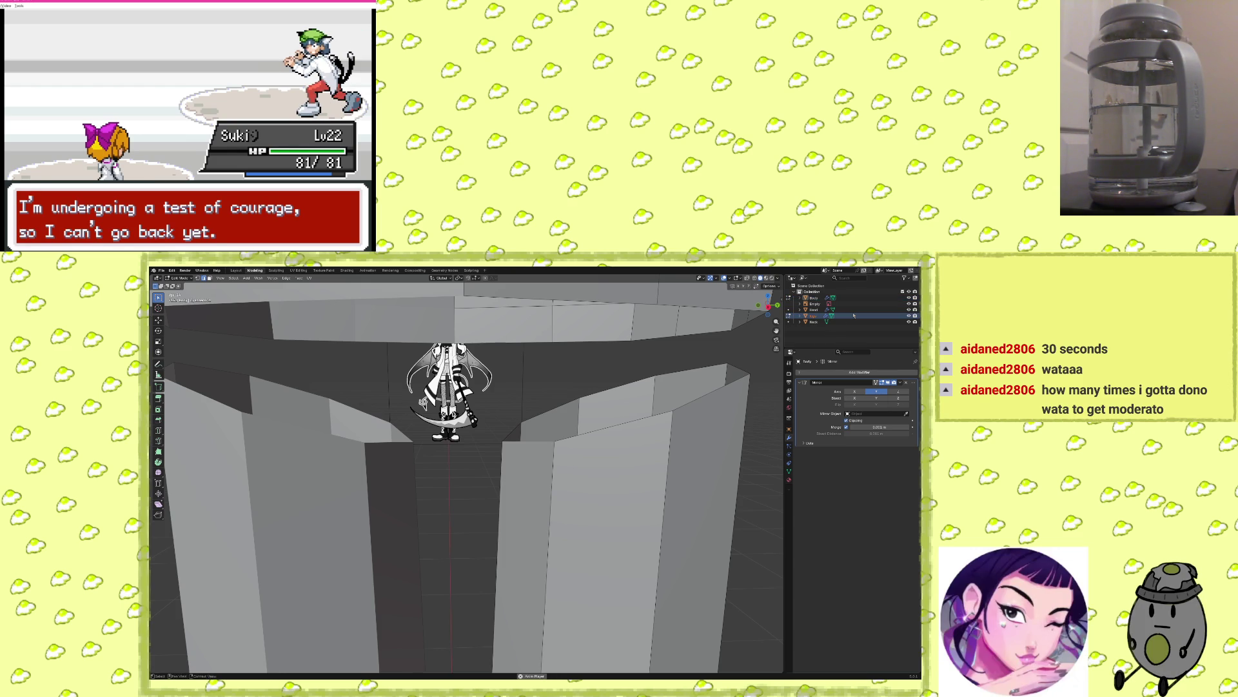
pyautogui.press('Up')
pyautogui.press('Up')
pyautogui.press('Up')
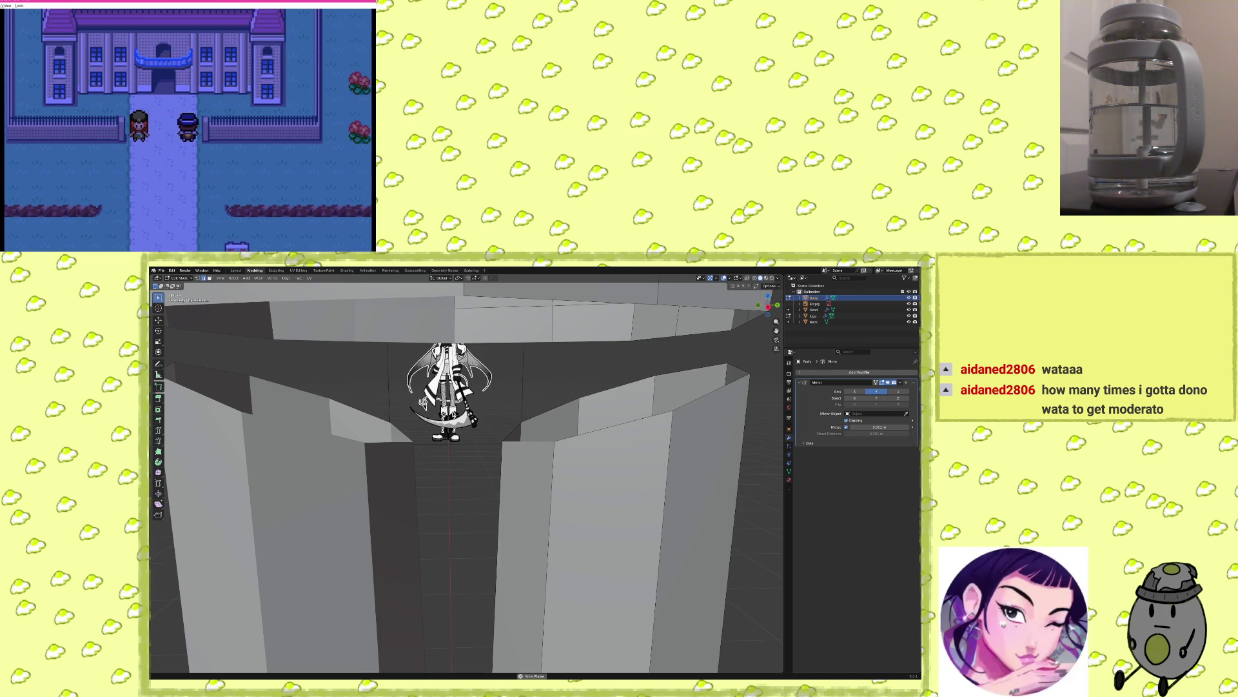
pyautogui.scroll(-5, 551, 488)
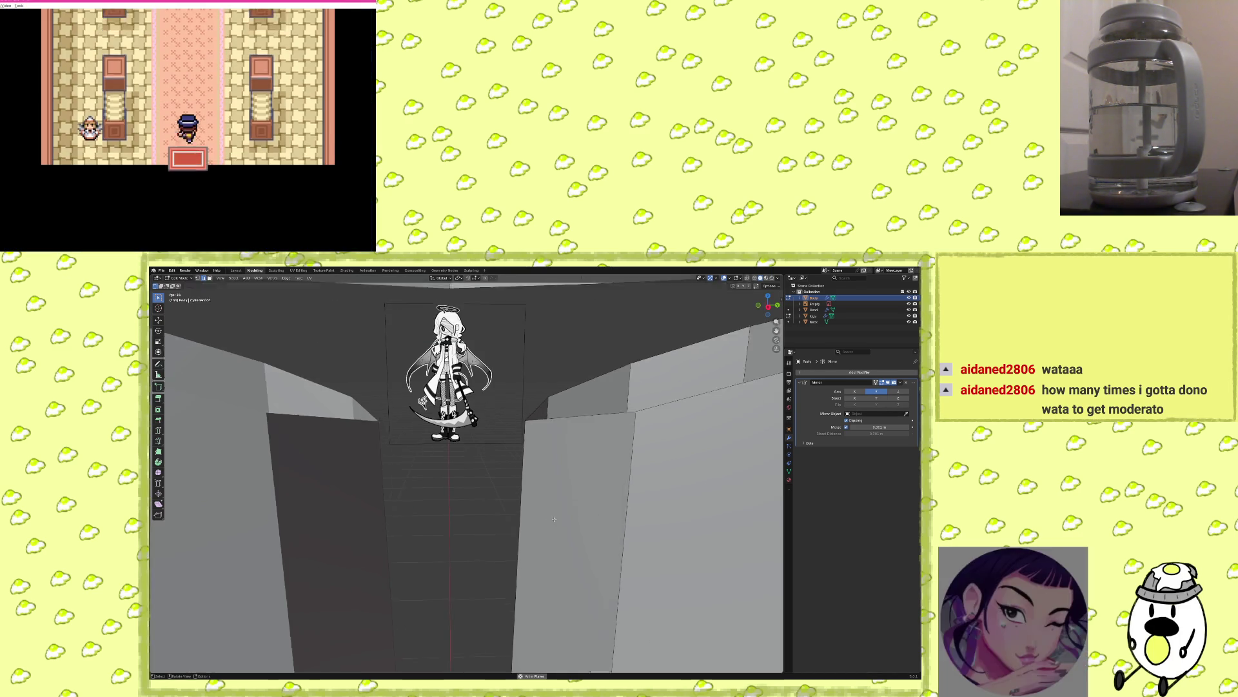
# In Object Mode, select the legs and Body (Body active) and join them with Ctrl+J.
pyautogui.press('Tab')
pyautogui.scroll(-4, 551, 488)
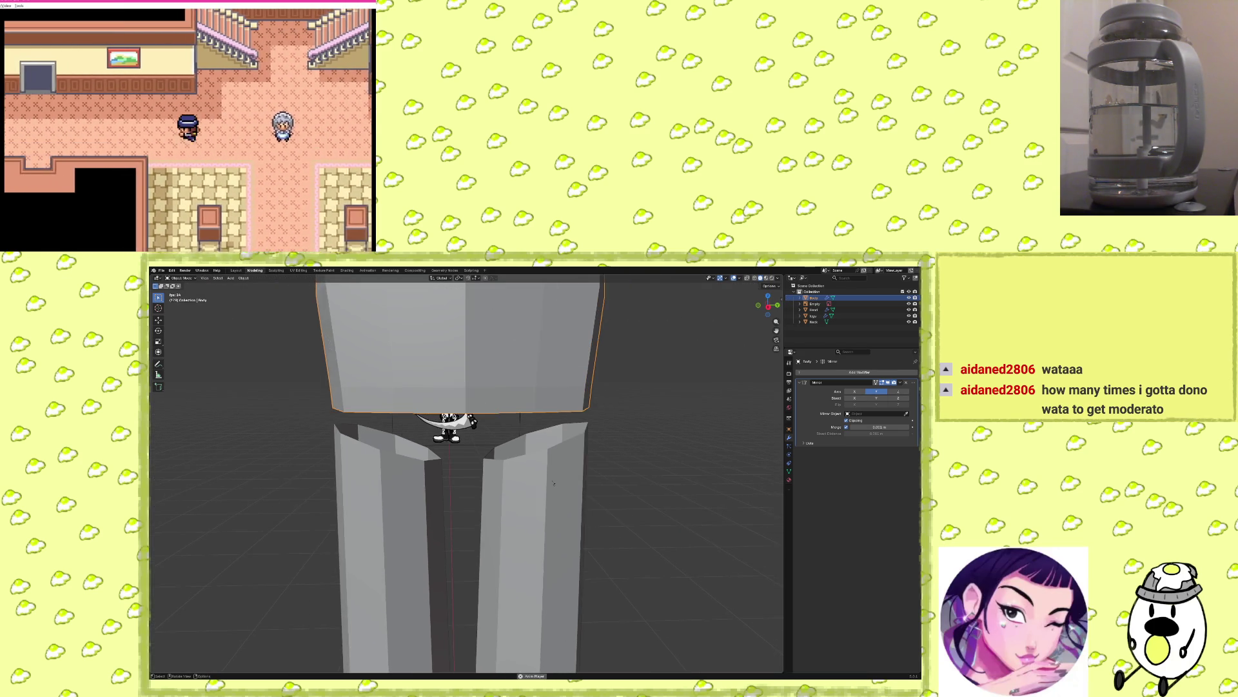
pyautogui.click(850, 316)
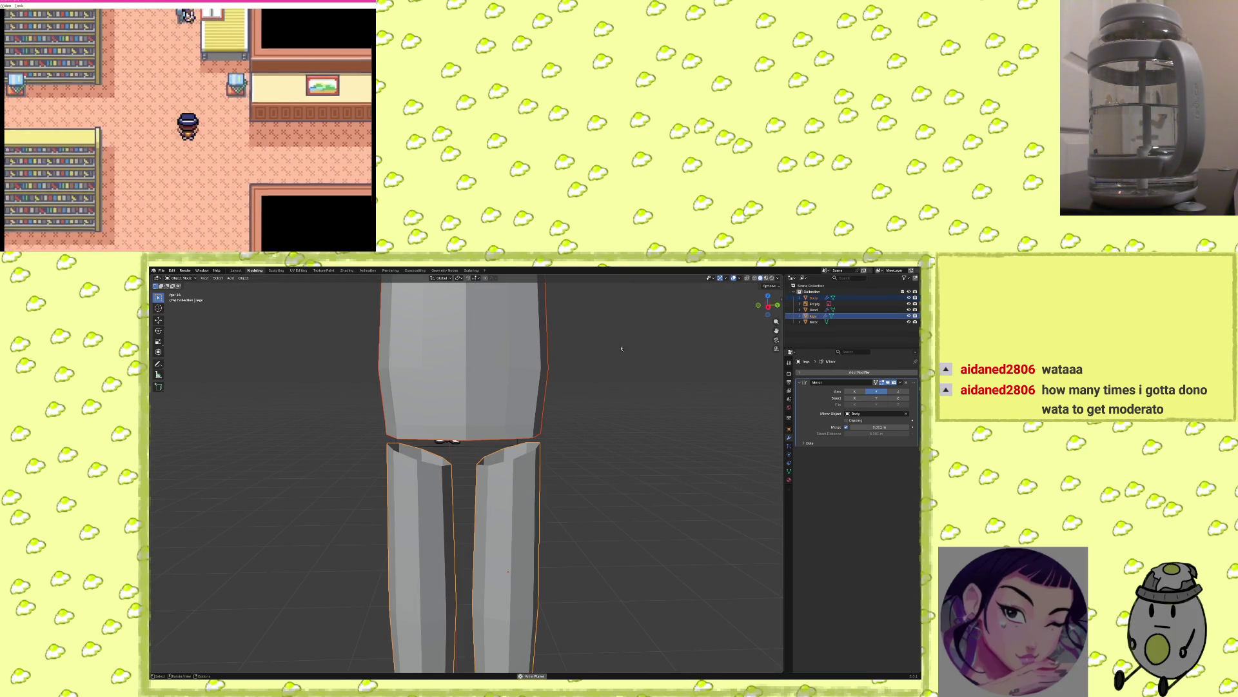
pyautogui.press('Delete')
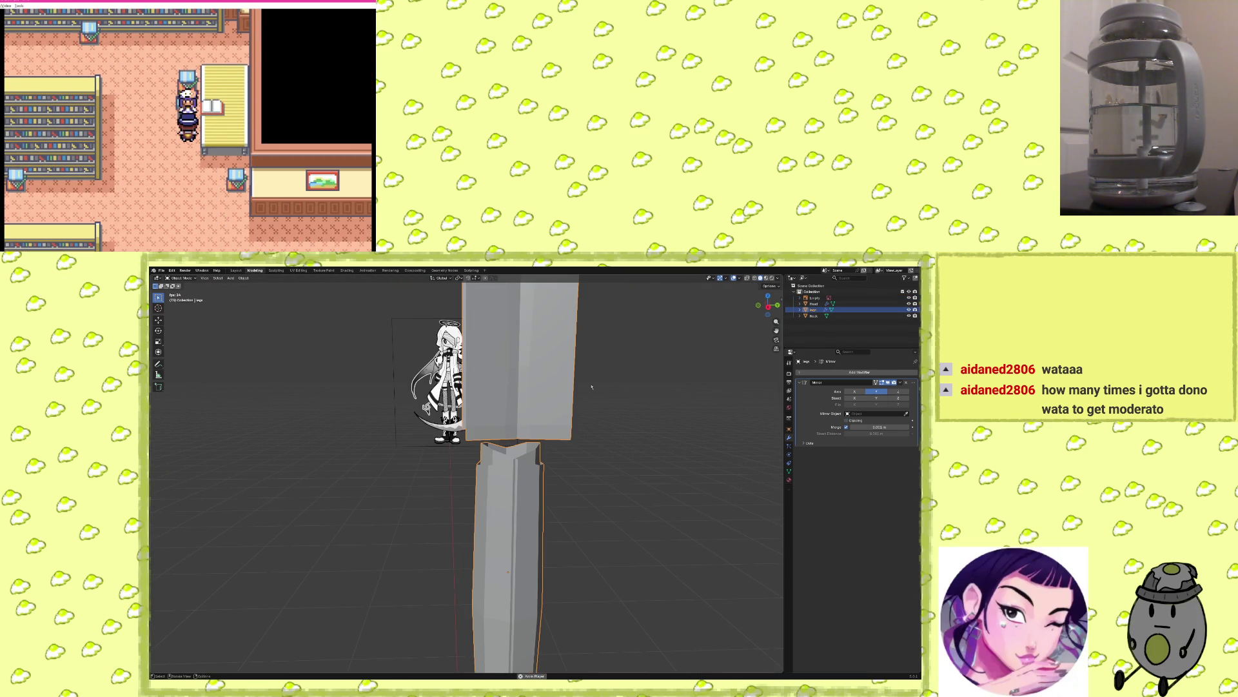
pyautogui.moveTo(576, 382); pyautogui.dragTo(571, 355, button='middle')
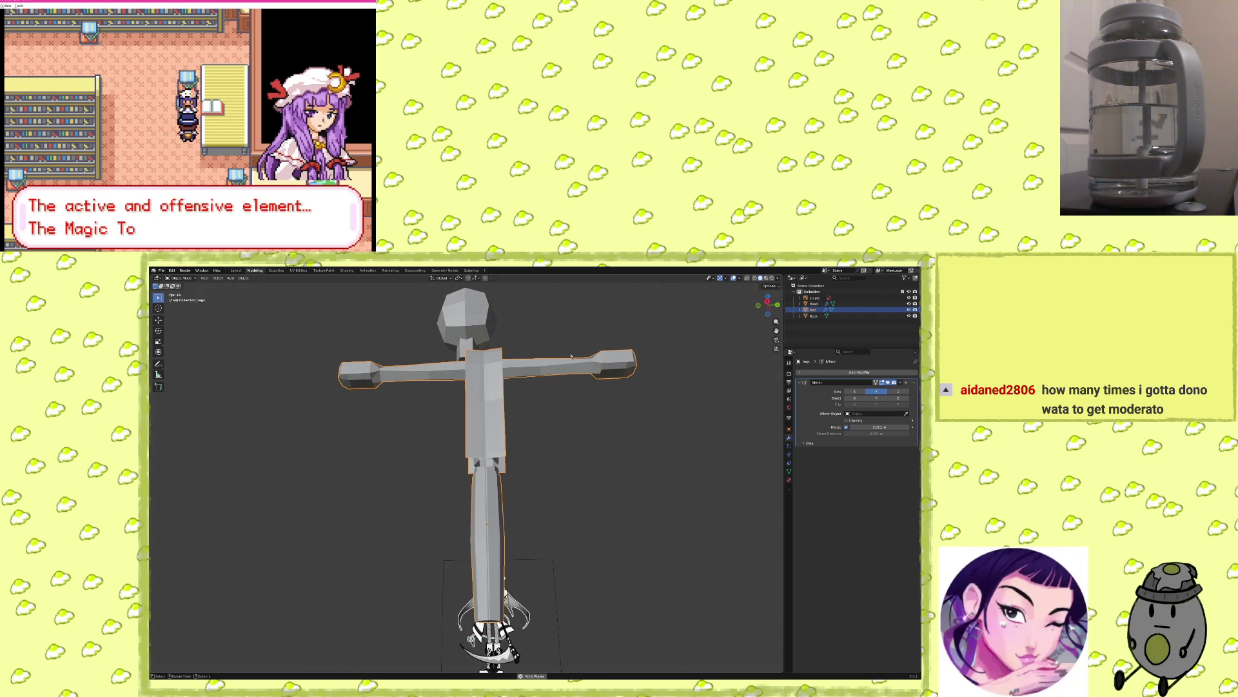
pyautogui.click(592, 358)
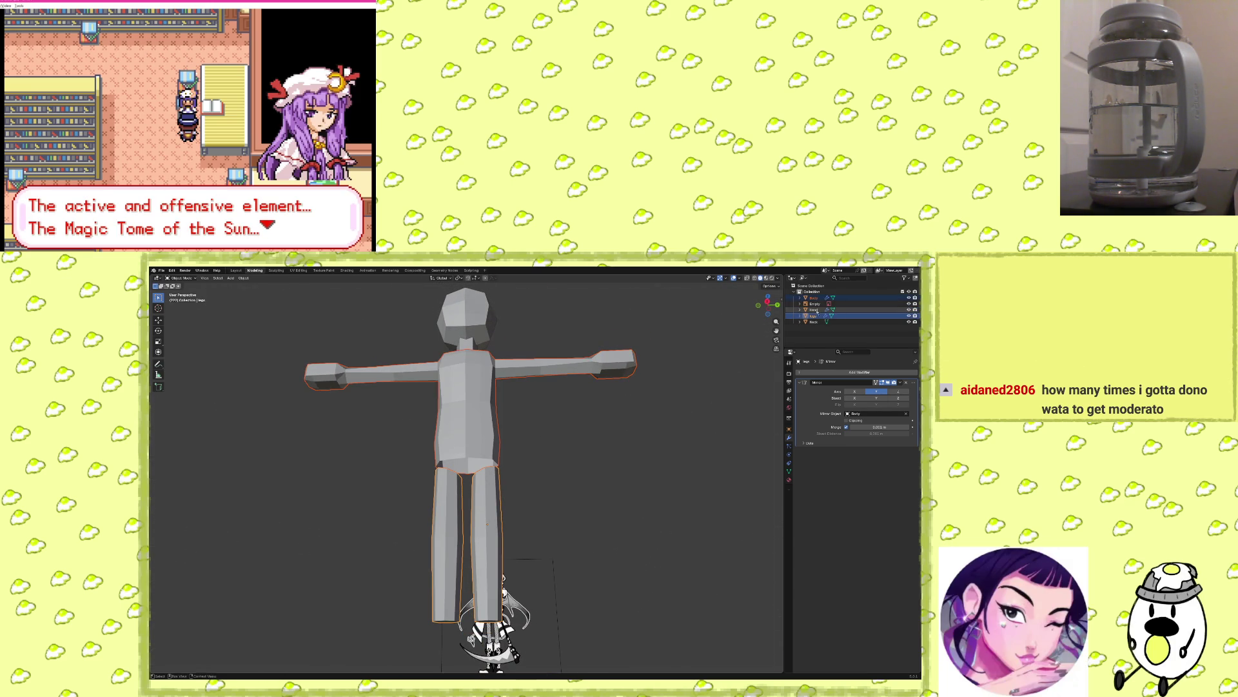
pyautogui.keyDown('shift'); pyautogui.click(853, 297); pyautogui.keyUp('shift')
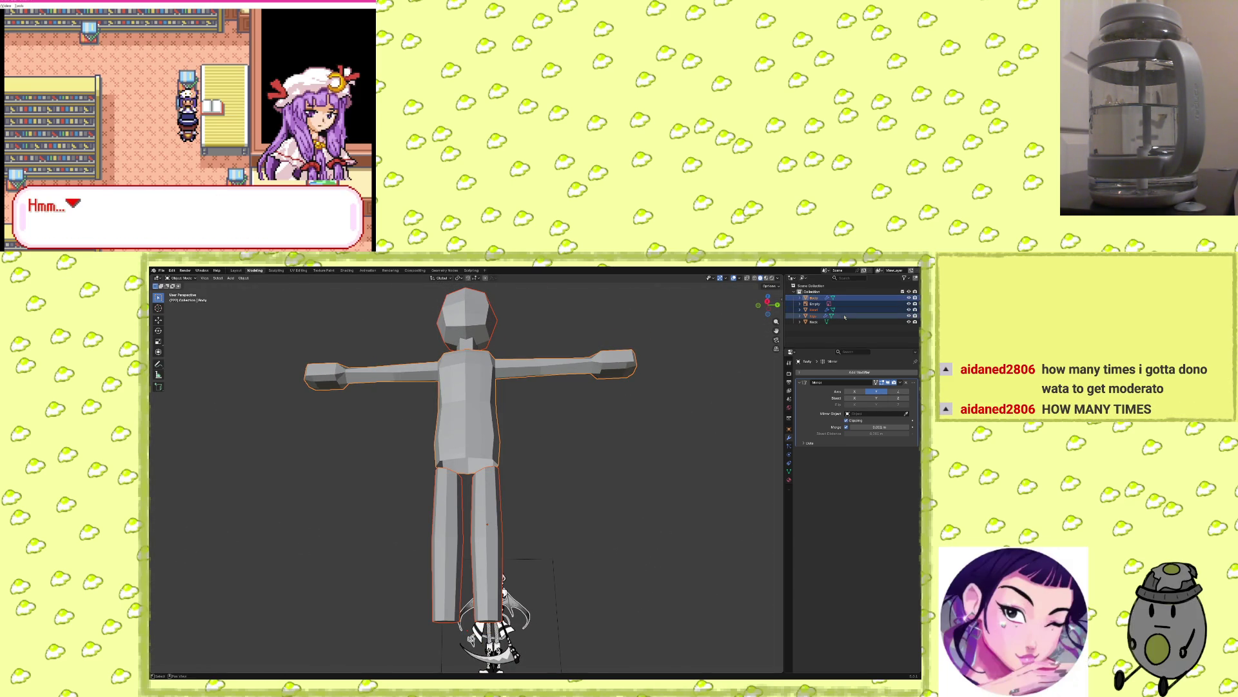
pyautogui.keyDown('ctrl'); pyautogui.click(842, 315); pyautogui.keyUp('ctrl')
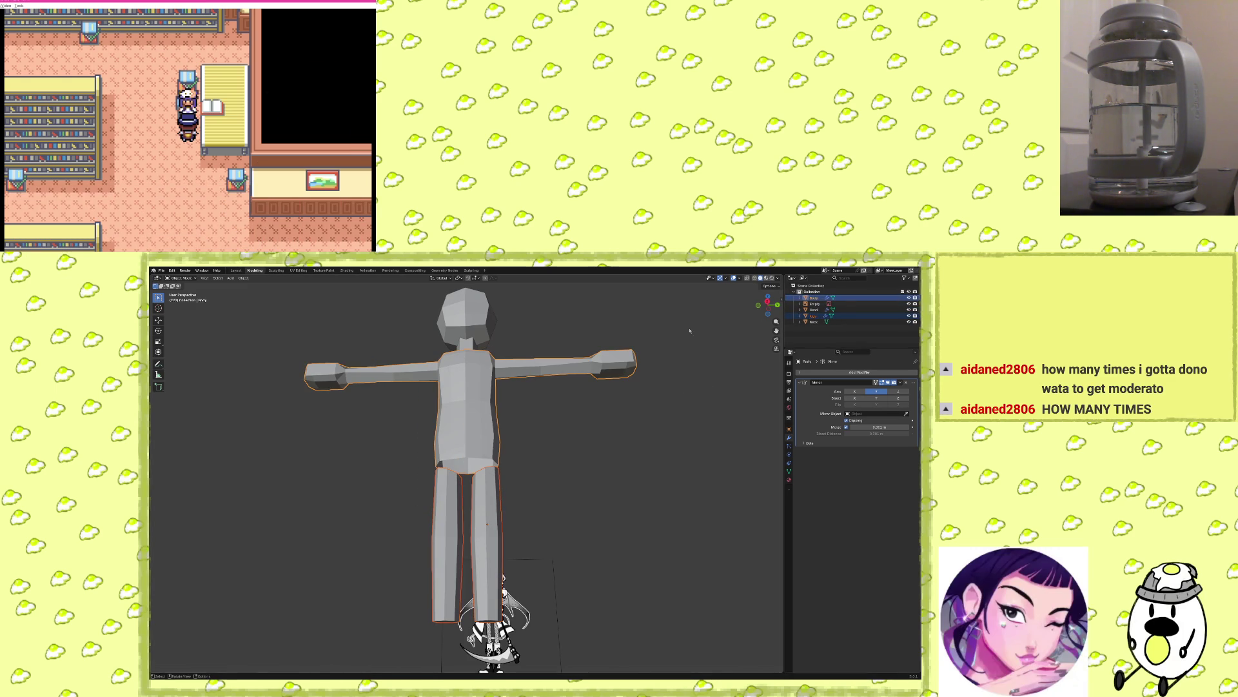
pyautogui.keyDown('shift'); pyautogui.click(468, 382); pyautogui.keyUp('shift')
pyautogui.hotkey('ctrl', 'j')
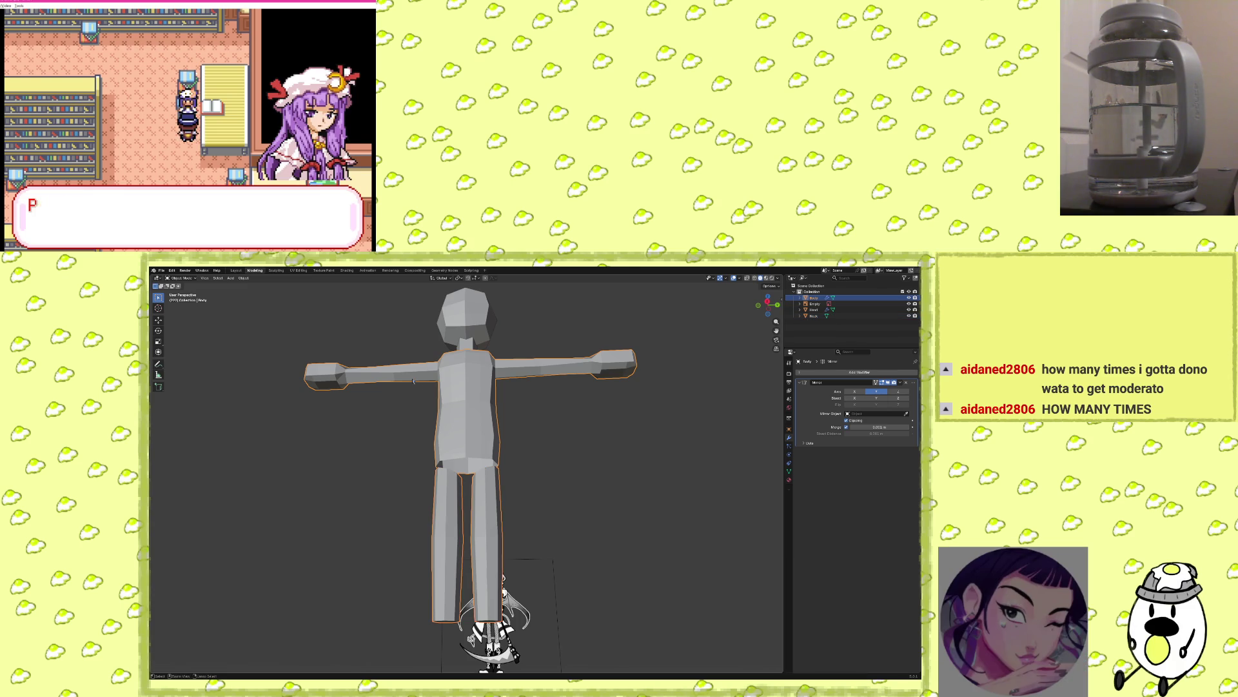
pyautogui.scroll(8, 470, 436)
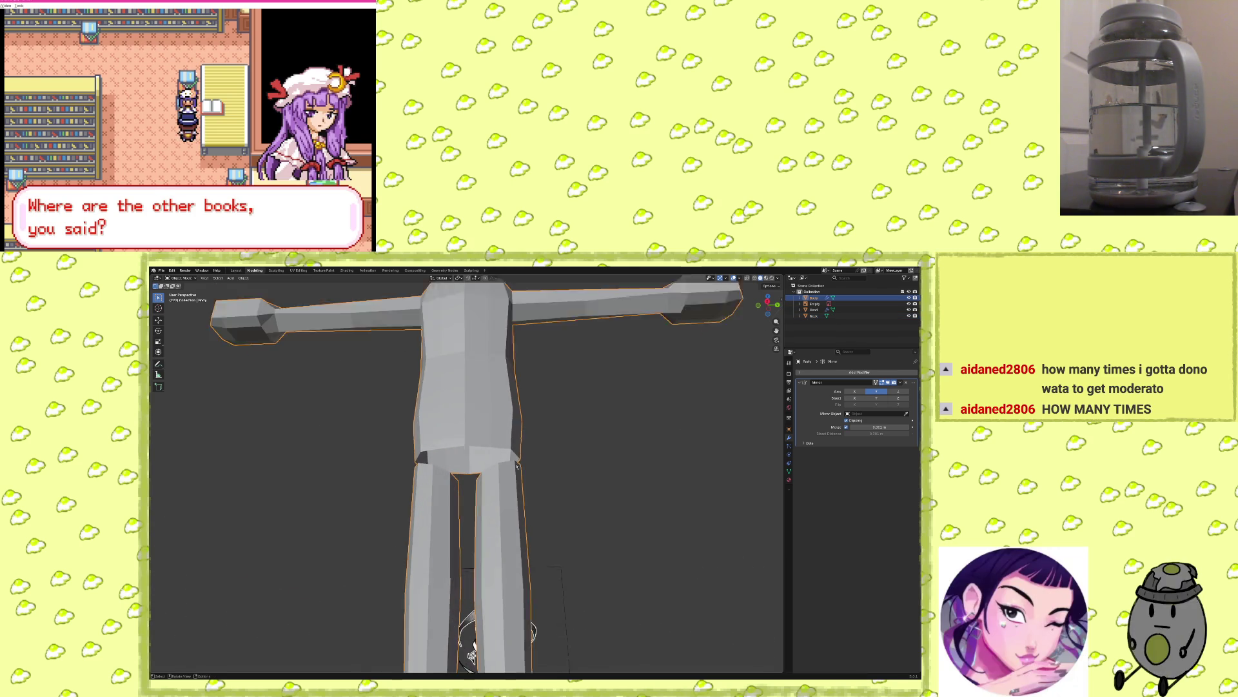
# Enter Edit Mode on the joined body mesh and close in on the gap between the legs.
pyautogui.scroll(5, 510, 521)
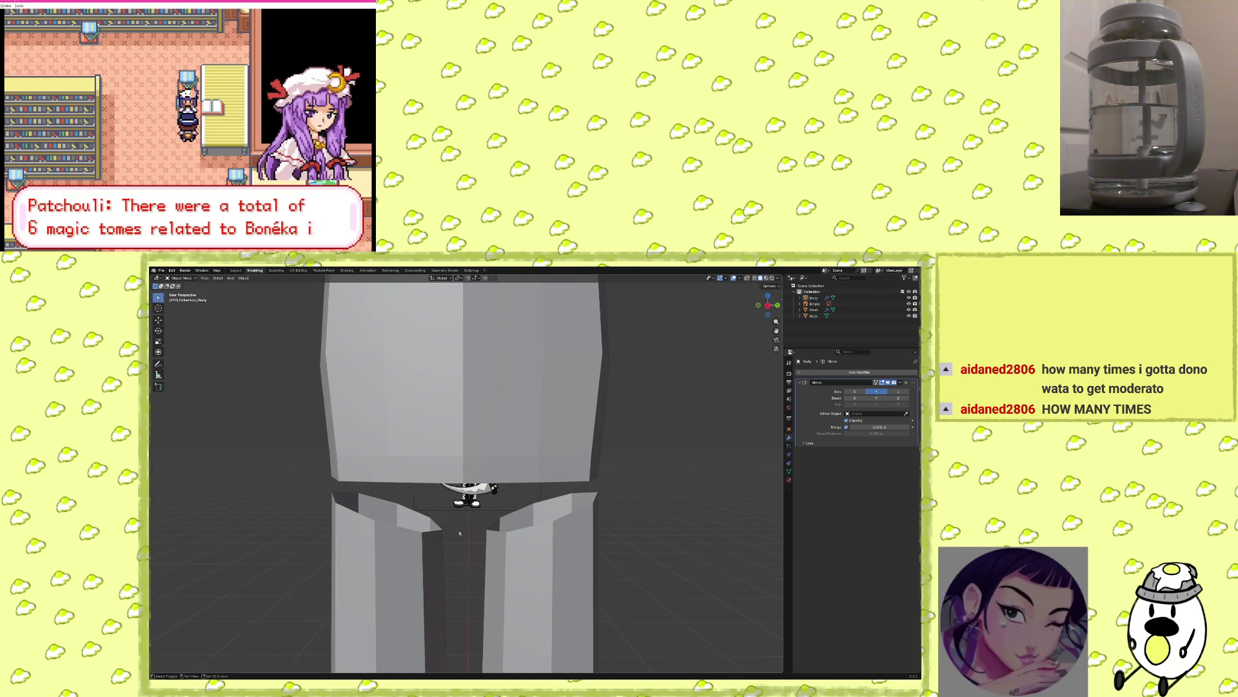
pyautogui.press('Tab')
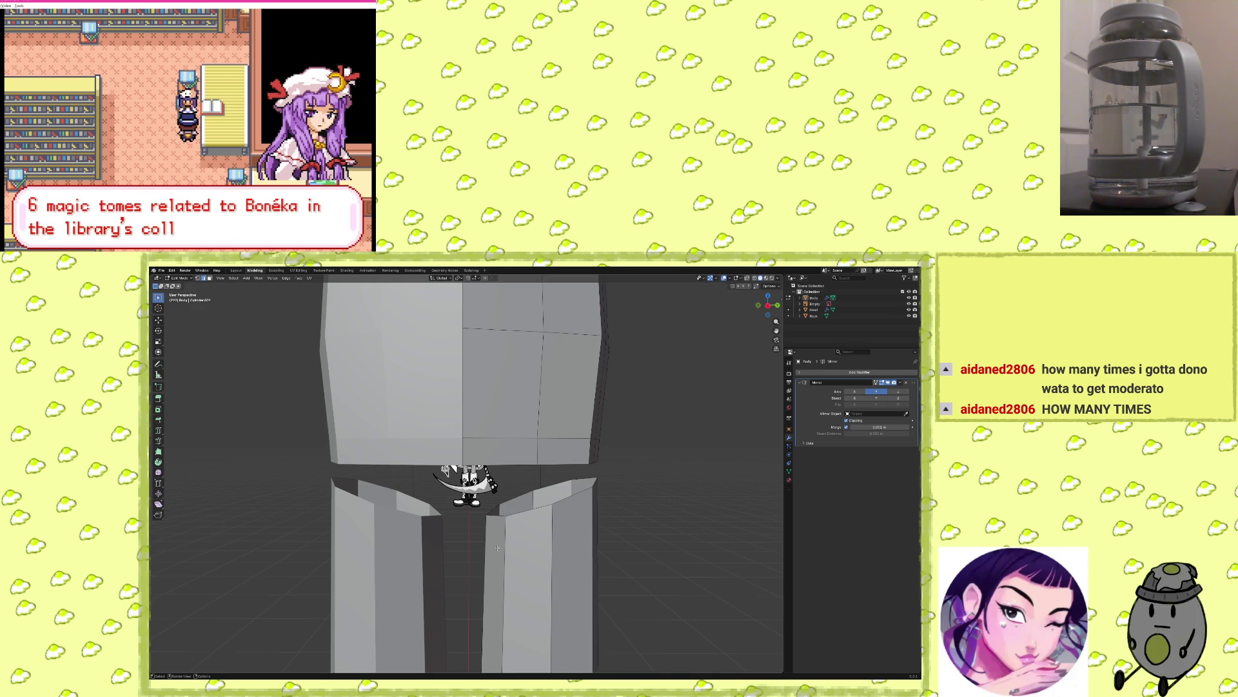
pyautogui.scroll(3, 497, 548)
pyautogui.moveTo(483, 508); pyautogui.dragTo(492, 483, button='middle')
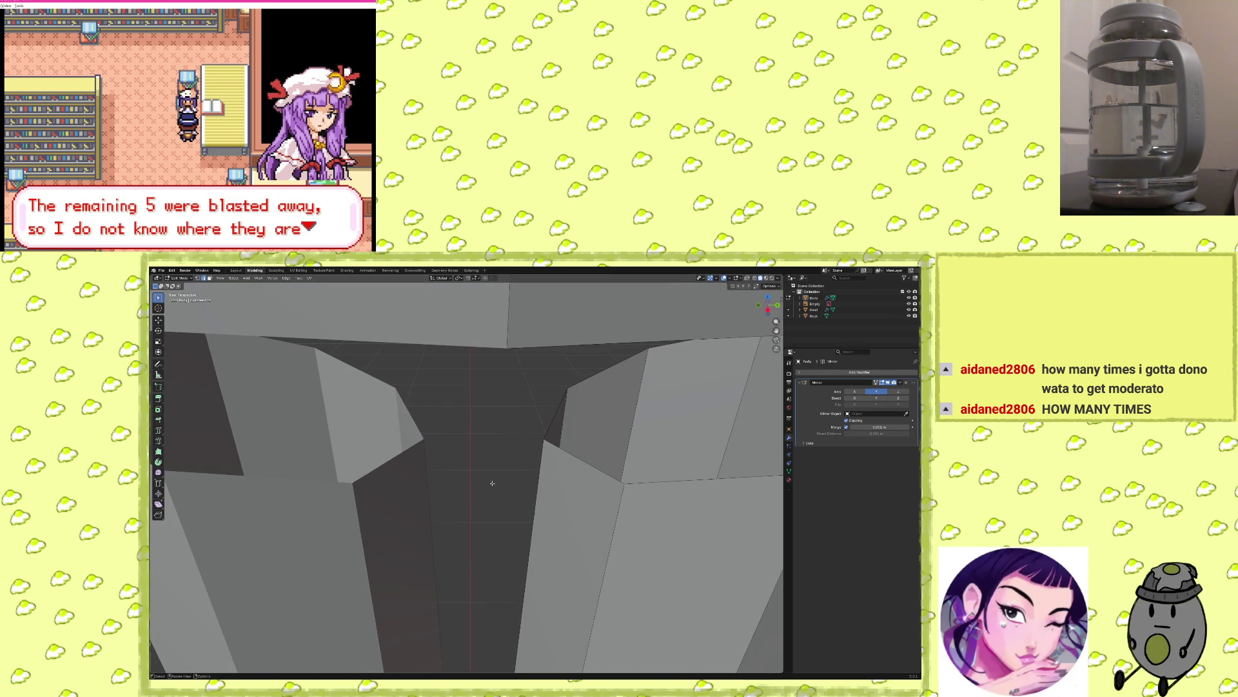
# Move the vertex at the top of the leg gap along the Y axis.
pyautogui.click(545, 438)
pyautogui.press('g')
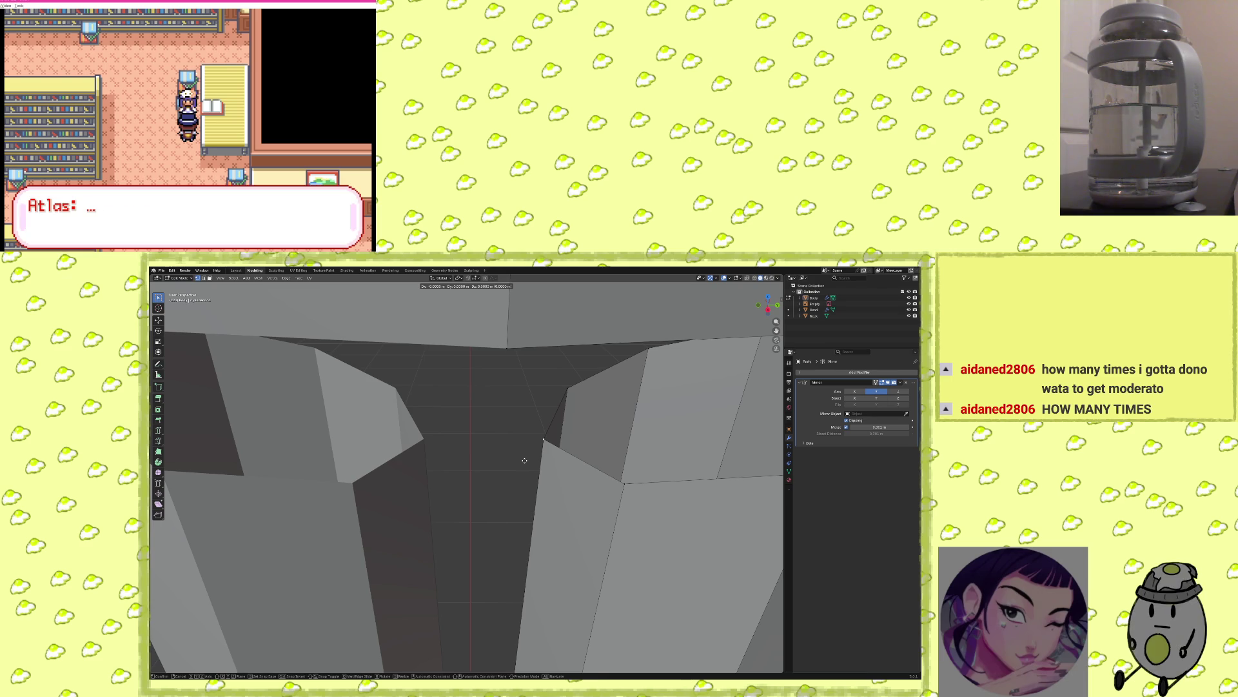
pyautogui.press('y')
pyautogui.click(351, 450)
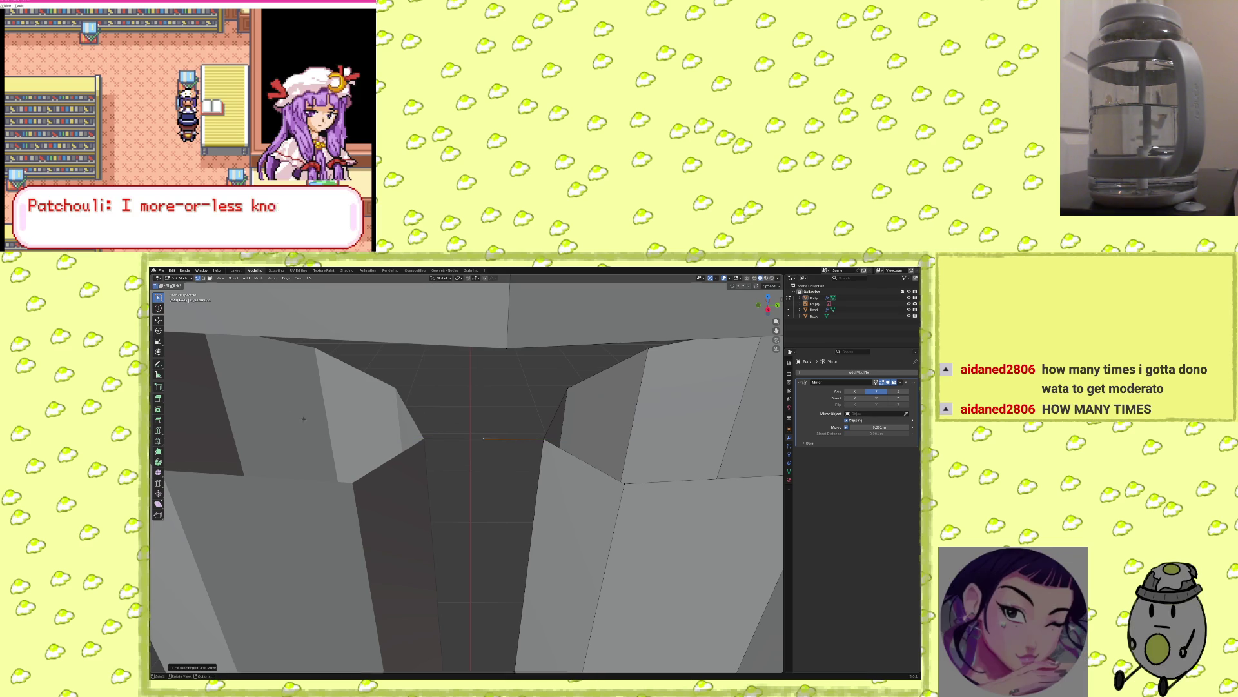
pyautogui.moveTo(351, 451); pyautogui.dragTo(443, 452, button='middle')
pyautogui.scroll(-5, 444, 453)
pyautogui.scroll(5, 442, 451)
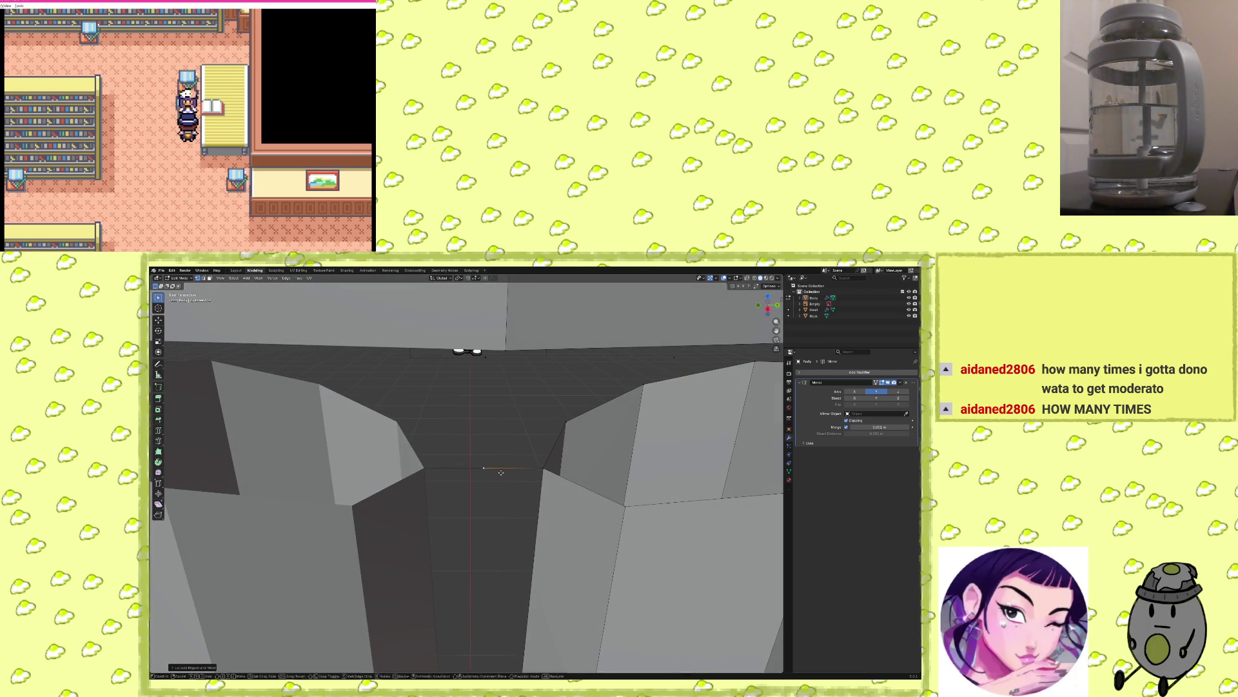
pyautogui.moveTo(489, 477); pyautogui.dragTo(512, 493, button='middle')
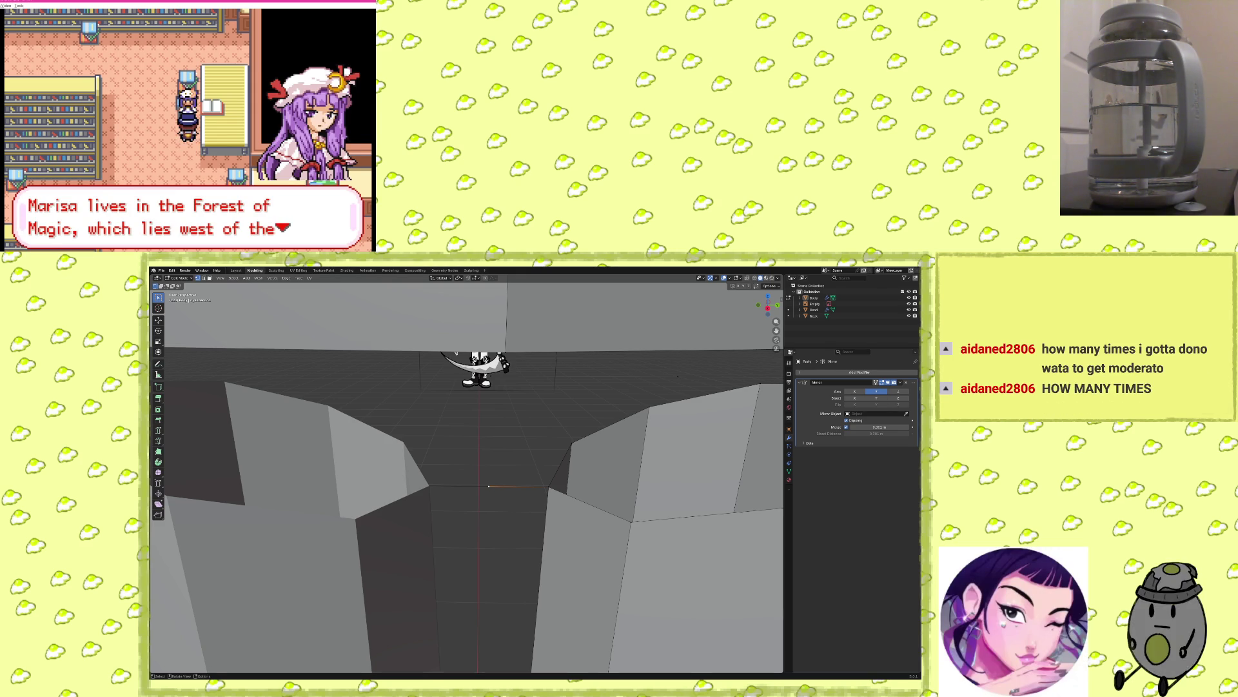
pyautogui.moveTo(677, 376)
pyautogui.mouseDown(button='middle')
pyautogui.moveTo(387, 501)
pyautogui.moveTo(447, 525)
pyautogui.moveTo(418, 481)
pyautogui.moveTo(678, 555)
pyautogui.moveTo(578, 562)
pyautogui.mouseUp(button='middle')
# Extrude a new vertex from the gap edge and slide it along Y onto the mirror plane.
pyautogui.click(681, 555)
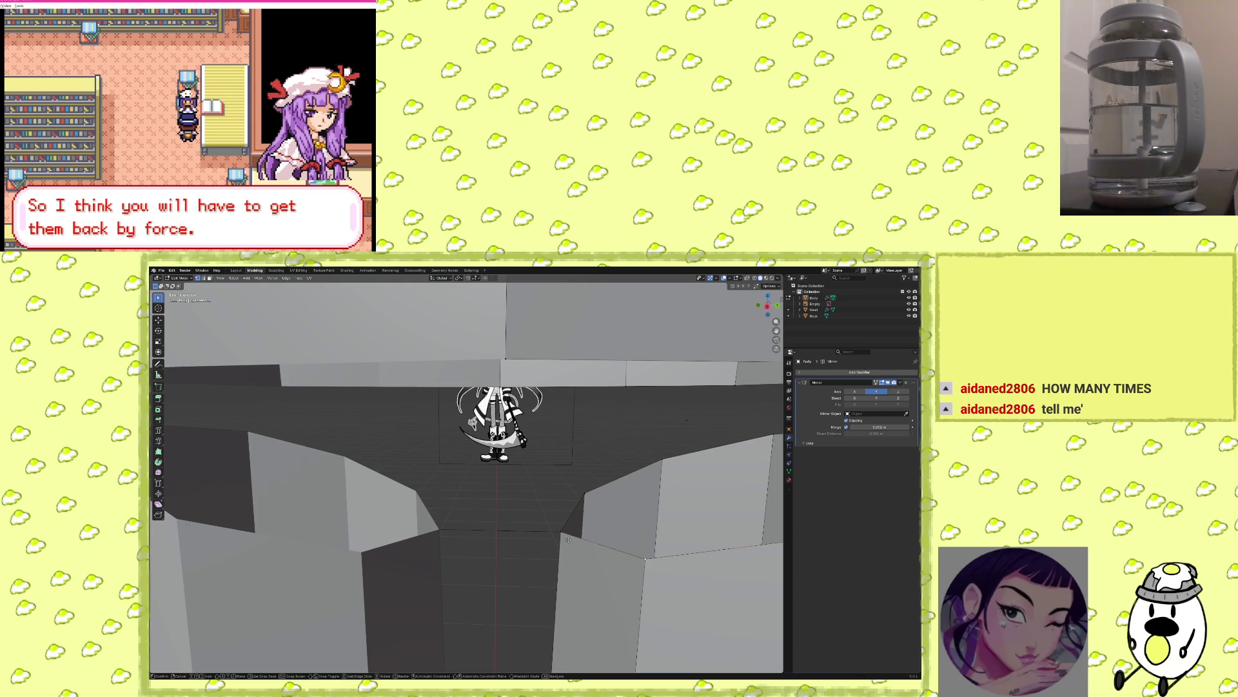
pyautogui.click(407, 541)
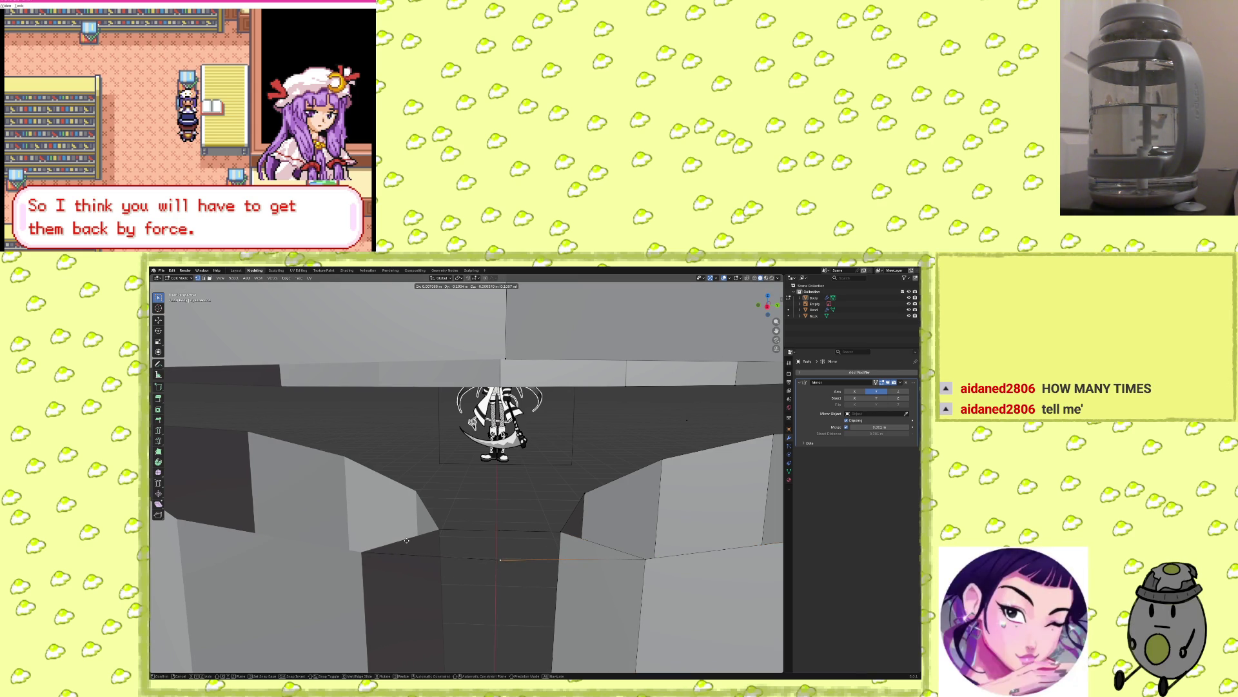
pyautogui.moveTo(503, 559); pyautogui.dragTo(494, 574, button='middle')
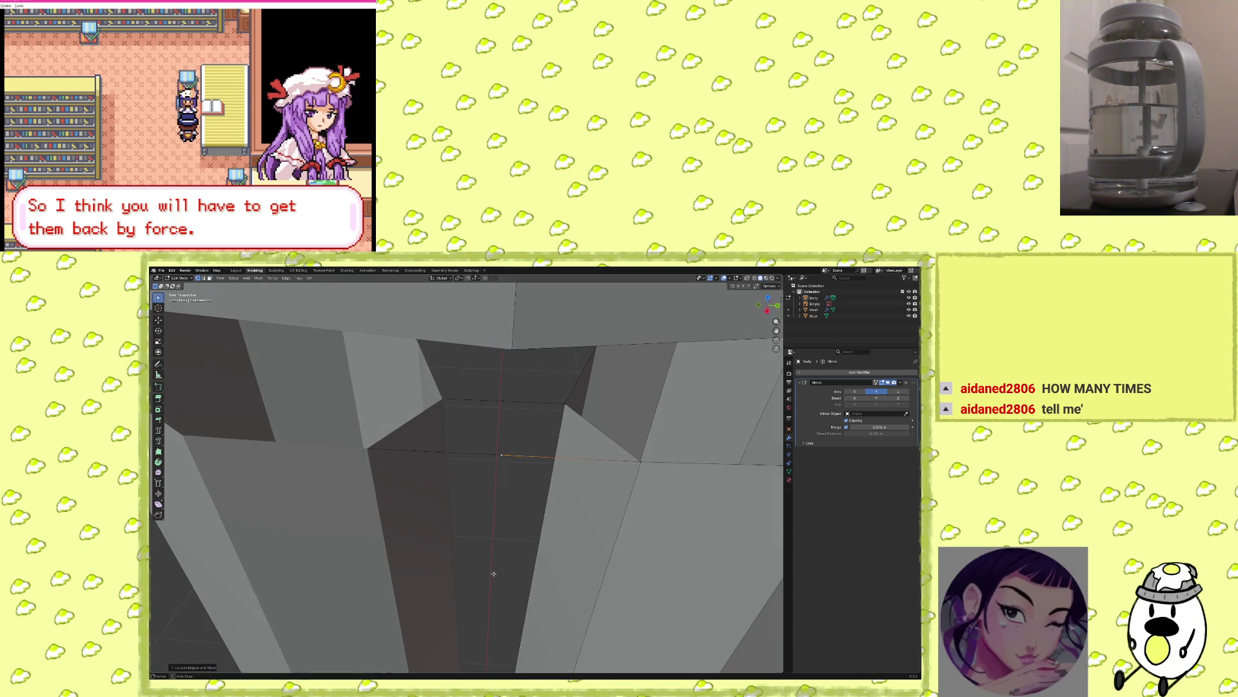
pyautogui.press('e')
pyautogui.click(496, 455)
pyautogui.press('m')
pyautogui.moveTo(522, 477); pyautogui.dragTo(597, 466, button='middle')
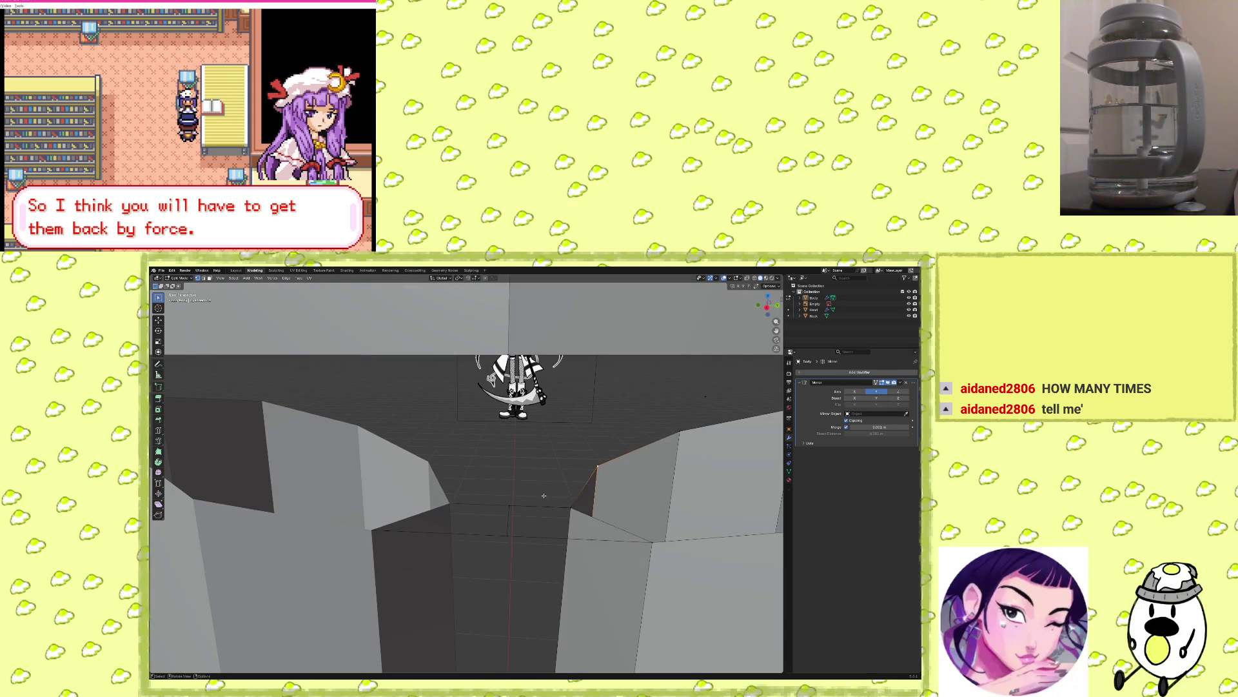
pyautogui.press('y')
pyautogui.click(508, 468)
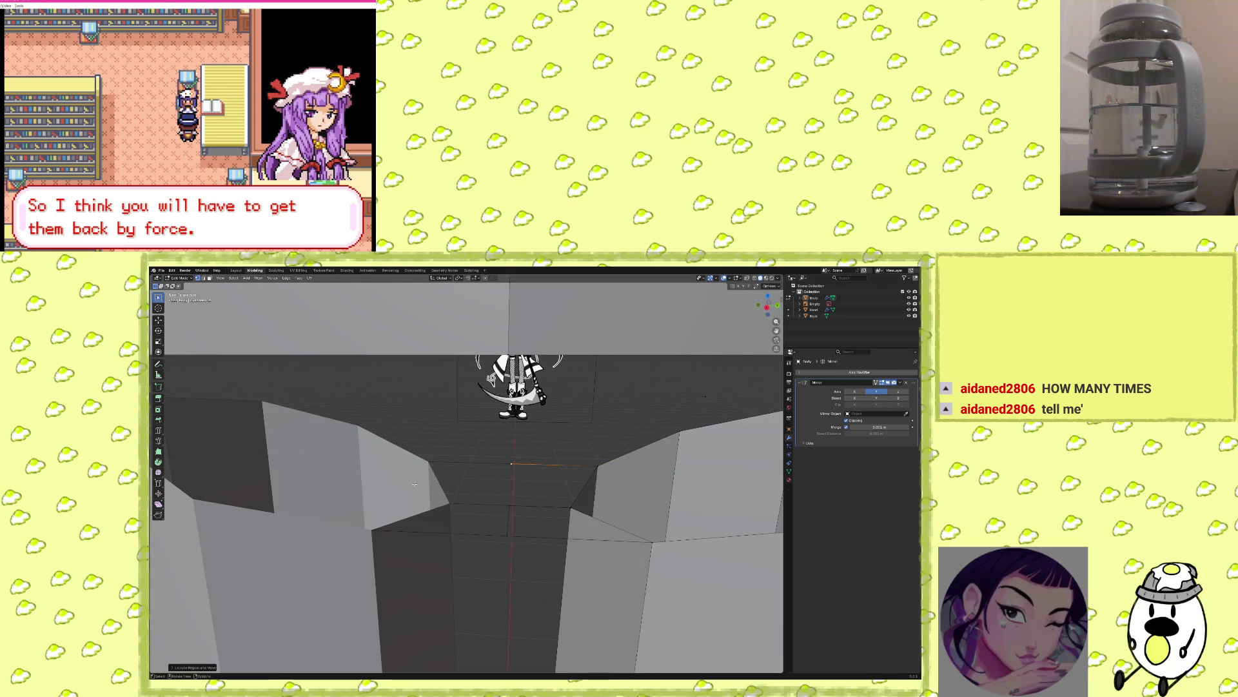
# Select the boundary edges around the centre vertex and fill two new faces with F.
pyautogui.press('e')
pyautogui.click(508, 450)
pyautogui.click(523, 482)
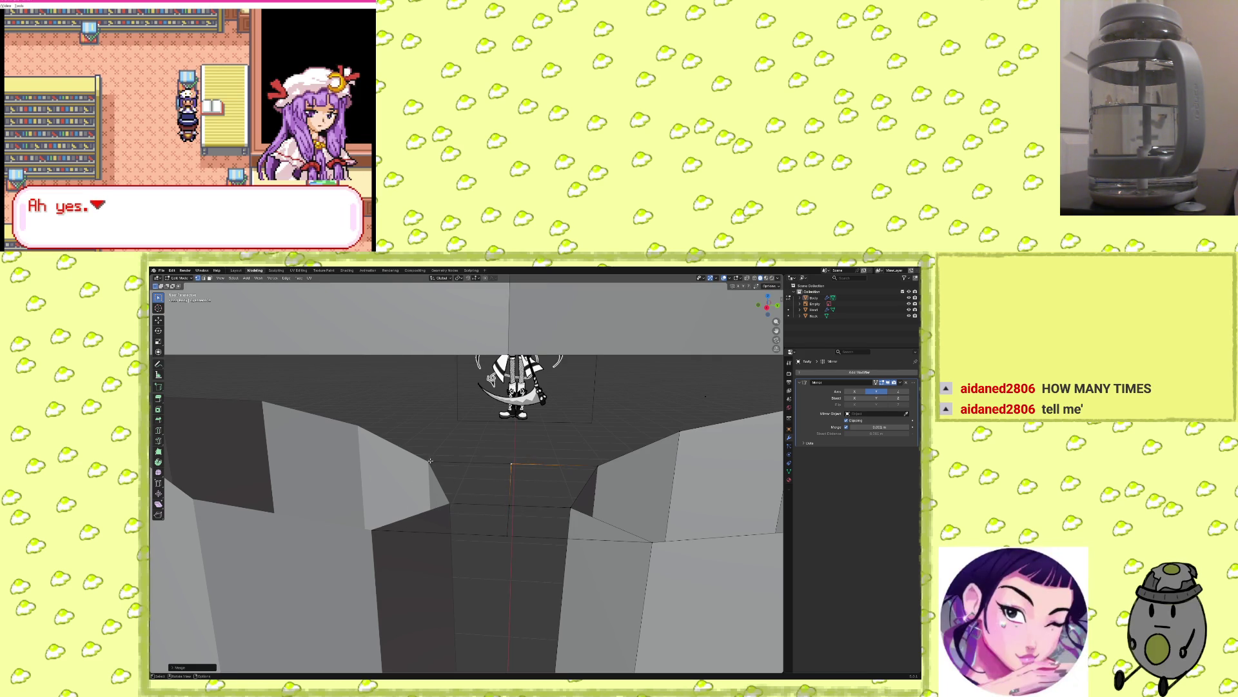
pyautogui.keyDown('shift'); pyautogui.click(599, 466); pyautogui.keyUp('shift')
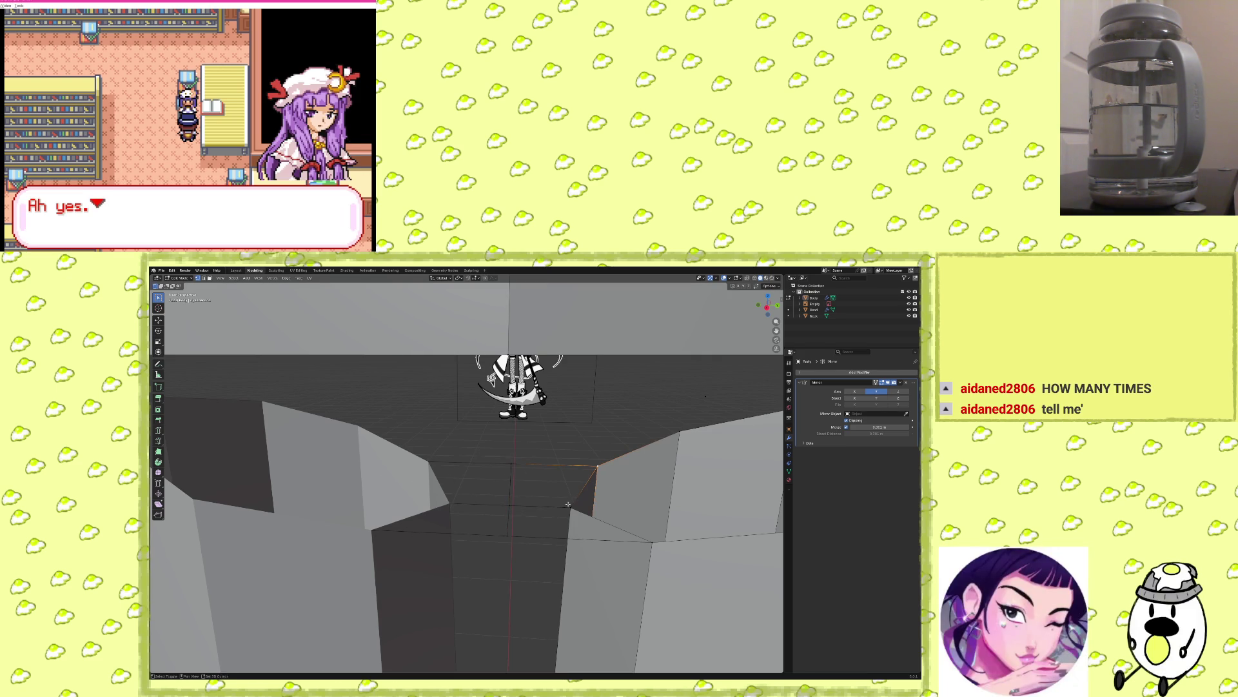
pyautogui.keyDown('shift'); pyautogui.click(507, 504); pyautogui.keyUp('shift')
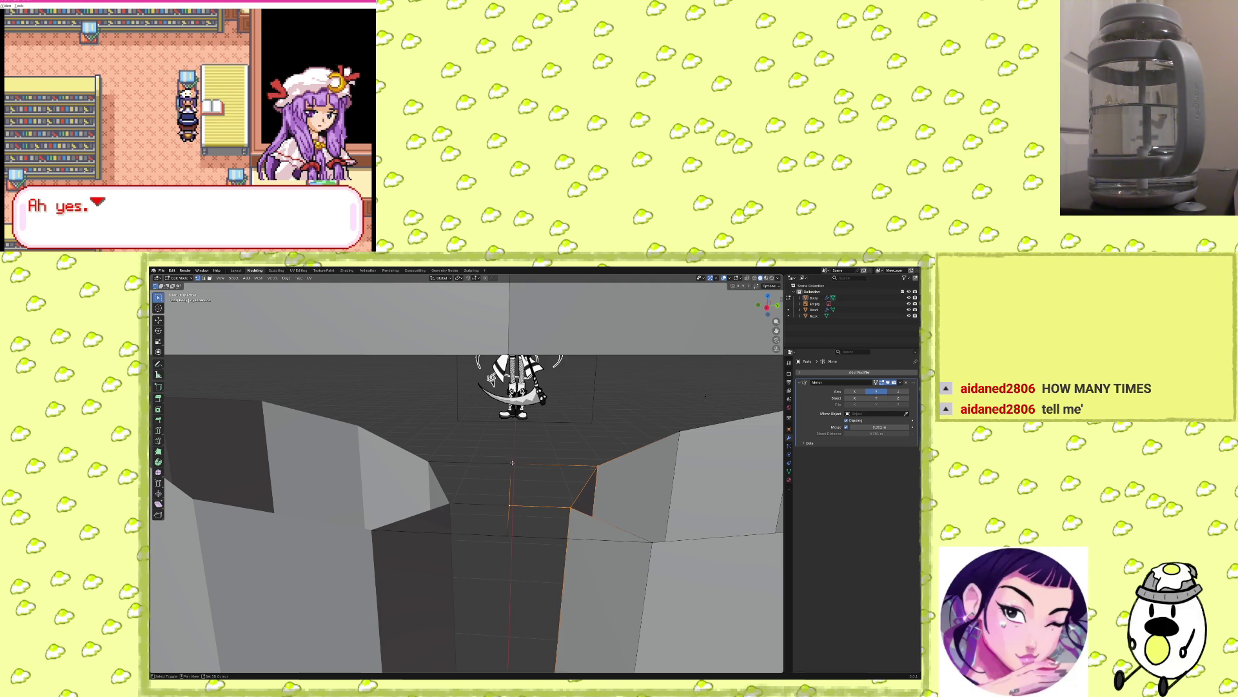
pyautogui.press('f')
pyautogui.click(507, 507)
pyautogui.keyDown('shift'); pyautogui.click(652, 542); pyautogui.keyUp('shift')
pyautogui.press('f')
pyautogui.moveTo(507, 540)
pyautogui.mouseDown(button='middle')
pyautogui.moveTo(473, 534)
pyautogui.moveTo(529, 429)
pyautogui.moveTo(520, 436)
pyautogui.mouseUp(button='middle')
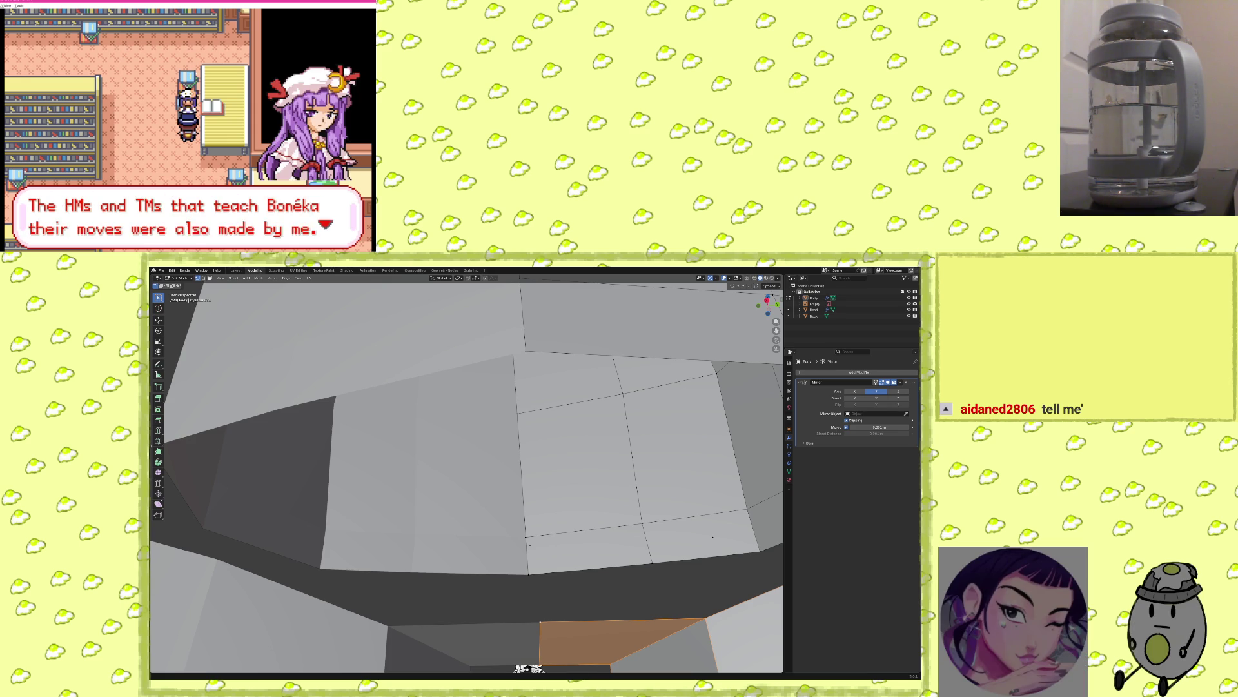
# In the game, open the Bag and register the Link System key item for quick use.
pyautogui.press('c')
pyautogui.press('x')
pyautogui.press('Down')
pyautogui.press('c')
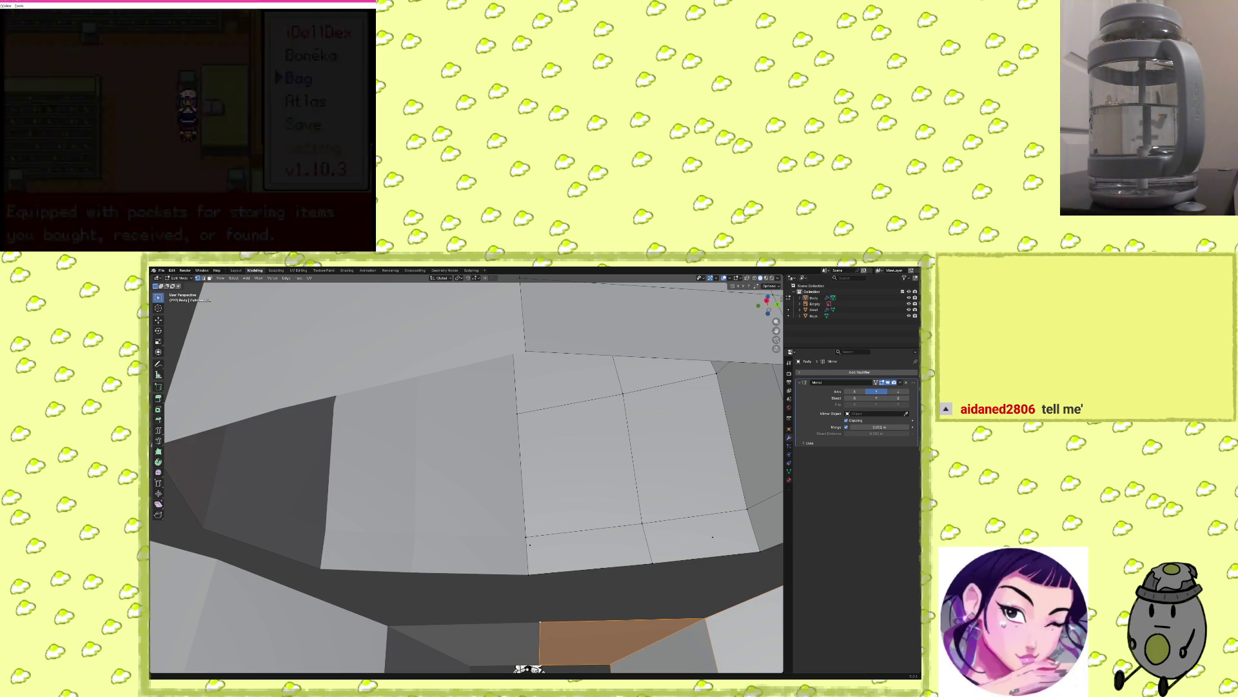
pyautogui.press('Down')
pyautogui.press('Down')
pyautogui.press('Down')
pyautogui.press('c')
pyautogui.press('Down')
pyautogui.press('c')
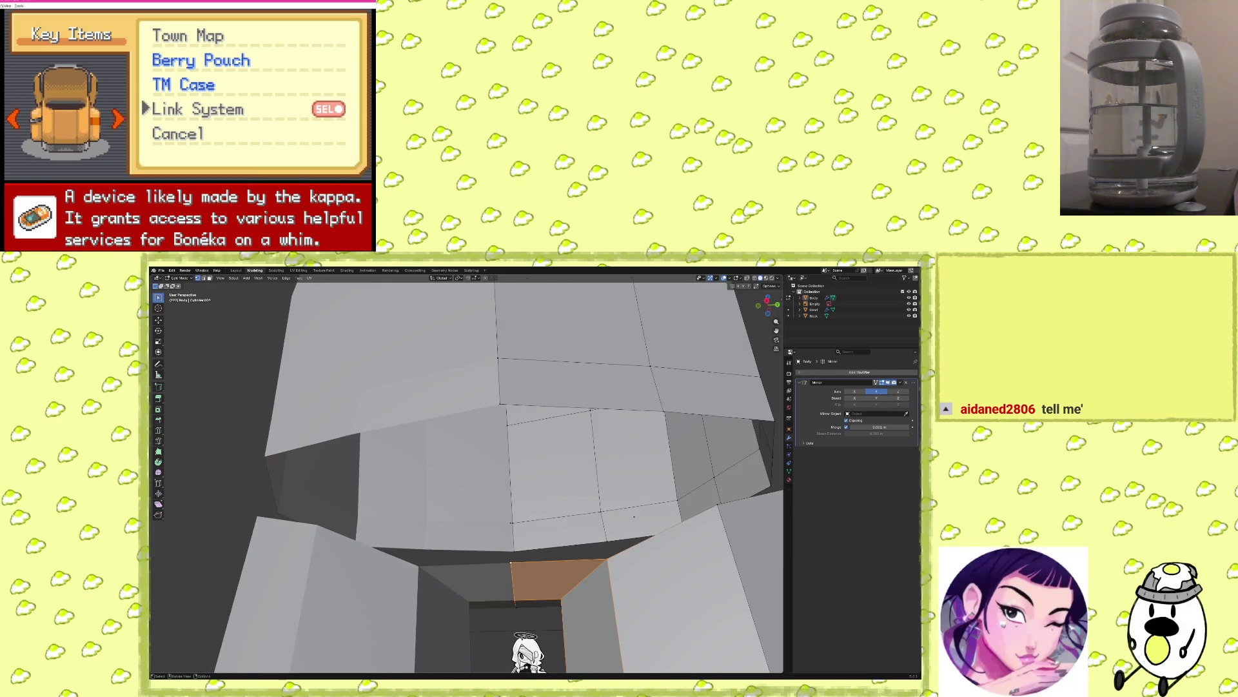
pyautogui.press('x')
pyautogui.press('x')
# Extrude the upper mesh's bottom edge loop straight down along Z and scale it inward.
pyautogui.moveTo(553, 478)
pyautogui.mouseDown(button='middle')
pyautogui.moveTo(544, 504)
pyautogui.moveTo(563, 384)
pyautogui.mouseUp(button='middle')
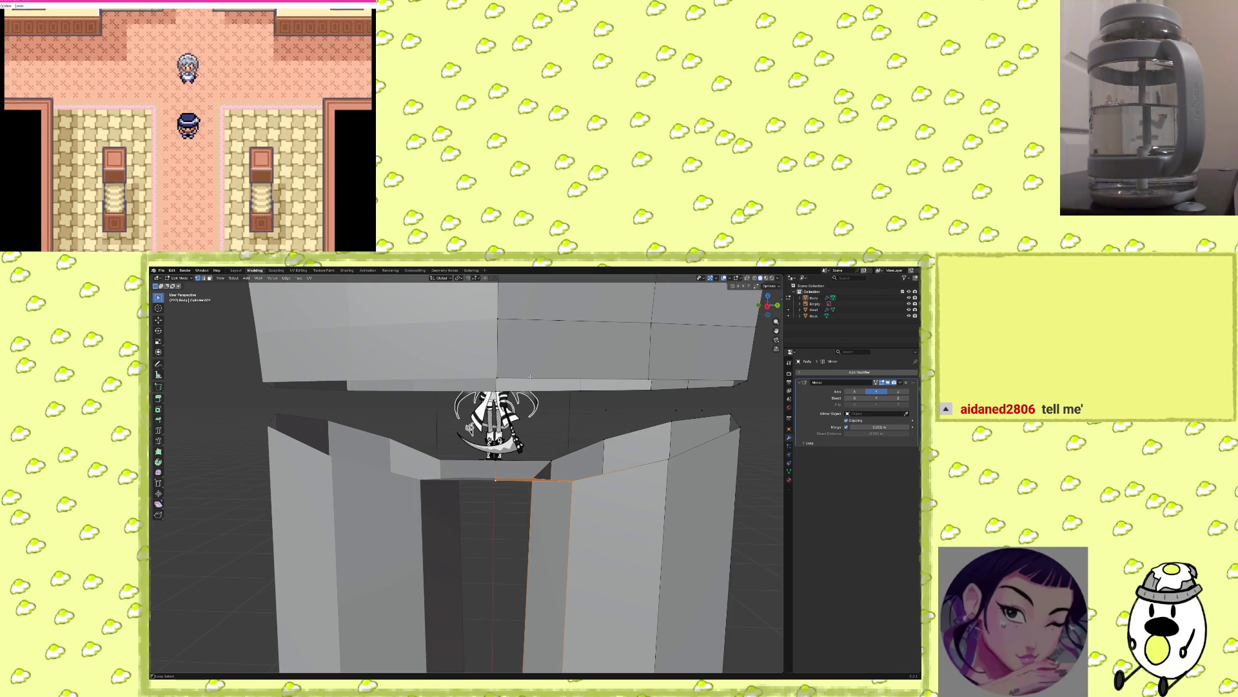
pyautogui.keyDown('alt'); pyautogui.keyDown('shift'); pyautogui.click(629, 382); pyautogui.keyUp('shift'); pyautogui.keyUp('alt')
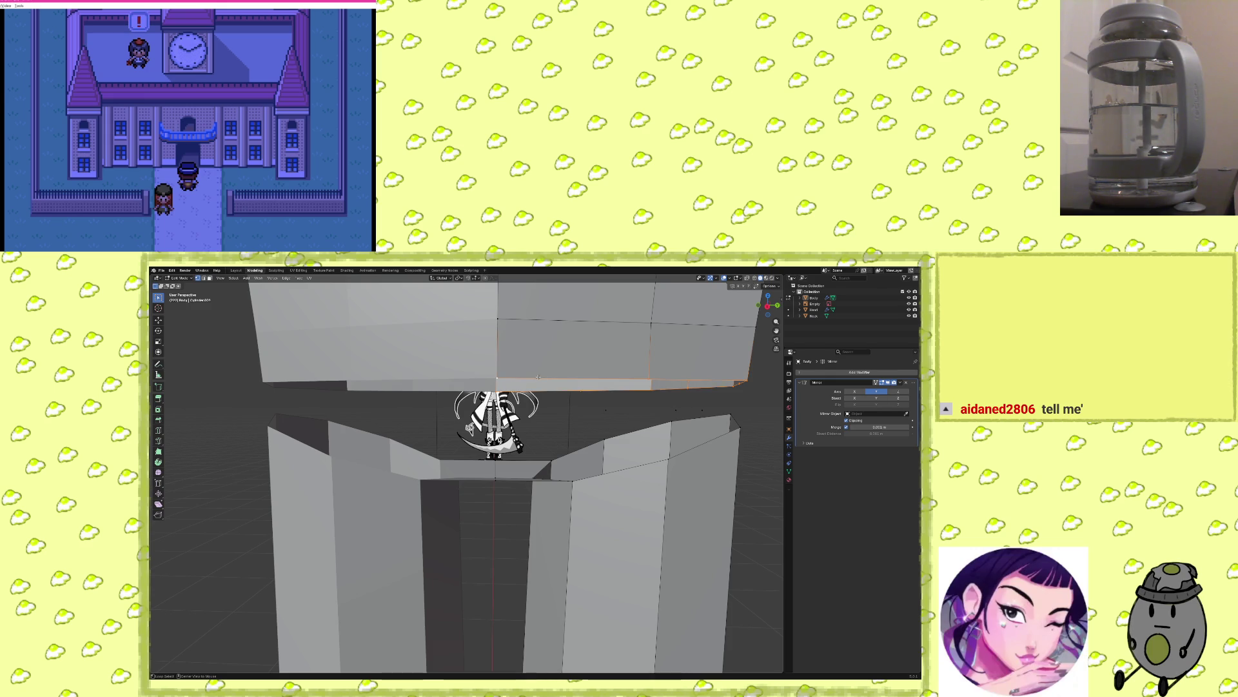
pyautogui.moveTo(538, 377)
pyautogui.mouseDown(button='middle')
pyautogui.moveTo(645, 390)
pyautogui.moveTo(624, 388)
pyautogui.mouseUp(button='middle')
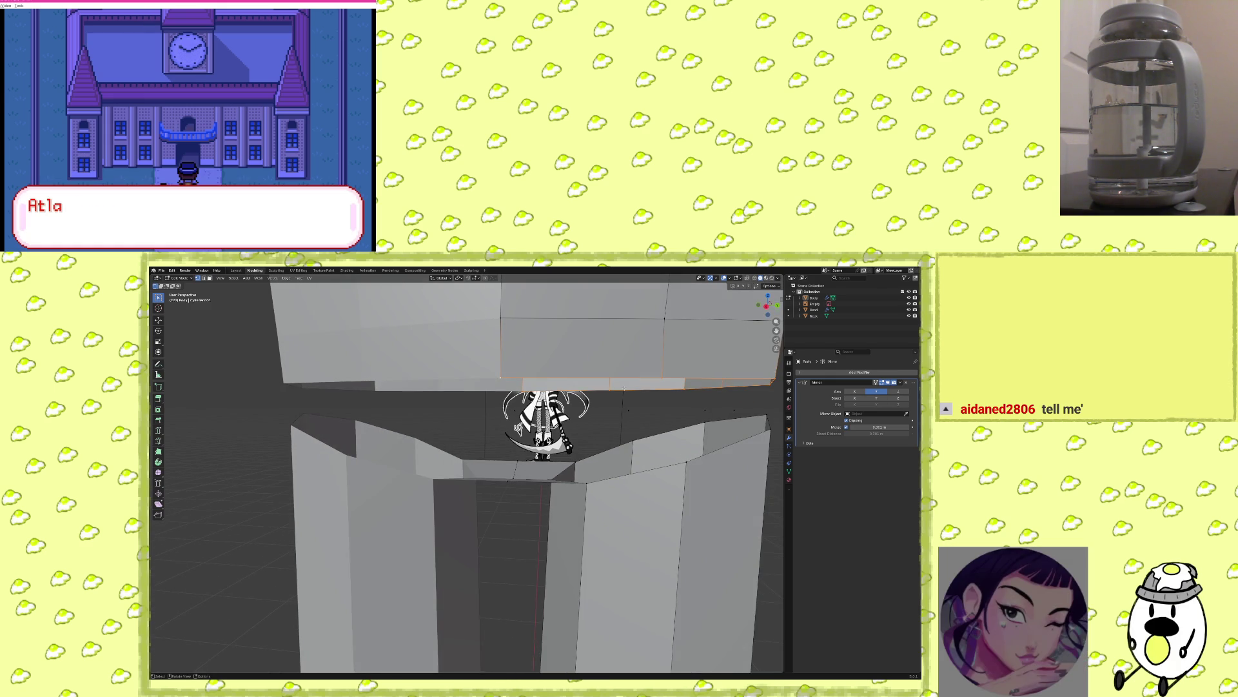
pyautogui.press('e')
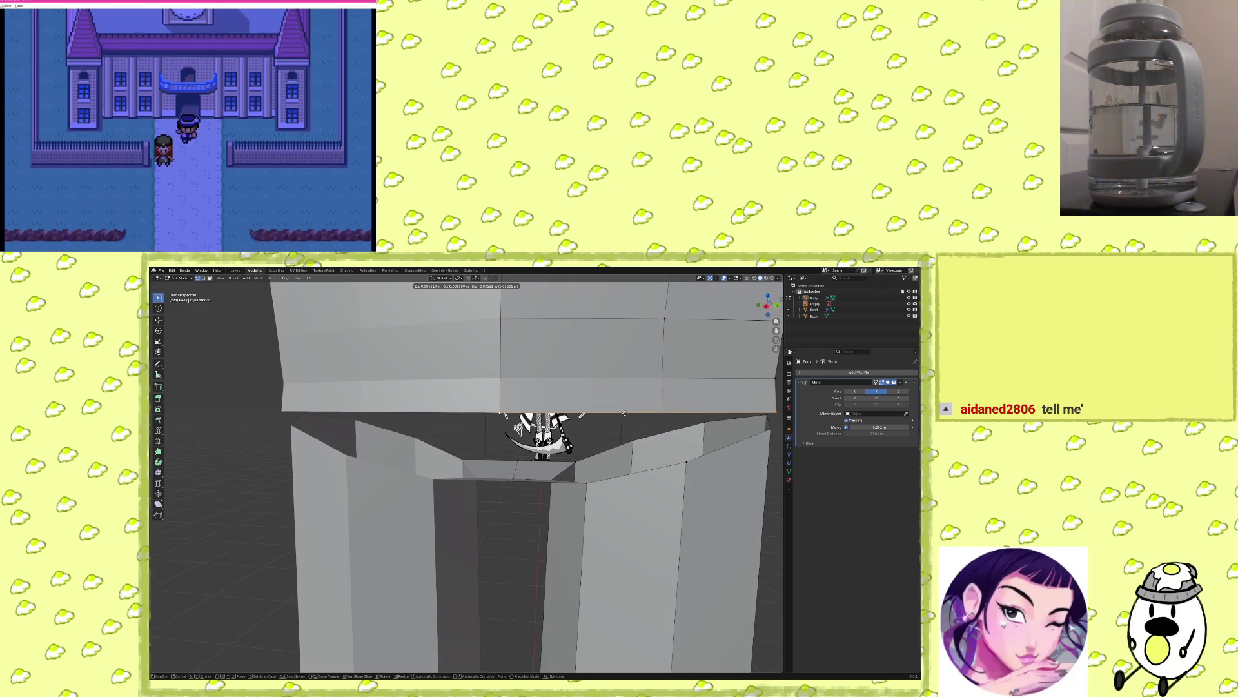
pyautogui.press('z')
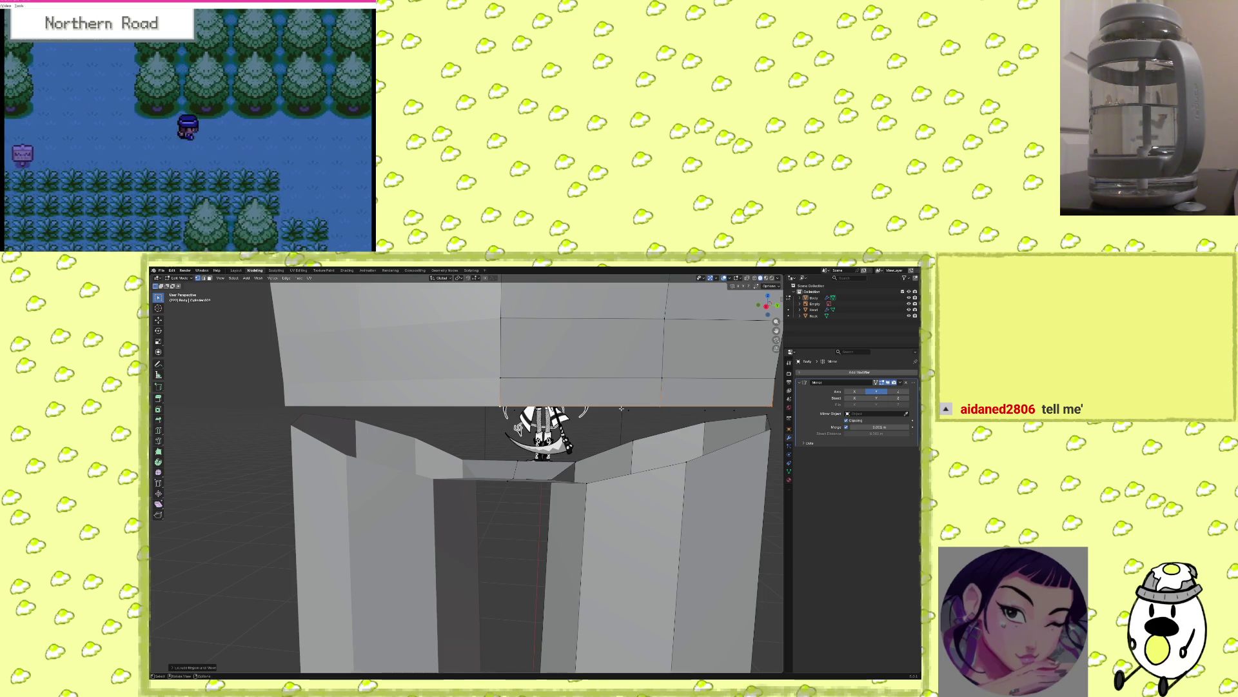
pyautogui.press('s')
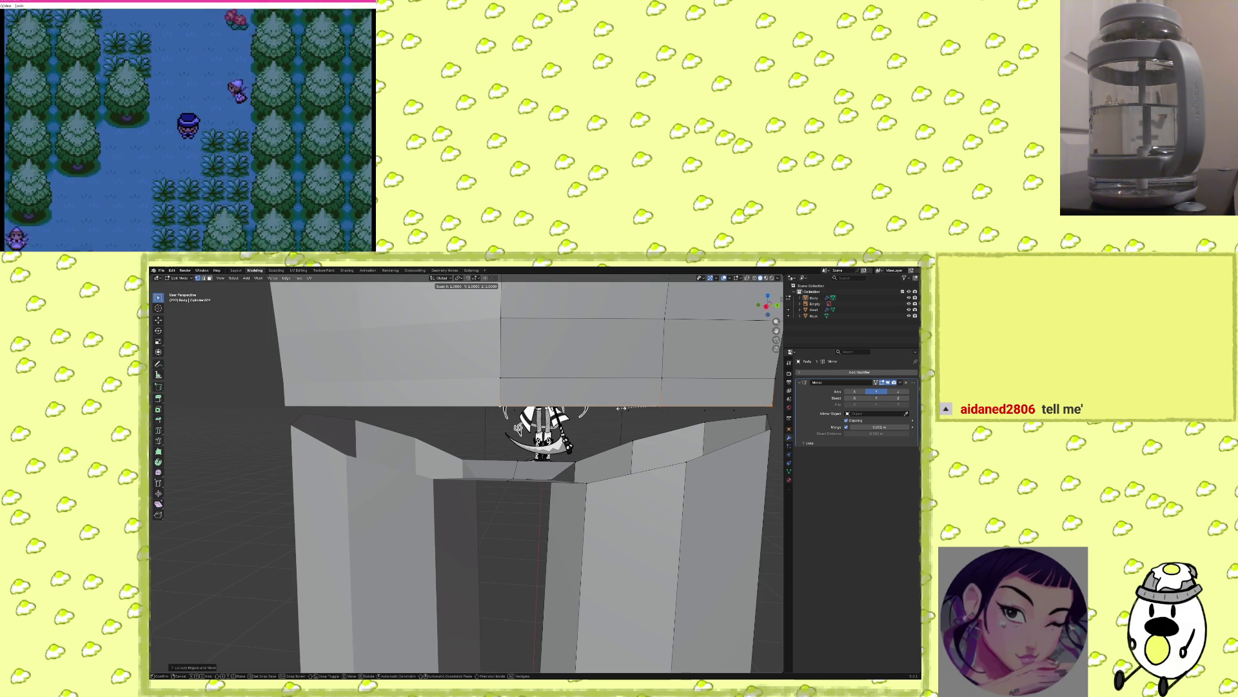
pyautogui.click(632, 420)
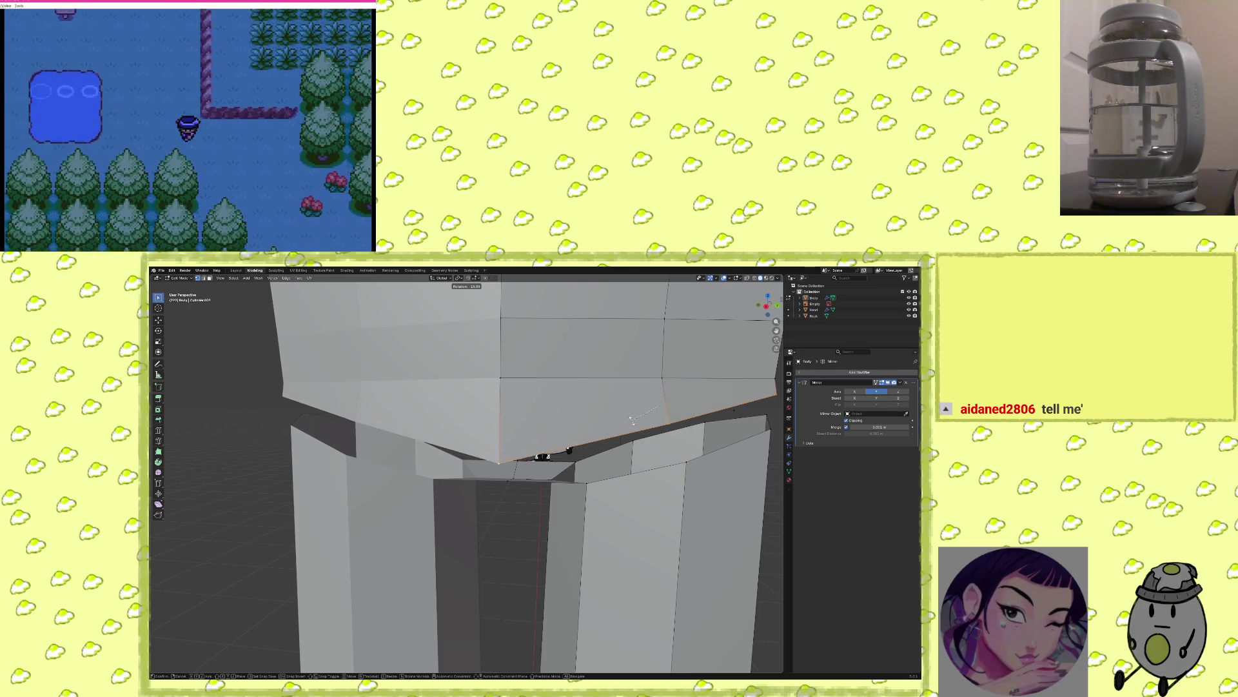
# Adjust the new strip's rotation and rescale its edges, then pick the vertical gap edge.
pyautogui.click(475, 442)
pyautogui.moveTo(475, 442)
pyautogui.mouseDown(button='middle')
pyautogui.moveTo(425, 393)
pyautogui.moveTo(496, 567)
pyautogui.mouseUp(button='middle')
pyautogui.press('s')
pyautogui.click(437, 416)
pyautogui.click(496, 567)
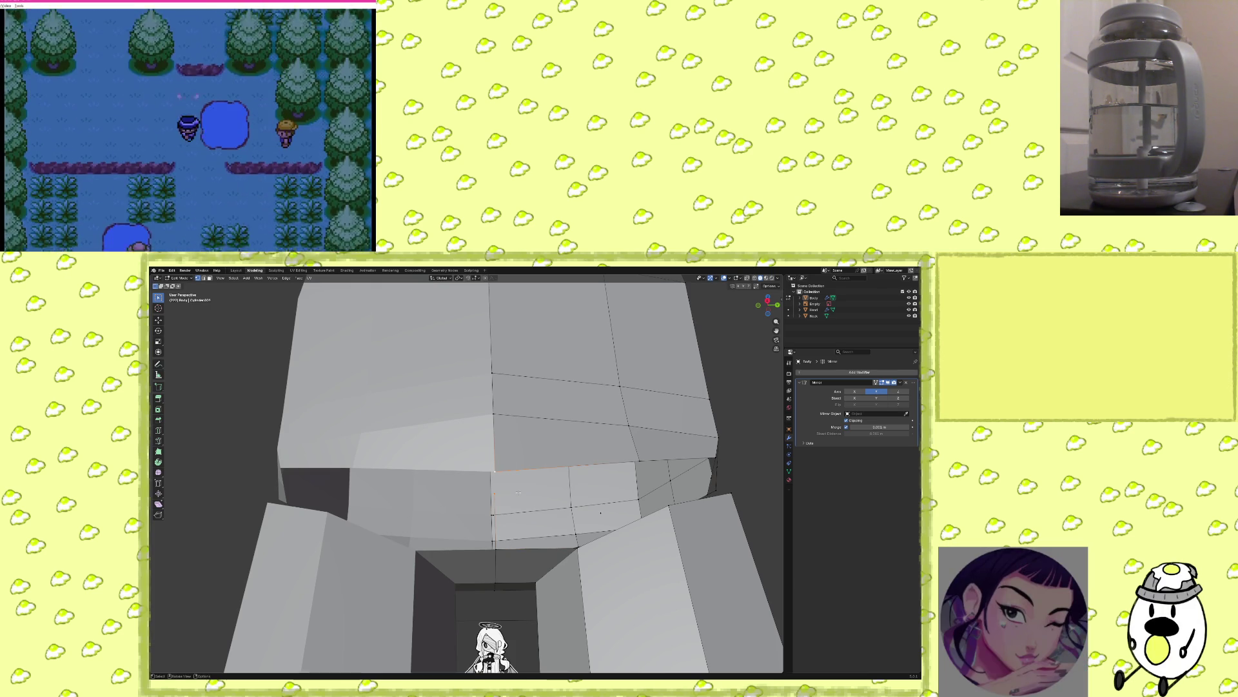
# Merge the selected seam vertices At Last to close the gap.
pyautogui.click(535, 525)
pyautogui.moveTo(535, 524); pyautogui.dragTo(607, 521, button='middle')
pyautogui.moveTo(639, 510)
pyautogui.mouseDown(button='middle')
pyautogui.moveTo(656, 512)
pyautogui.moveTo(644, 524)
pyautogui.mouseUp(button='middle')
pyautogui.moveTo(606, 468)
pyautogui.mouseDown(button='middle')
pyautogui.moveTo(553, 474)
pyautogui.moveTo(590, 499)
pyautogui.mouseUp(button='middle')
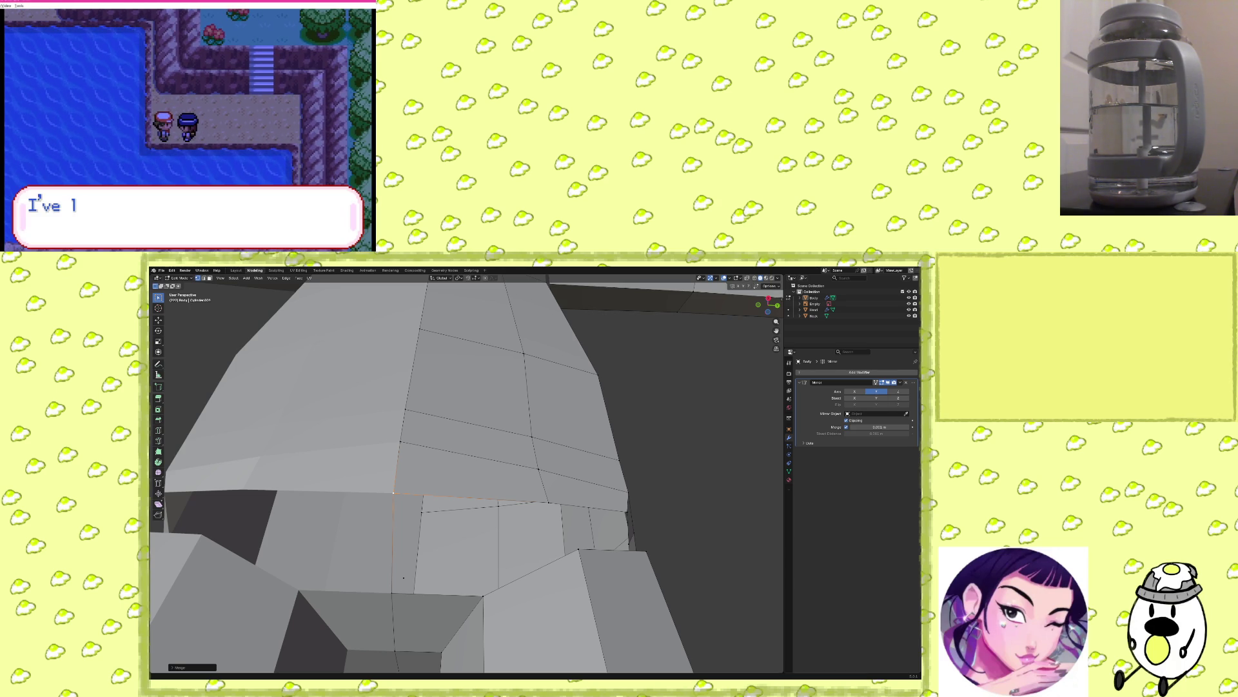
# Extrude a new vertex upward at a remaining gap and select its target vertex.
pyautogui.hotkey('alt', 'a')
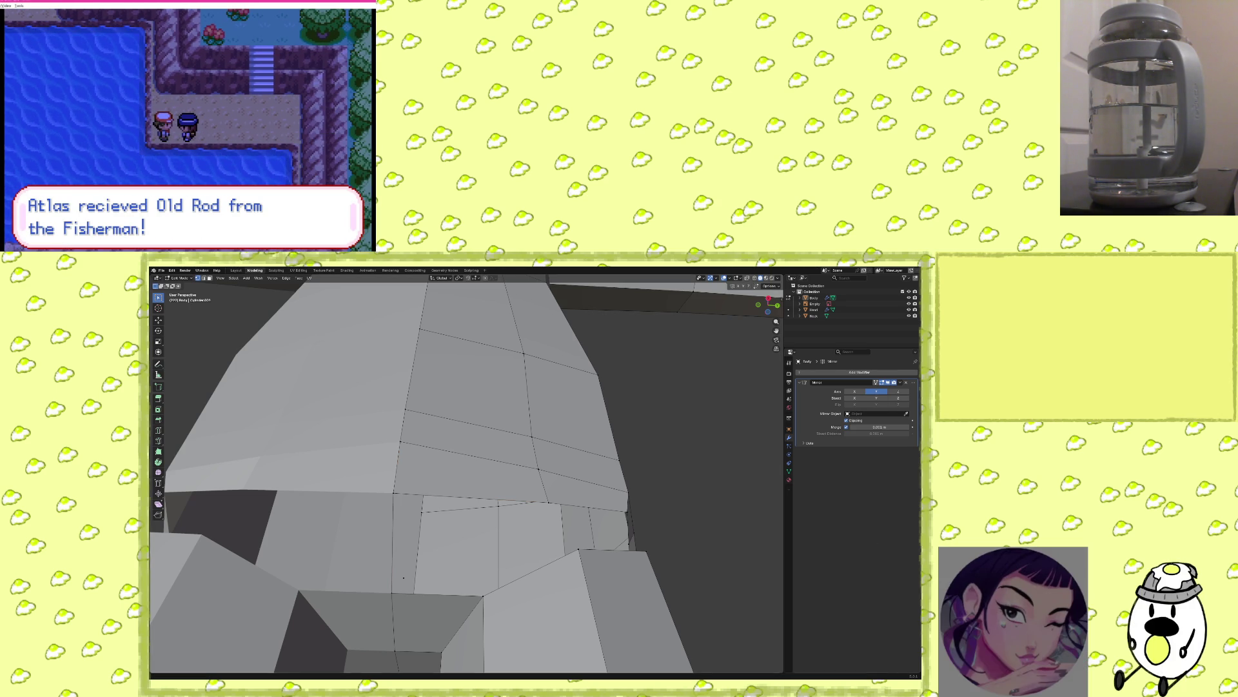
pyautogui.moveTo(404, 577)
pyautogui.mouseDown(button='middle')
pyautogui.moveTo(625, 516)
pyautogui.moveTo(686, 514)
pyautogui.moveTo(648, 521)
pyautogui.mouseUp(button='middle')
pyautogui.press('e')
pyautogui.click(483, 481)
pyautogui.keyDown('shift'); pyautogui.click(482, 481); pyautogui.keyUp('shift')
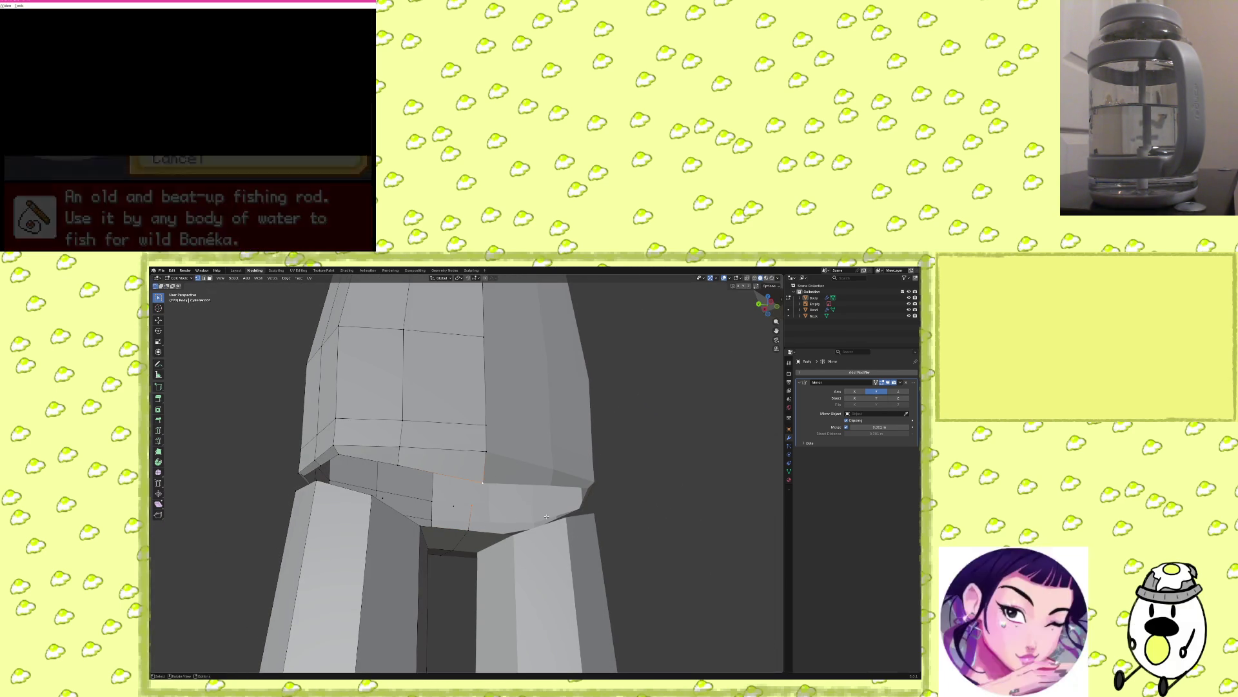
# Merge the extruded vertex into the mesh At Last.
pyautogui.press('m')
pyautogui.click(526, 528)
pyautogui.moveTo(526, 528); pyautogui.dragTo(552, 542, button='middle')
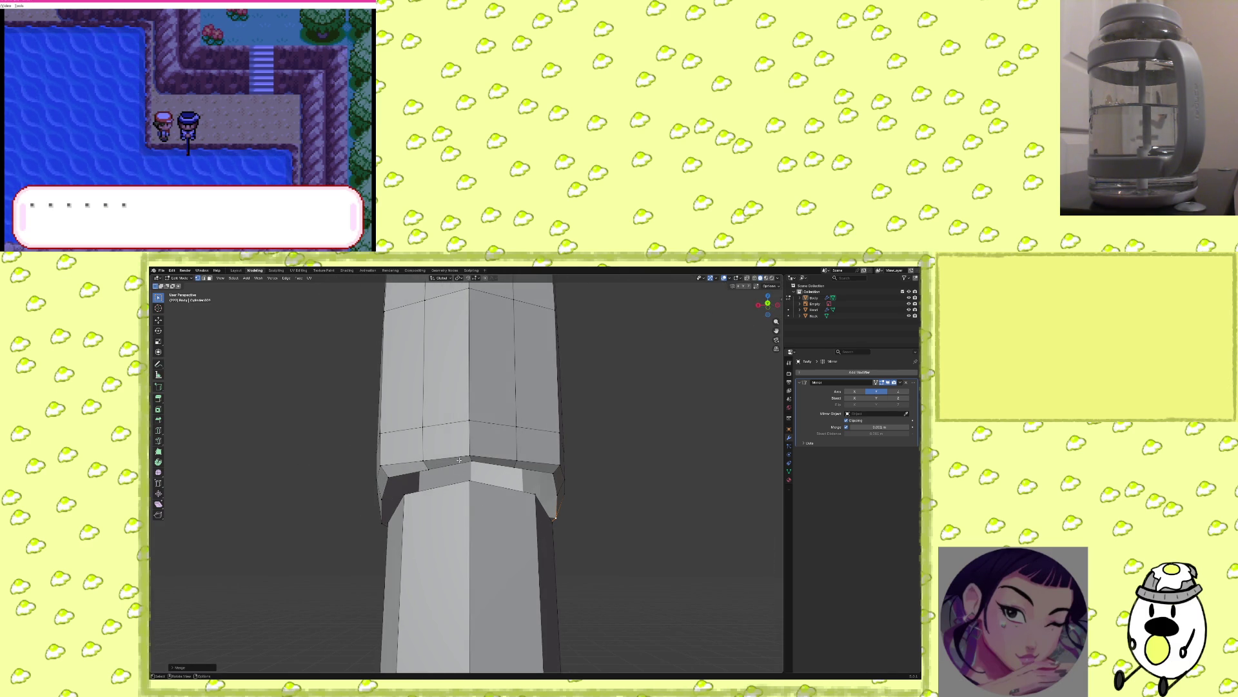
pyautogui.moveTo(492, 478); pyautogui.dragTo(538, 472, button='middle')
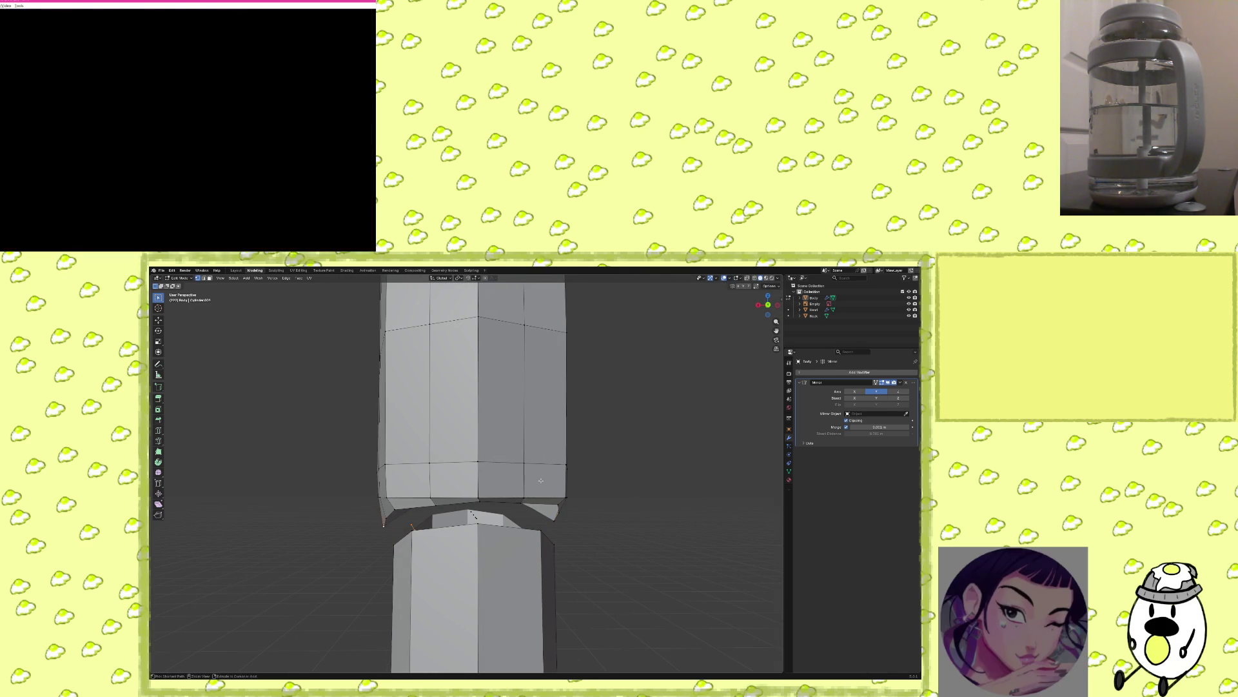
pyautogui.moveTo(540, 483)
pyautogui.mouseDown(button='middle')
pyautogui.moveTo(612, 491)
pyautogui.moveTo(595, 490)
pyautogui.mouseUp(button='middle')
# Re-tilt the seam edge loop by rotating it around the Z axis.
pyautogui.press('r')
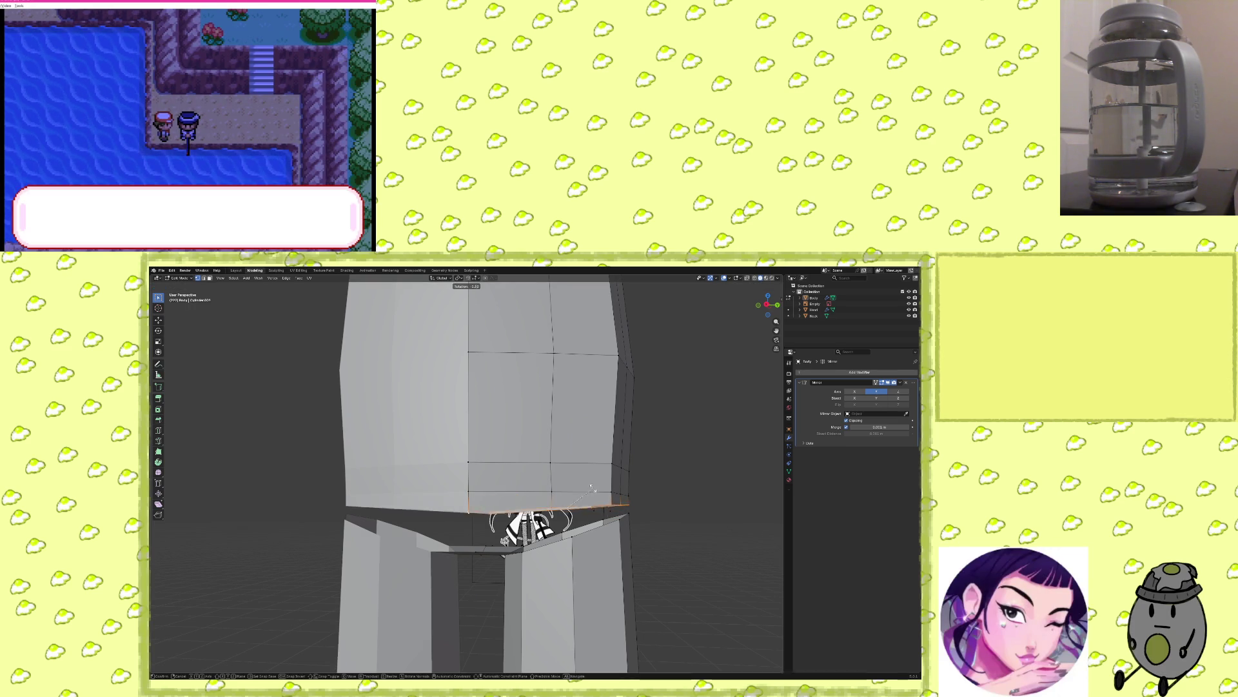
pyautogui.press('z')
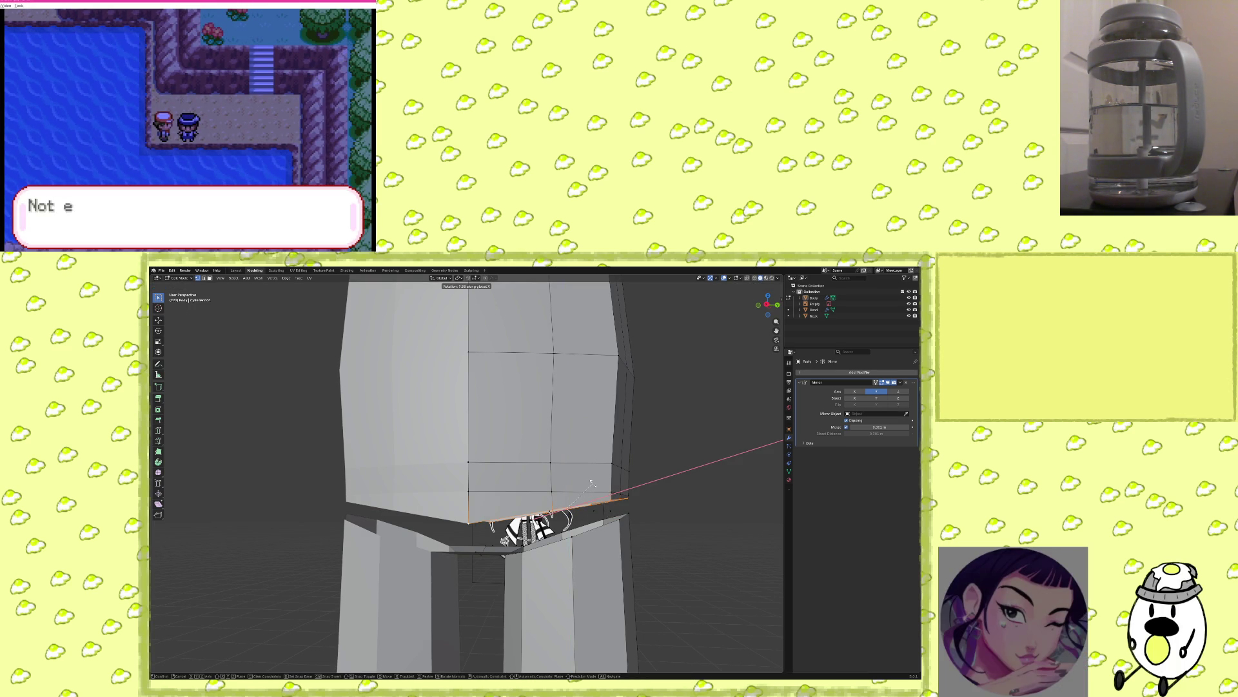
pyautogui.press('y')
pyautogui.press('x')
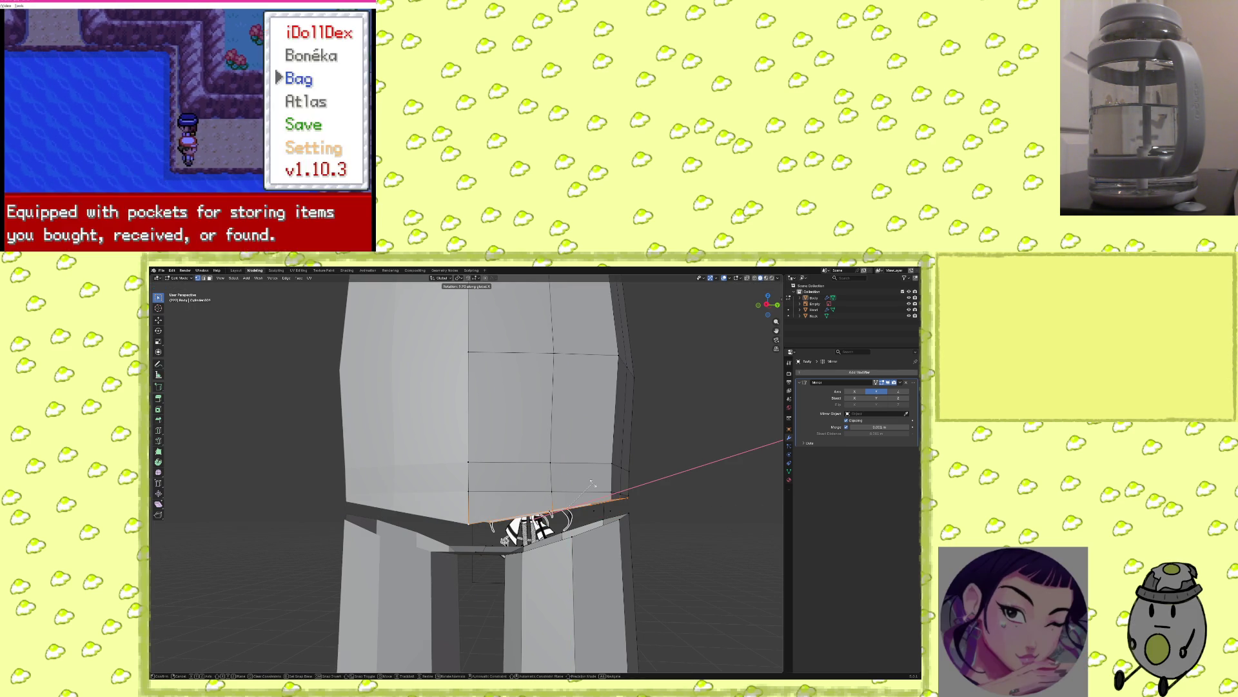
pyautogui.click(591, 484)
pyautogui.moveTo(591, 484)
pyautogui.mouseDown(button='middle')
pyautogui.moveTo(632, 489)
pyautogui.moveTo(570, 538)
pyautogui.mouseUp(button='middle')
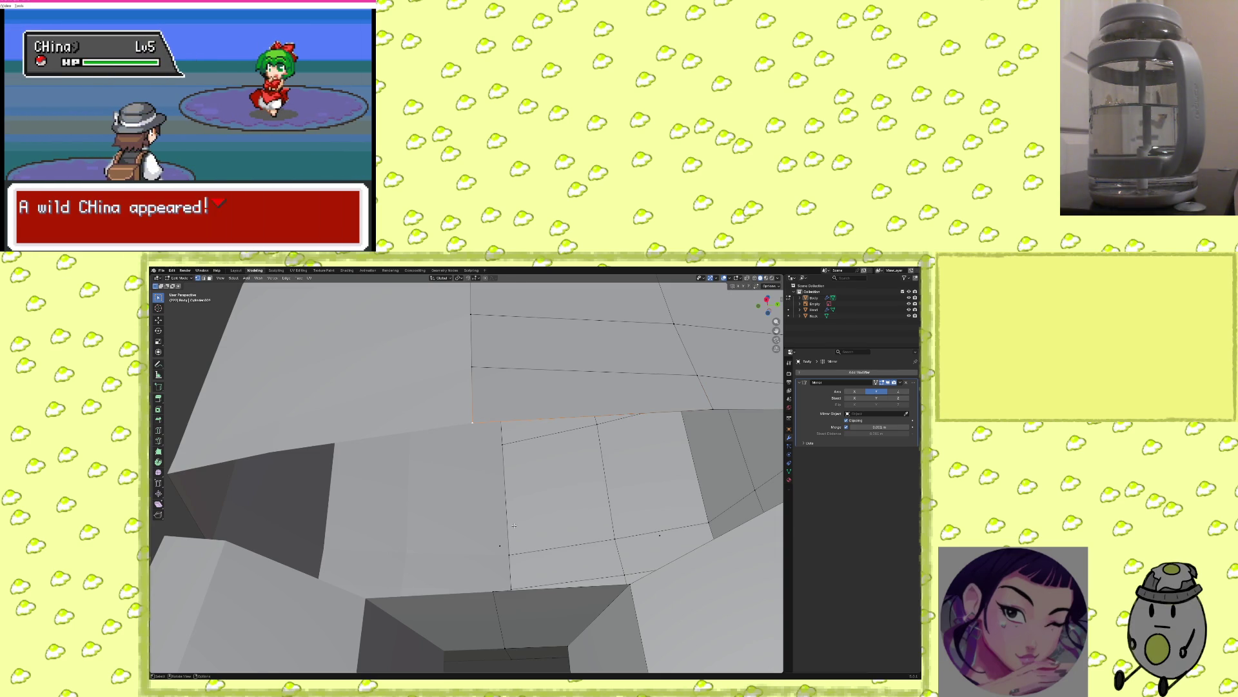
# Move a vertex into place, merge the gap vertices At First, and reposition another vertex.
pyautogui.click(513, 574)
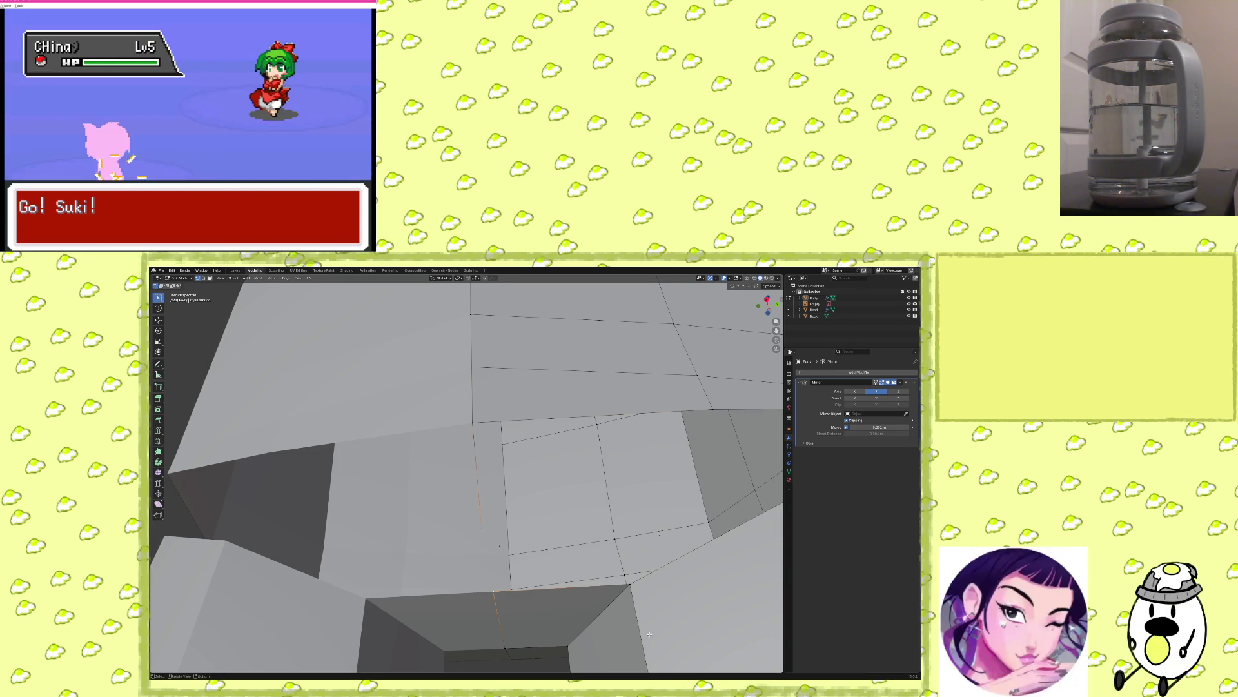
pyautogui.press('m')
pyautogui.click(580, 588)
pyautogui.moveTo(582, 586)
pyautogui.mouseDown(button='middle')
pyautogui.moveTo(604, 549)
pyautogui.moveTo(675, 556)
pyautogui.moveTo(517, 468)
pyautogui.mouseUp(button='middle')
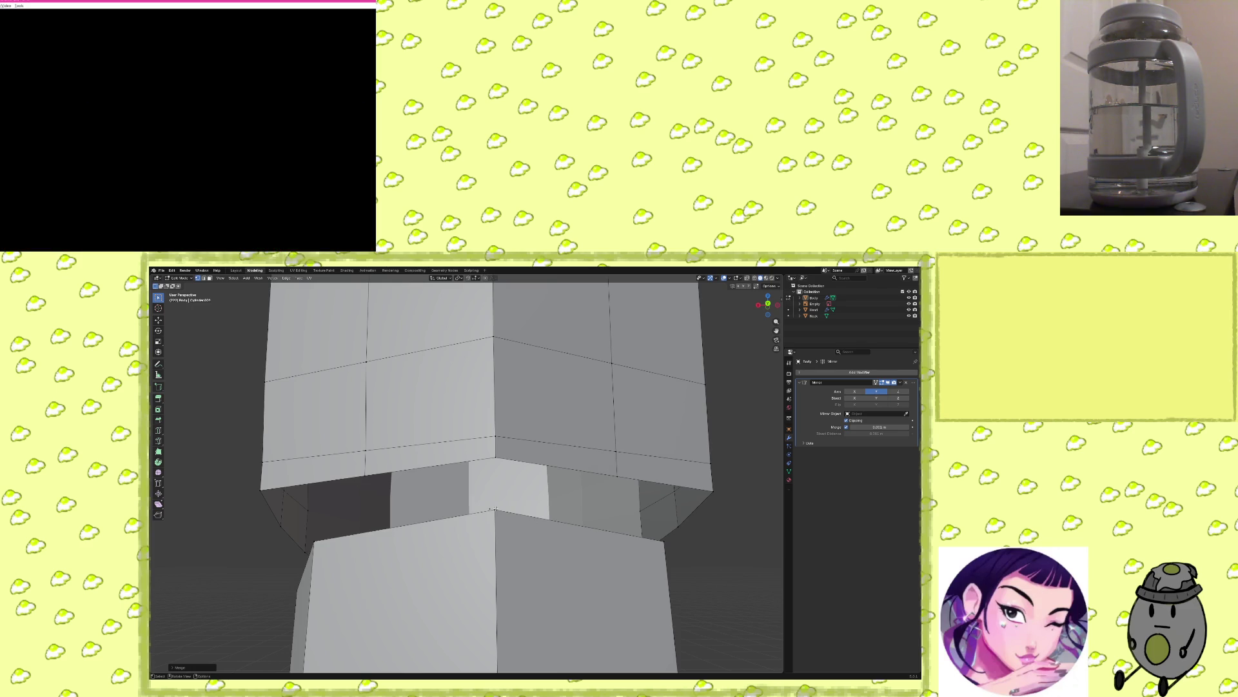
pyautogui.press('g')
pyautogui.click(517, 468)
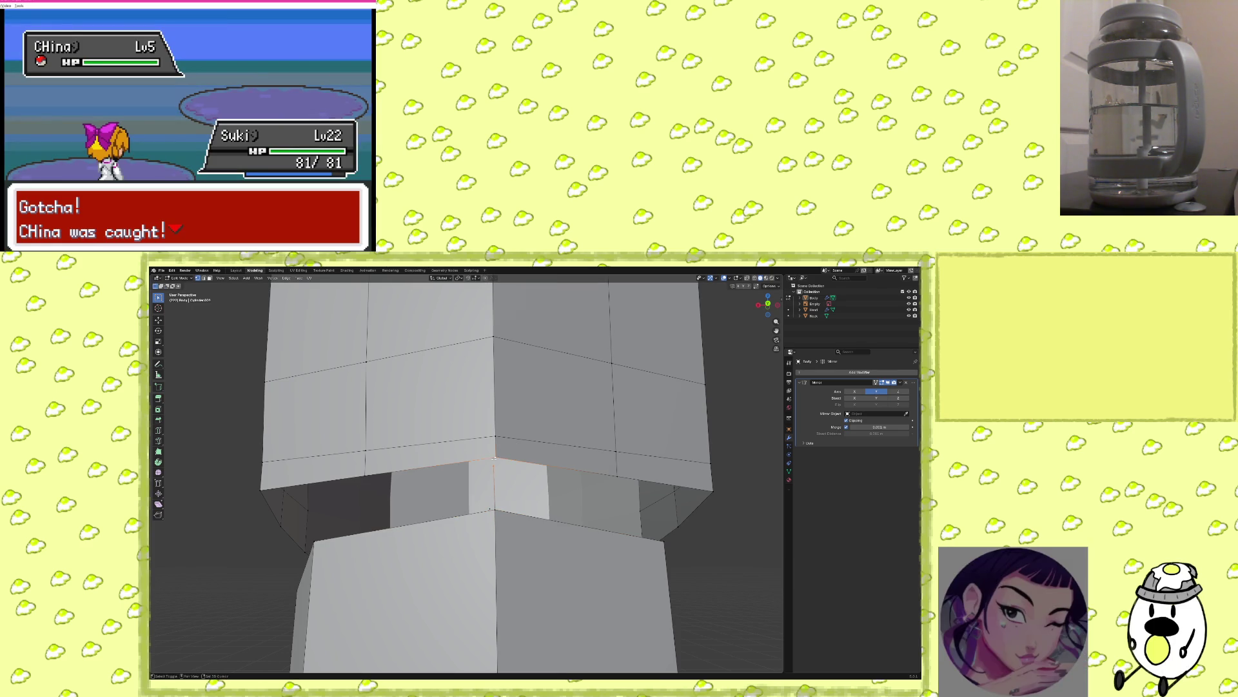
pyautogui.moveTo(513, 503); pyautogui.dragTo(602, 496, button='middle')
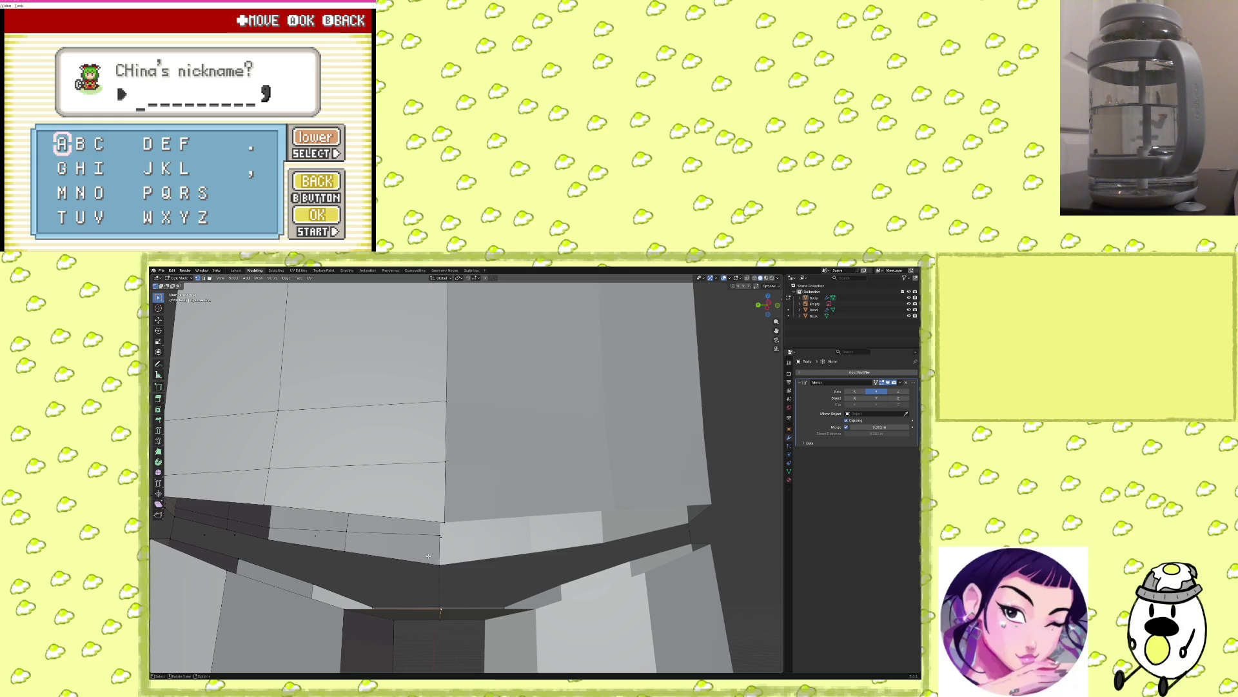
# Merge the seam gap edge At Last, then extrude another edge and merge its vertices.
pyautogui.click(443, 522)
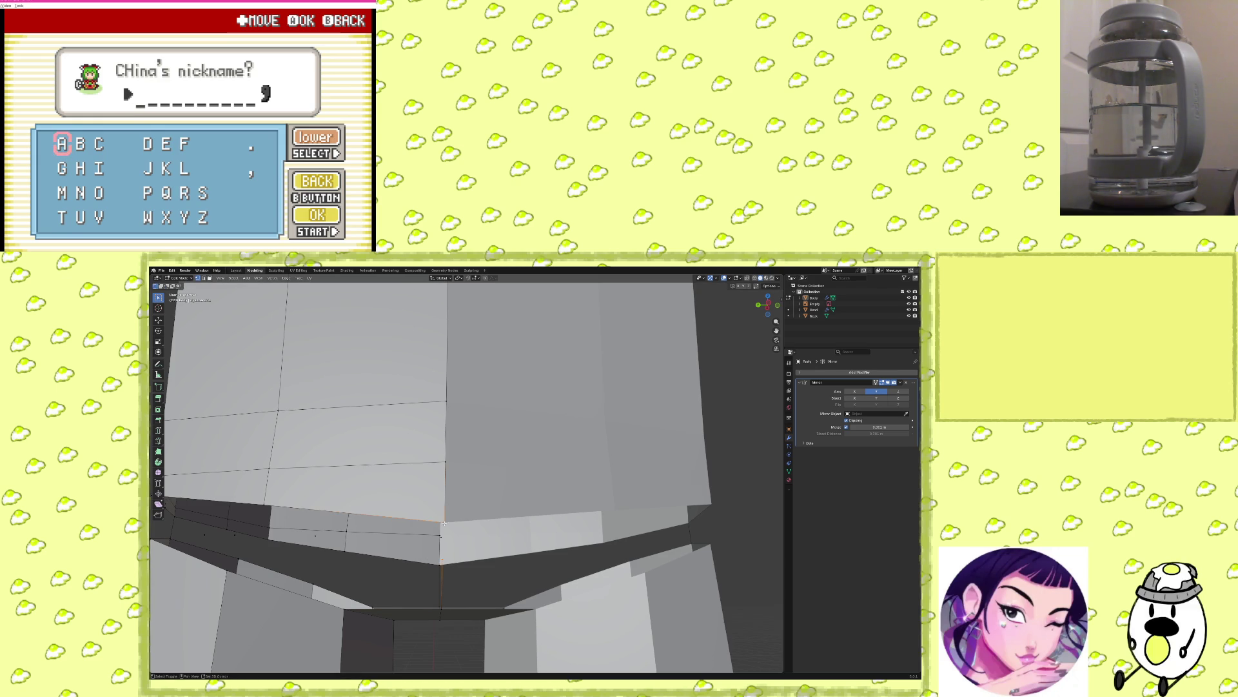
pyautogui.press('m')
pyautogui.click(491, 568)
pyautogui.moveTo(490, 568); pyautogui.dragTo(402, 566, button='middle')
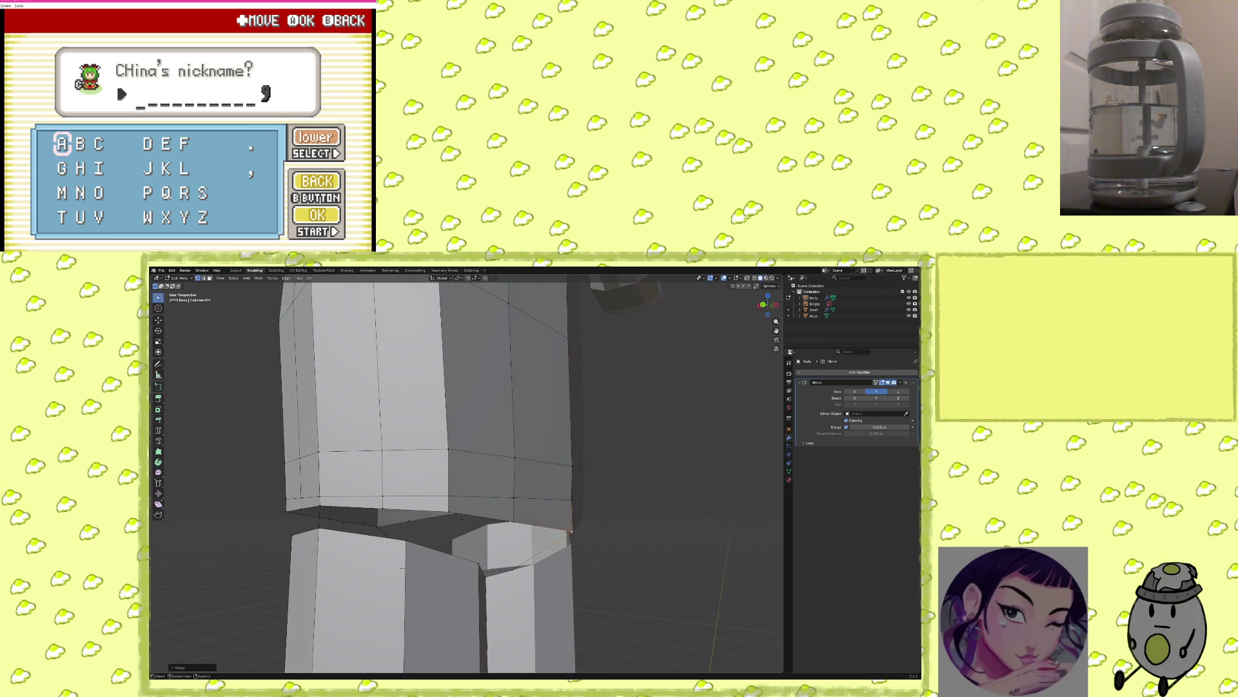
pyautogui.moveTo(433, 549)
pyautogui.mouseDown(button='middle')
pyautogui.moveTo(501, 523)
pyautogui.moveTo(543, 536)
pyautogui.mouseUp(button='middle')
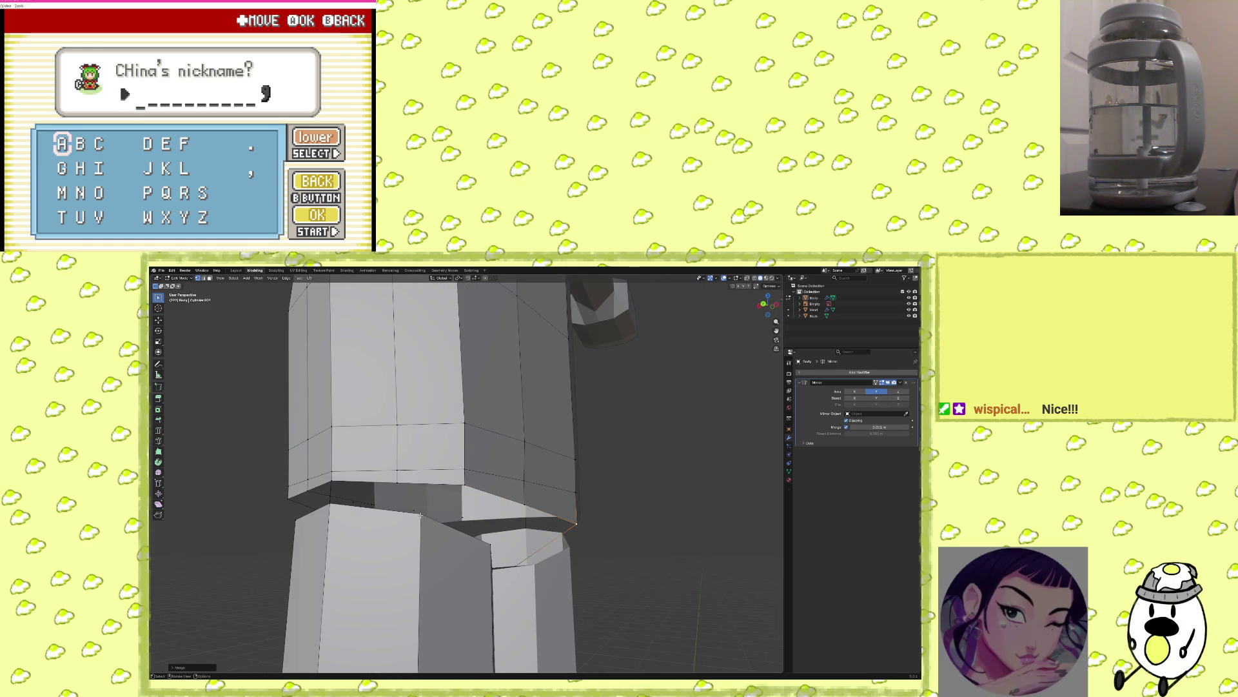
pyautogui.press('e')
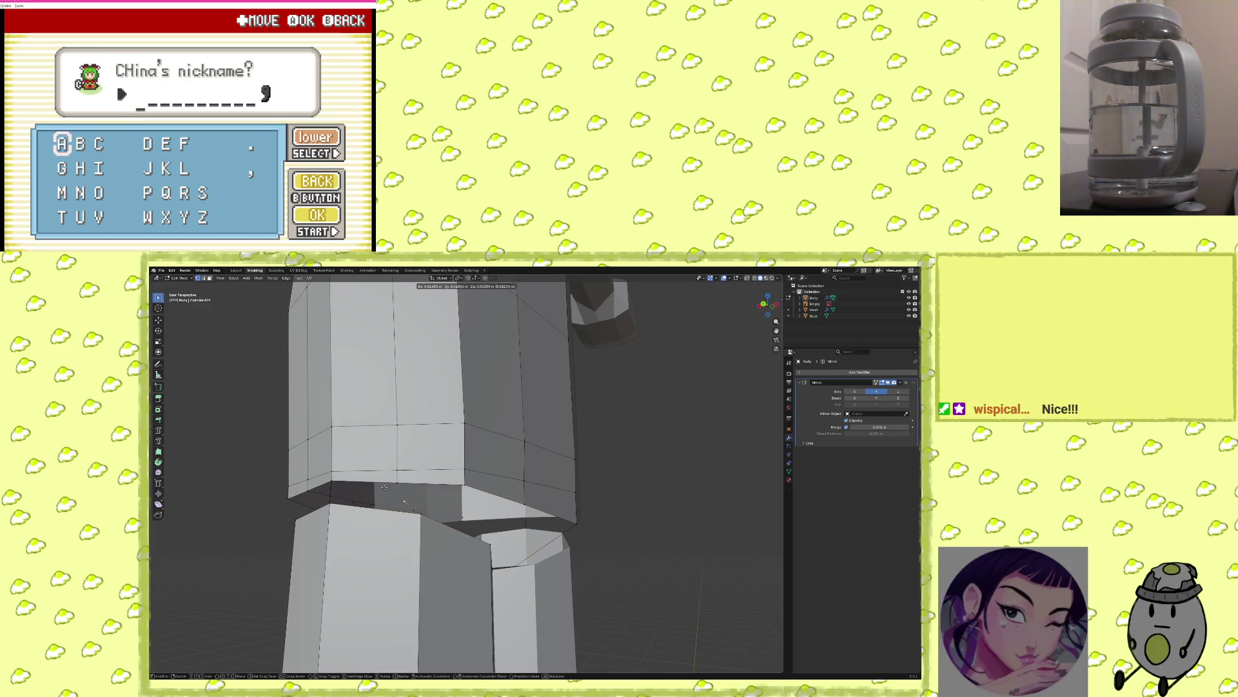
pyautogui.click(397, 485)
pyautogui.press('m')
pyautogui.click(439, 514)
# Move the lower piece's edge chain up to the seam and merge its vertices.
pyautogui.keyDown('alt'); pyautogui.click(489, 541); pyautogui.keyUp('alt')
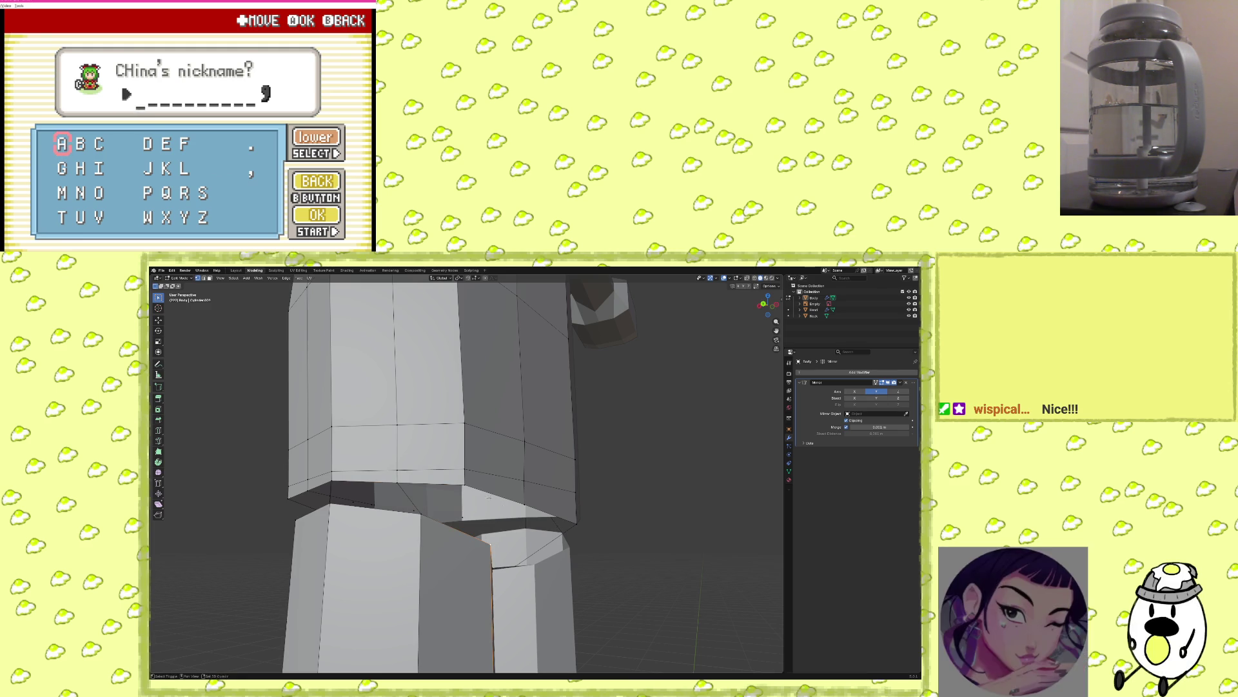
pyautogui.moveTo(537, 510); pyautogui.dragTo(452, 487, button='middle')
pyautogui.press('g')
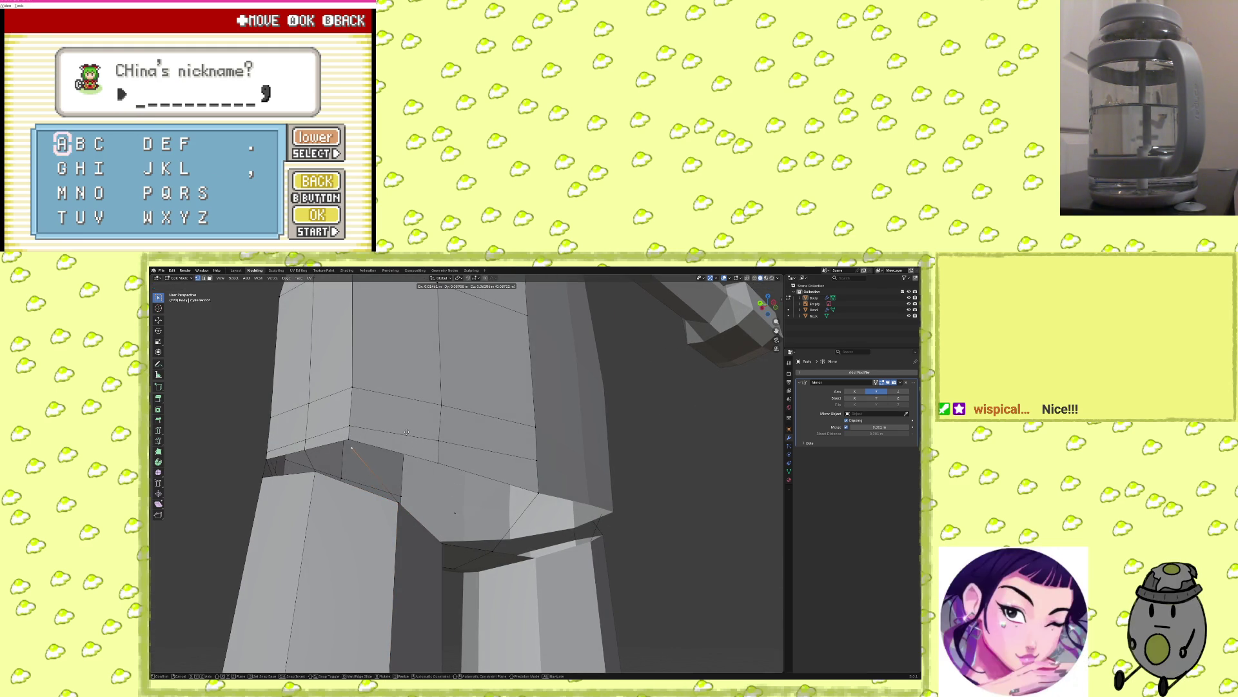
pyautogui.click(349, 441)
pyautogui.press('m')
pyautogui.click(416, 500)
pyautogui.moveTo(416, 500); pyautogui.dragTo(454, 513, button='middle')
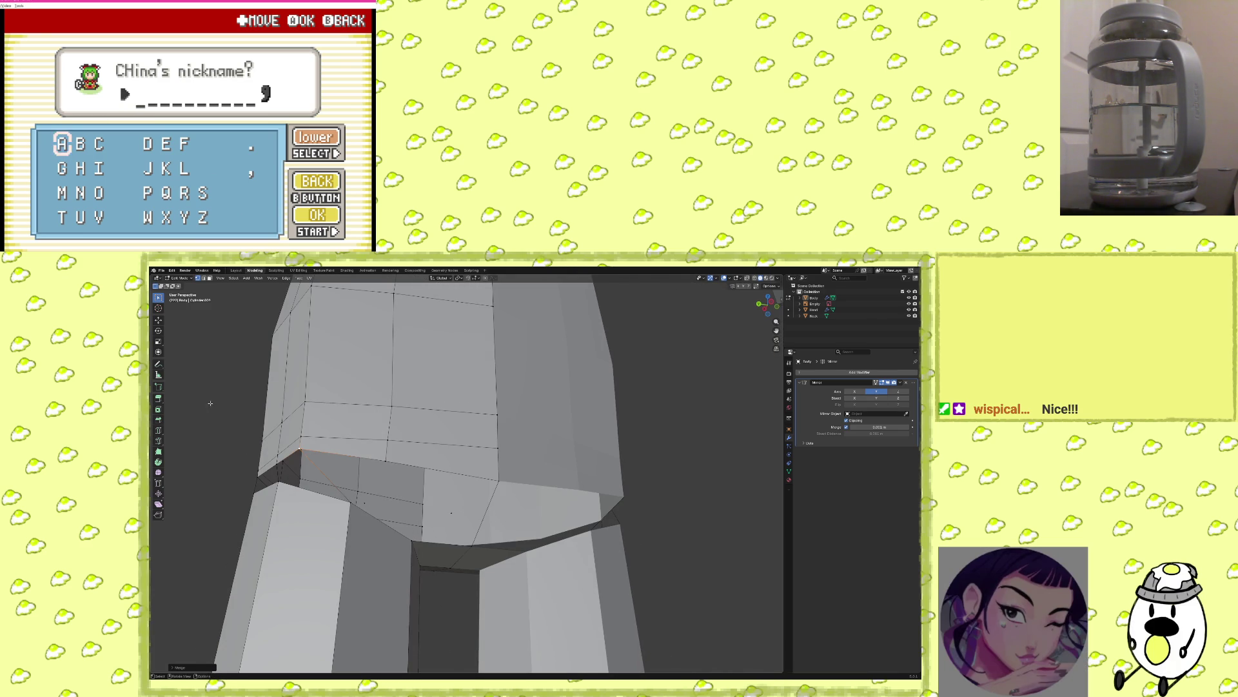
pyautogui.click(162, 270)
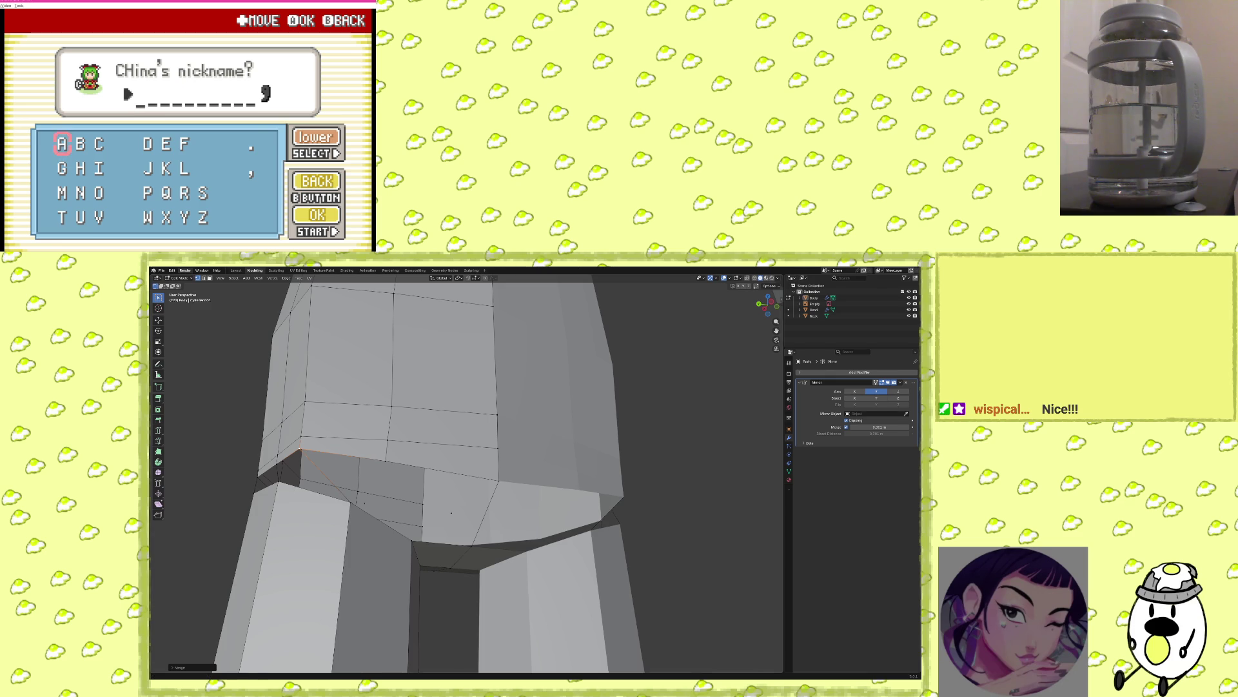
pyautogui.click(161, 271)
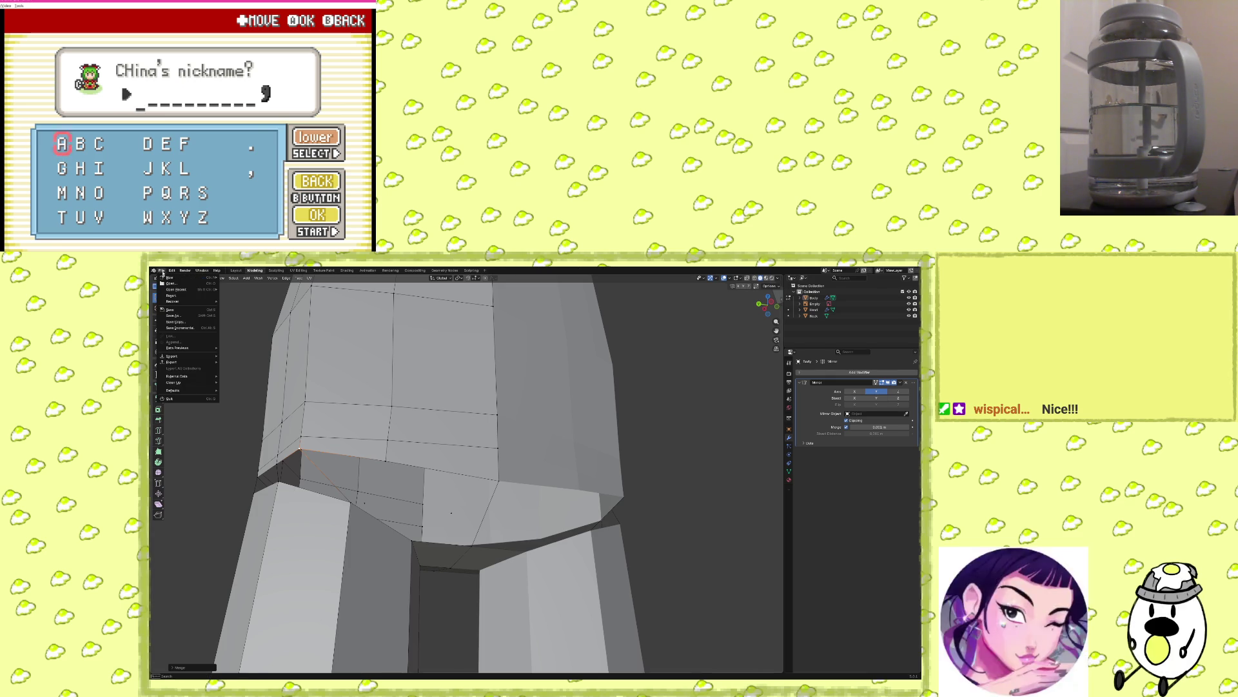
# Save an incremental copy of the file and add a centred loop cut at the torso's lower seam.
pyautogui.click(182, 328)
pyautogui.moveTo(379, 528); pyautogui.dragTo(414, 530, button='middle')
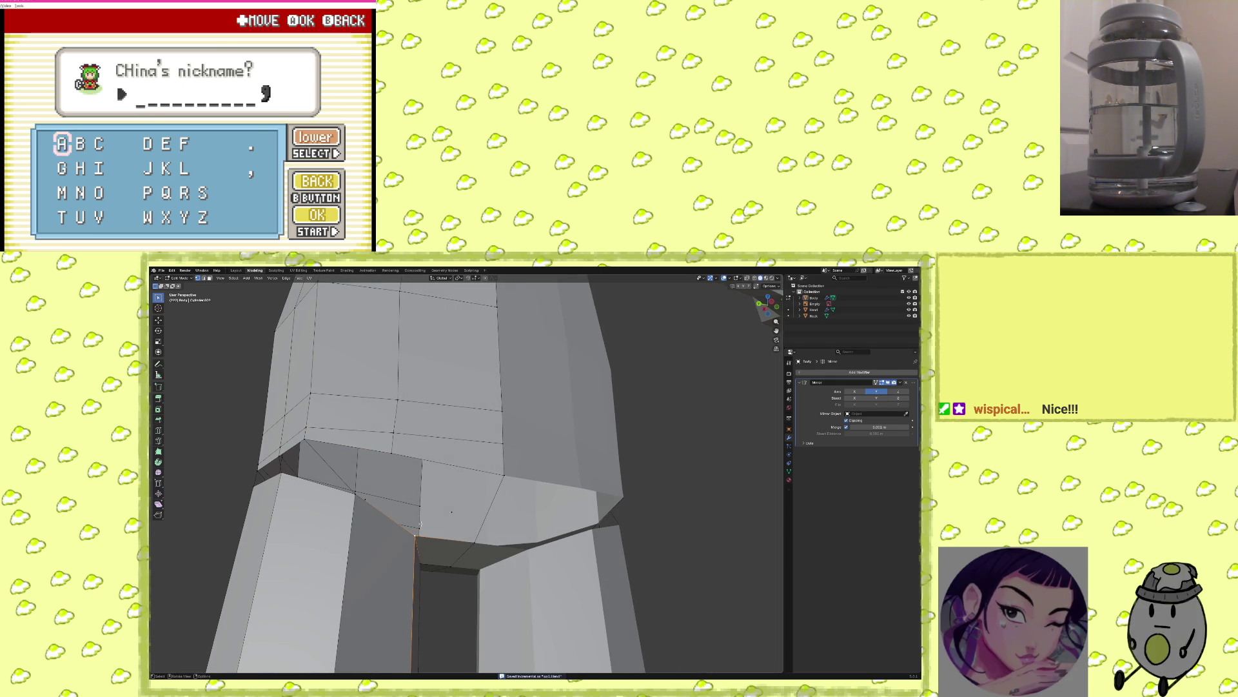
pyautogui.keyDown('alt'); pyautogui.click(487, 566); pyautogui.keyUp('alt')
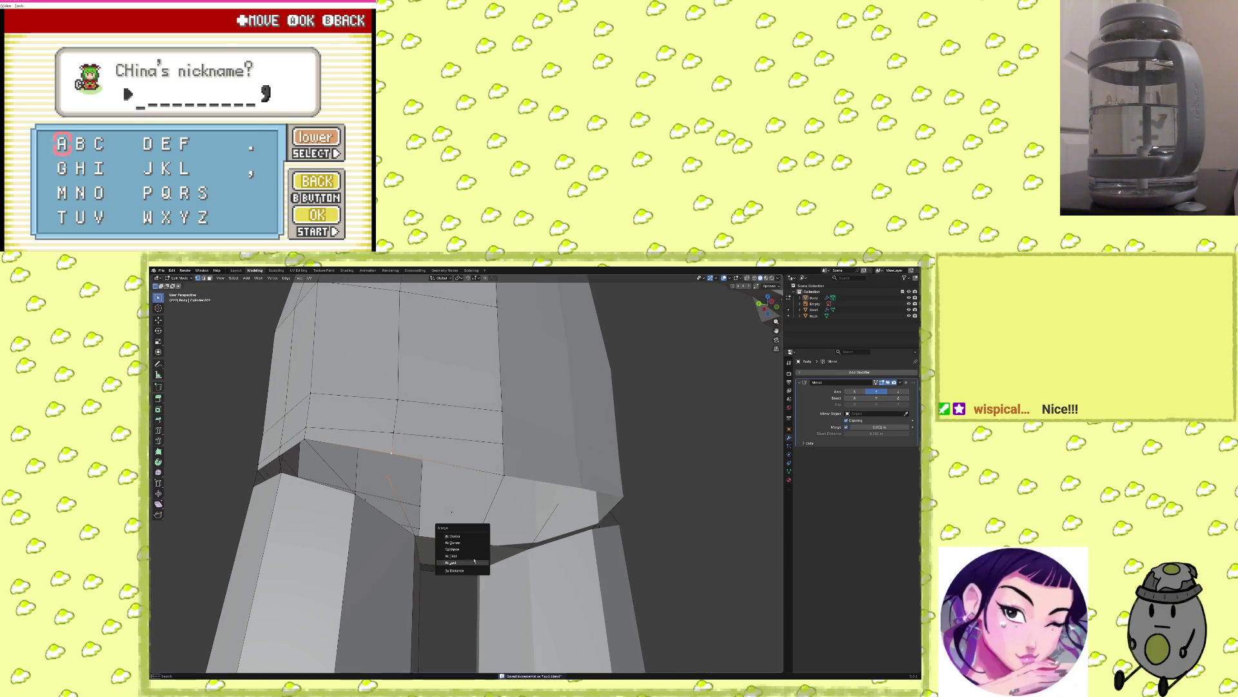
pyautogui.moveTo(358, 530); pyautogui.dragTo(503, 559, button='middle')
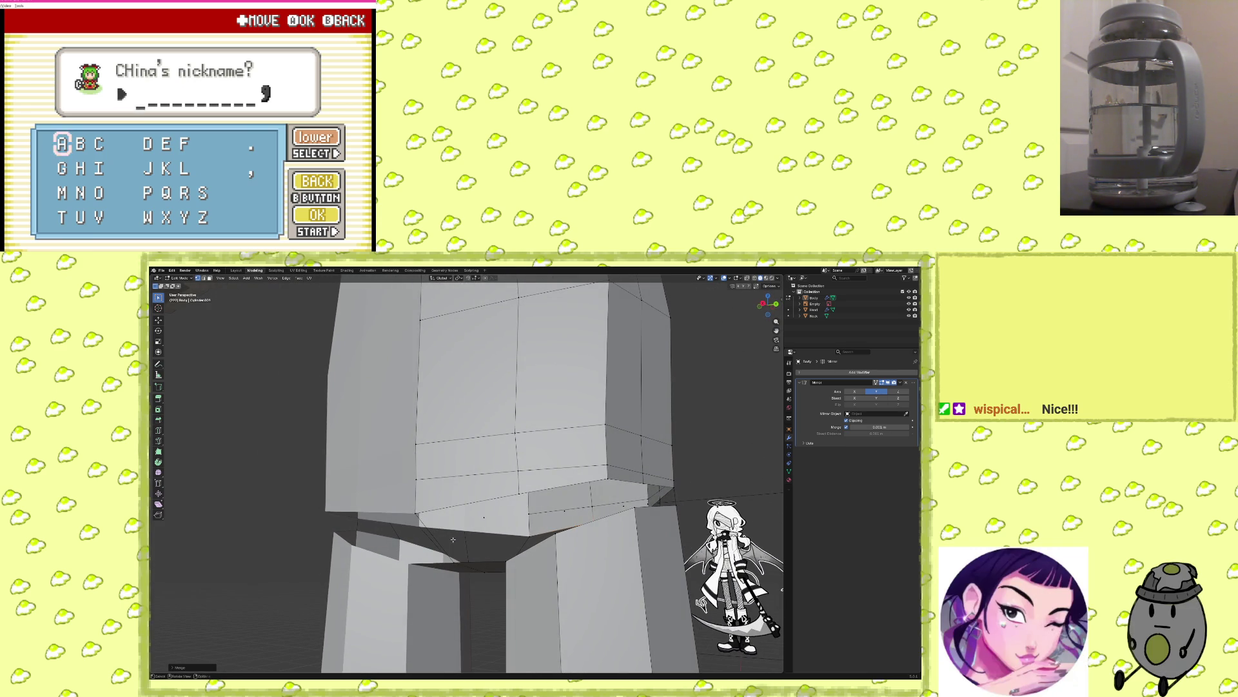
pyautogui.hotkey('ctrl', 'r')
pyautogui.click(511, 513)
pyautogui.rightClick(512, 511)
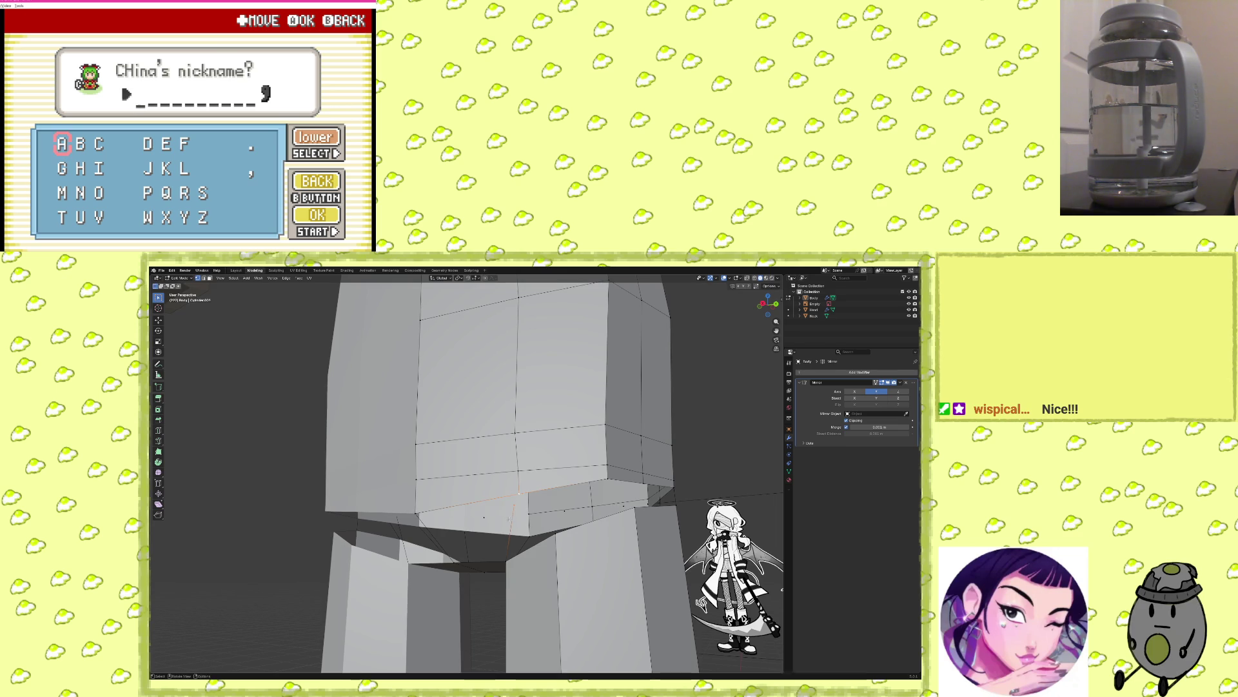
# Merge vertex pairs across the seam At Last to partly close the gap with the legs.
pyautogui.press('m')
pyautogui.press('g')
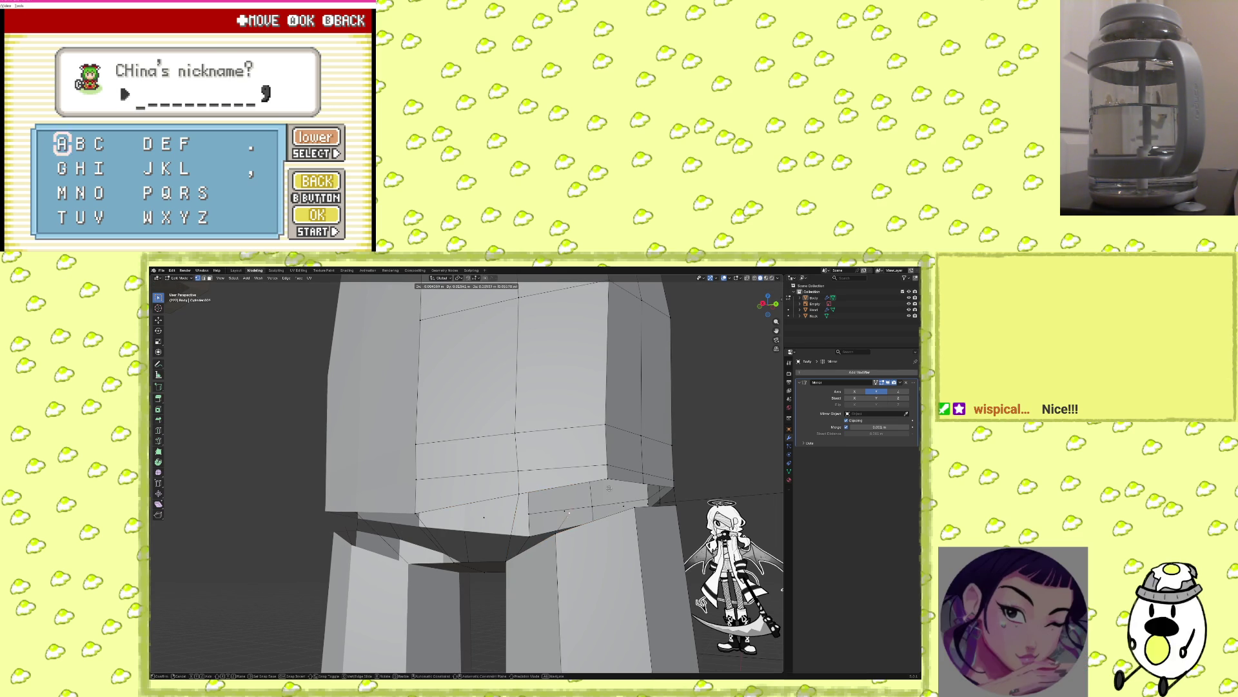
pyautogui.click(616, 483)
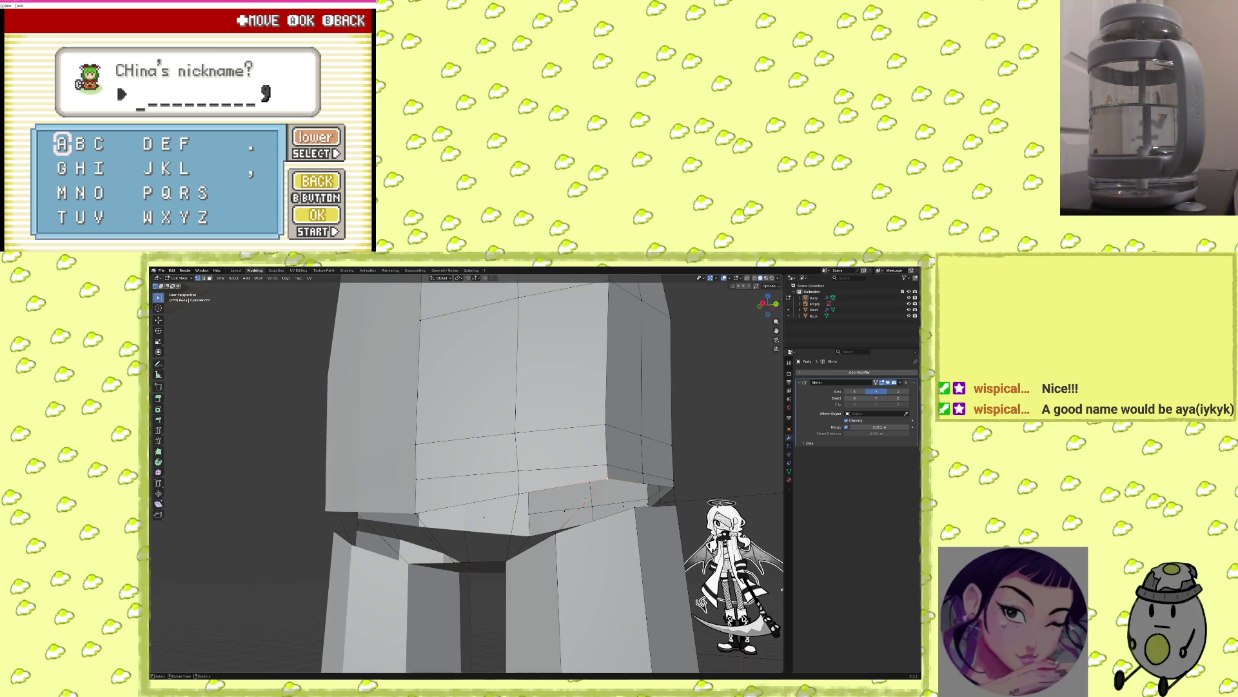
pyautogui.press('m')
pyautogui.click(558, 497)
pyautogui.moveTo(559, 498); pyautogui.dragTo(475, 541, button='middle')
pyautogui.click(514, 506)
# Merge the torso underside vertices At Last, then pick another underside vertex.
pyautogui.press('m')
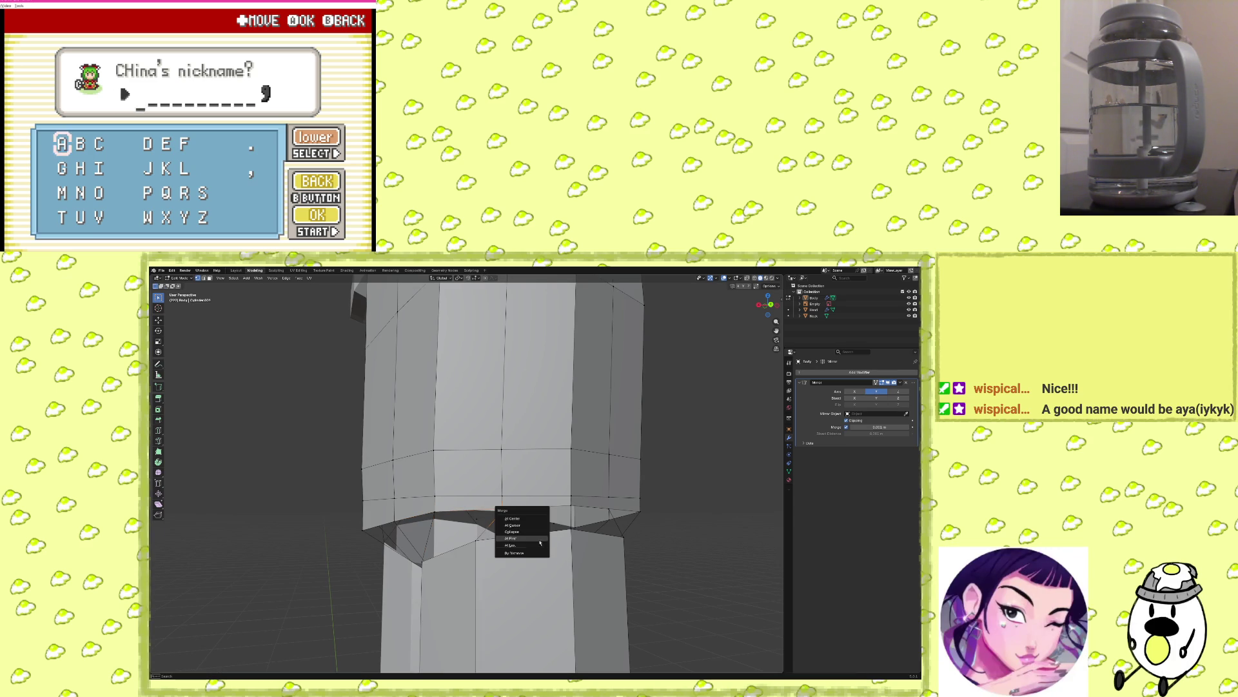
pyautogui.click(535, 547)
pyautogui.moveTo(536, 547)
pyautogui.mouseDown(button='middle')
pyautogui.moveTo(497, 524)
pyautogui.moveTo(601, 542)
pyautogui.moveTo(624, 532)
pyautogui.moveTo(607, 532)
pyautogui.mouseUp(button='middle')
pyautogui.click(426, 514)
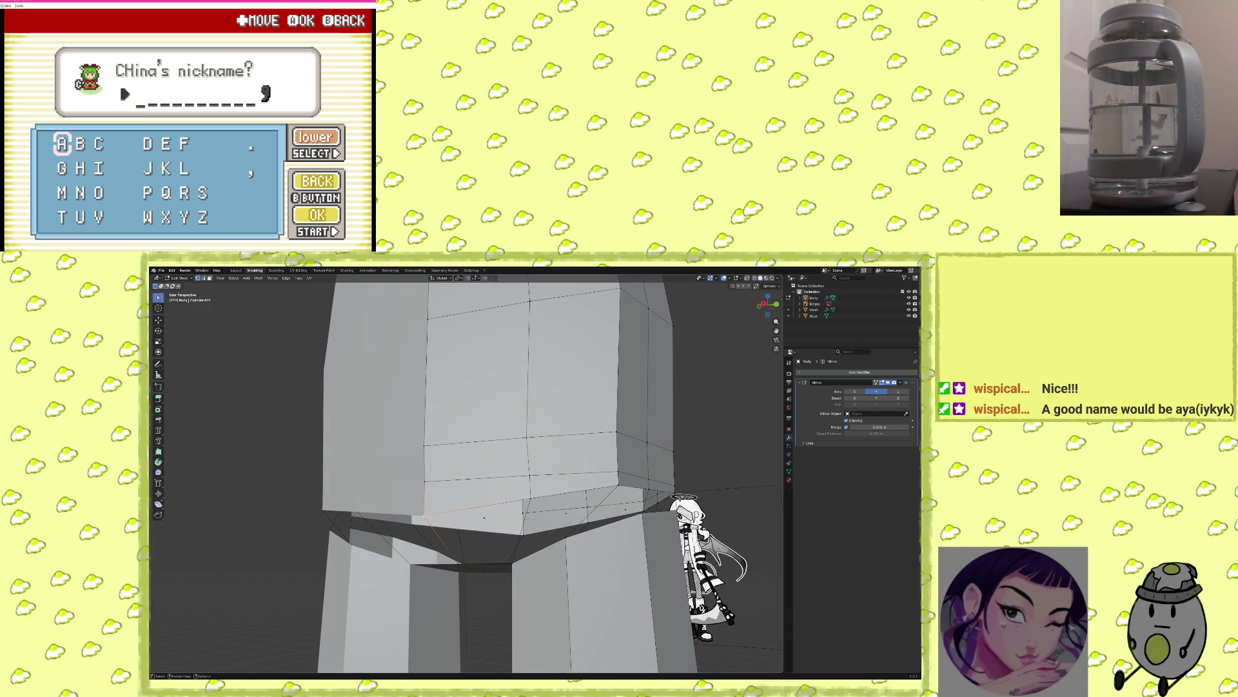
# Build a selection of faces and vertices around the gap under the torso.
pyautogui.moveTo(508, 565)
pyautogui.mouseDown(button='middle')
pyautogui.moveTo(529, 536)
pyautogui.moveTo(500, 530)
pyautogui.moveTo(527, 519)
pyautogui.mouseUp(button='middle')
pyautogui.keyDown('shift'); pyautogui.click(471, 540); pyautogui.keyUp('shift')
pyautogui.moveTo(431, 513); pyautogui.dragTo(466, 511, button='middle')
pyautogui.keyDown('shift'); pyautogui.click(547, 494); pyautogui.keyUp('shift')
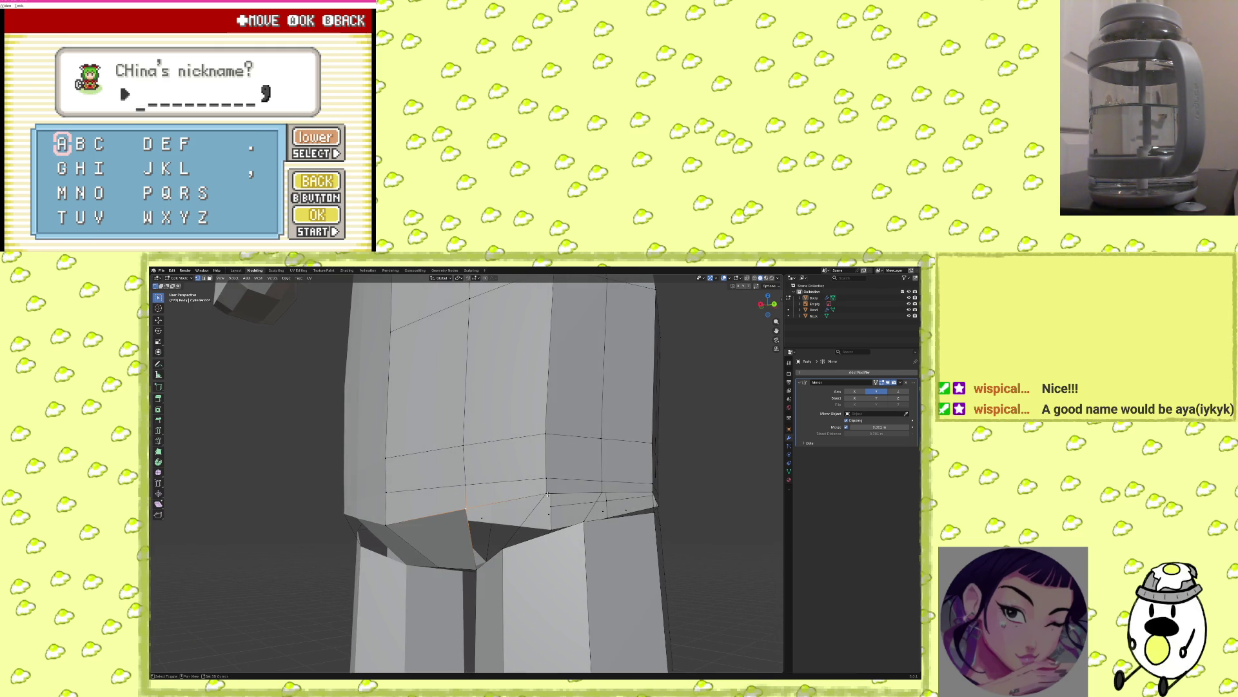
pyautogui.keyDown('shift'); pyautogui.click(502, 547); pyautogui.keyUp('shift')
pyautogui.moveTo(476, 569); pyautogui.dragTo(515, 509, button='middle')
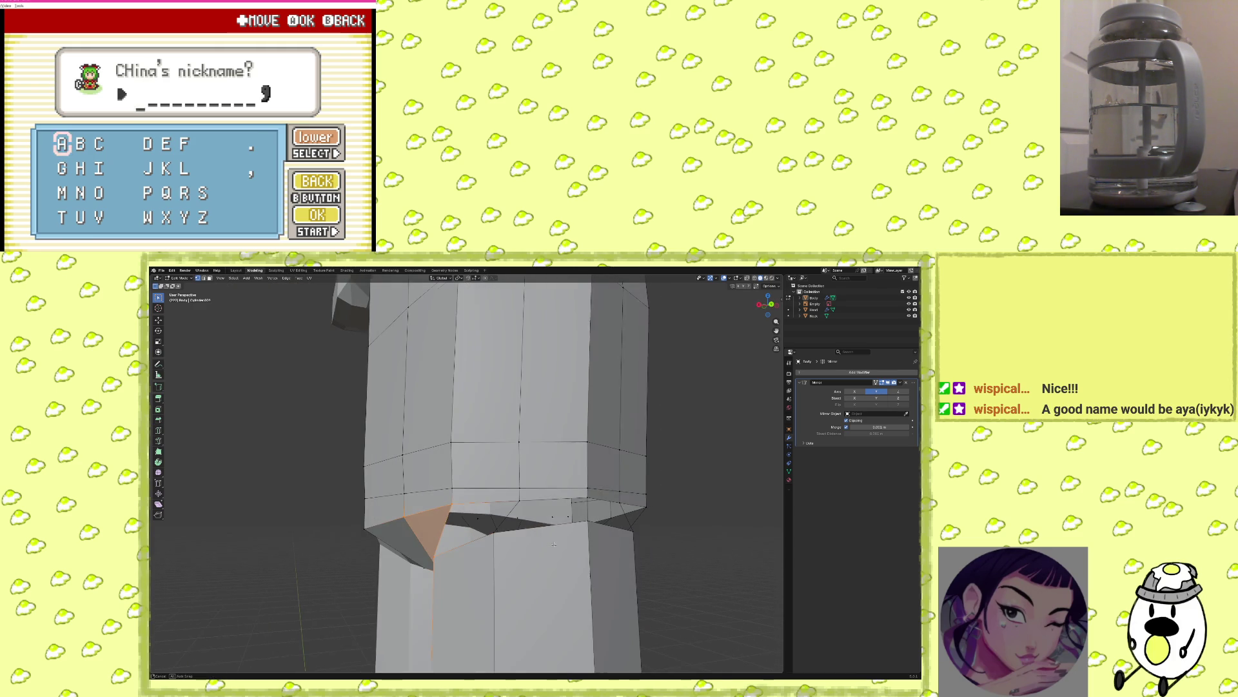
pyautogui.keyDown('shift'); pyautogui.click(515, 509); pyautogui.keyUp('shift')
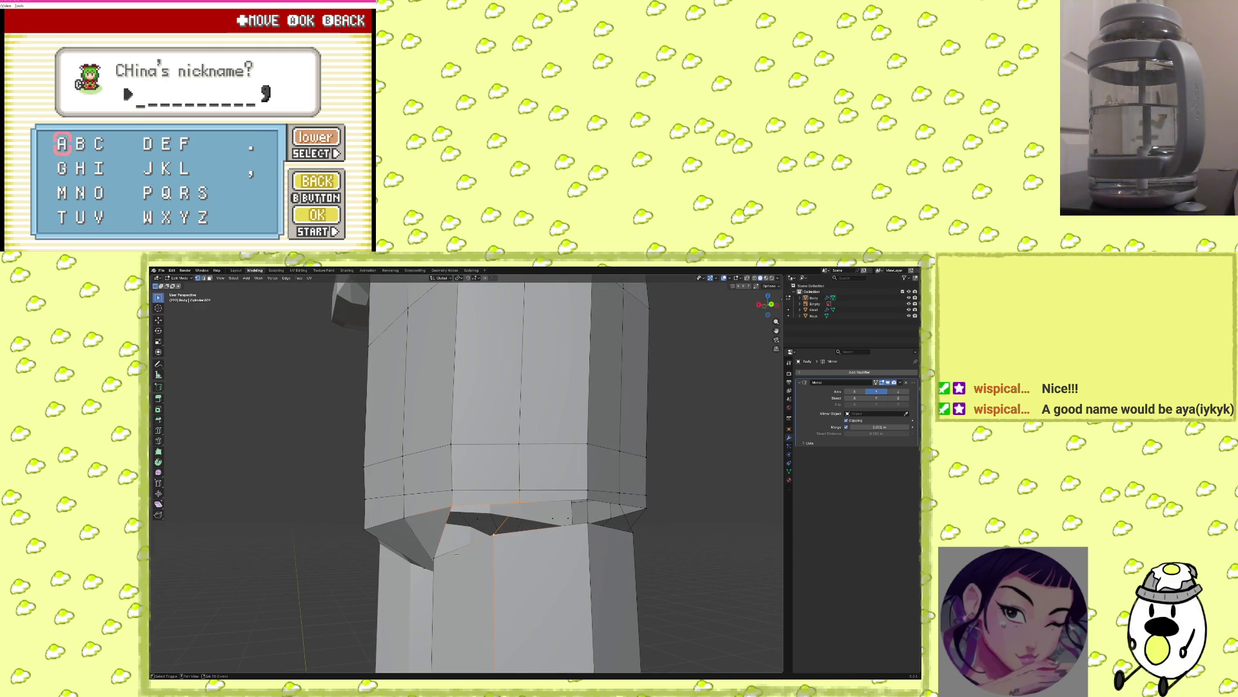
pyautogui.click(431, 535)
pyautogui.moveTo(431, 536); pyautogui.dragTo(446, 525, button='middle')
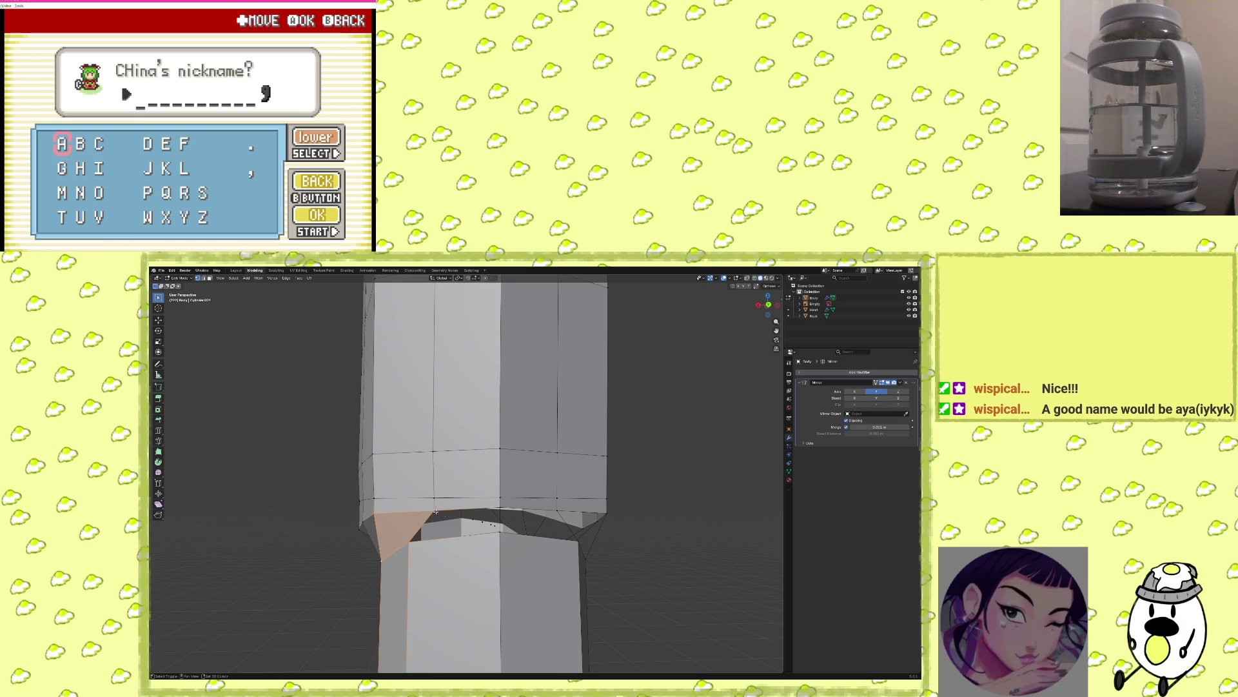
# Select the seam edges and gap faces along the torso's lower edge, checking every gap.
pyautogui.keyDown('shift'); pyautogui.click(407, 541); pyautogui.keyUp('shift')
pyautogui.moveTo(407, 541); pyautogui.dragTo(362, 502, button='middle')
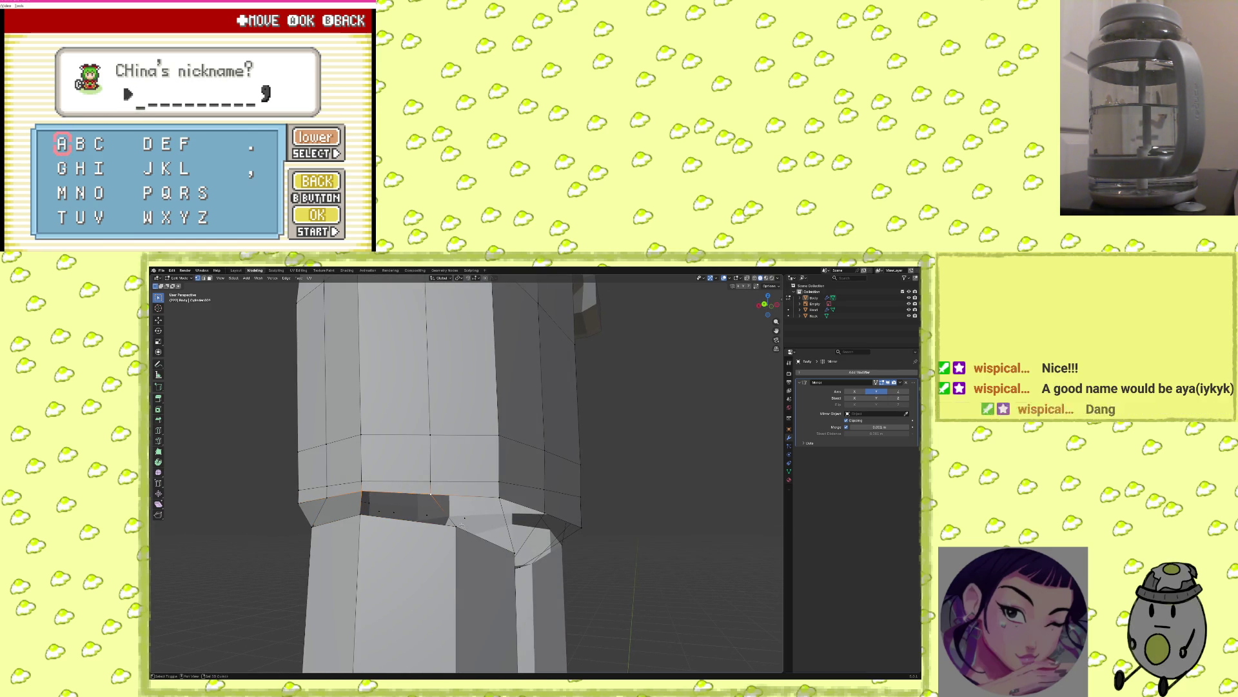
pyautogui.moveTo(462, 524); pyautogui.dragTo(356, 468, button='middle')
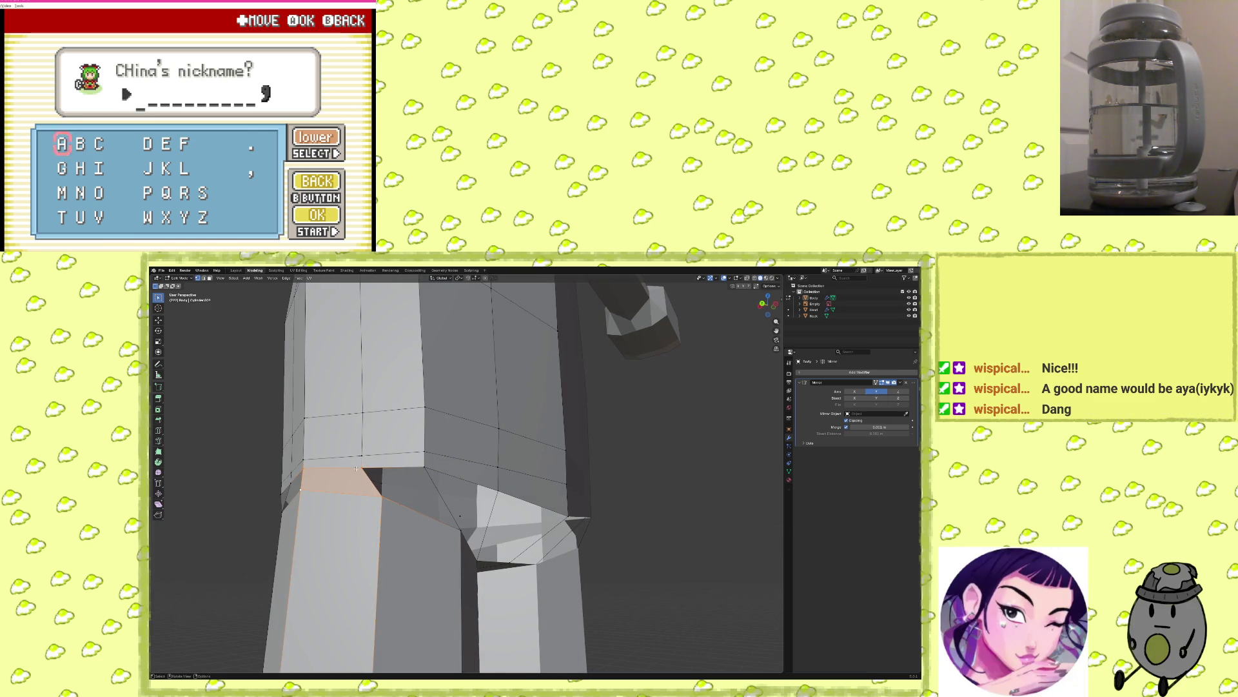
pyautogui.keyDown('ctrl'); pyautogui.click(382, 496); pyautogui.keyUp('ctrl')
pyautogui.moveTo(473, 510); pyautogui.dragTo(454, 500, button='middle')
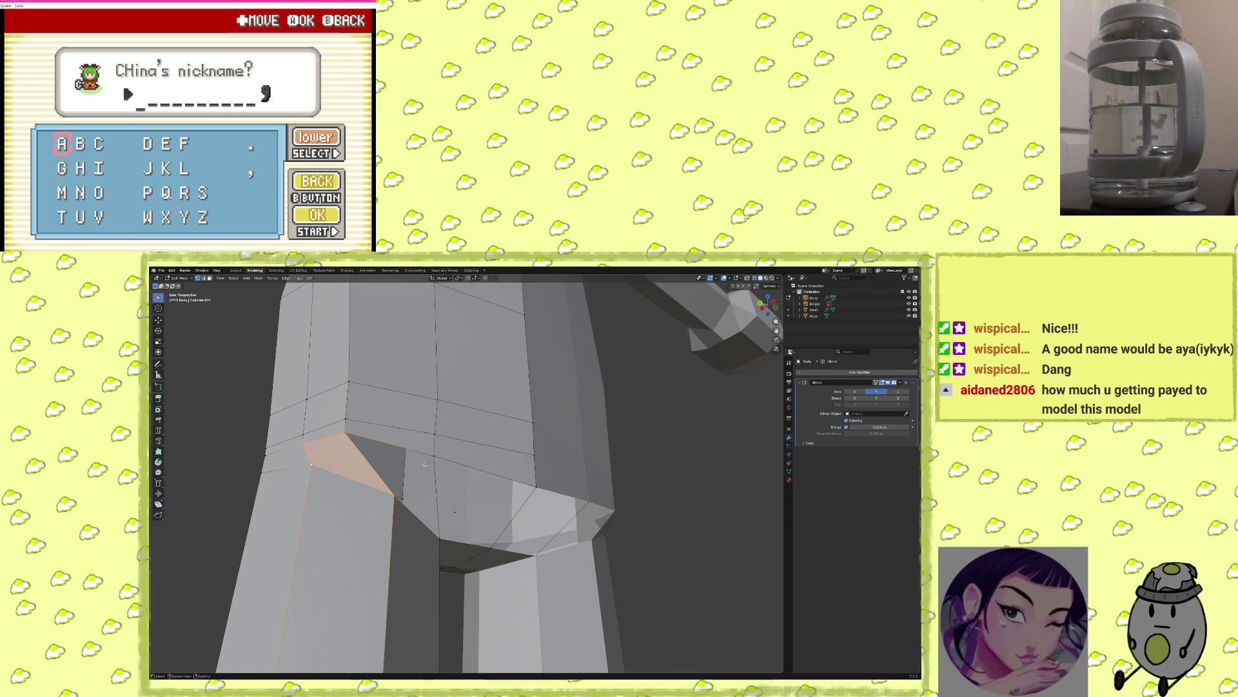
pyautogui.keyDown('shift'); pyautogui.click(354, 430); pyautogui.keyUp('shift')
pyautogui.keyDown('alt'); pyautogui.click(413, 462); pyautogui.keyUp('alt')
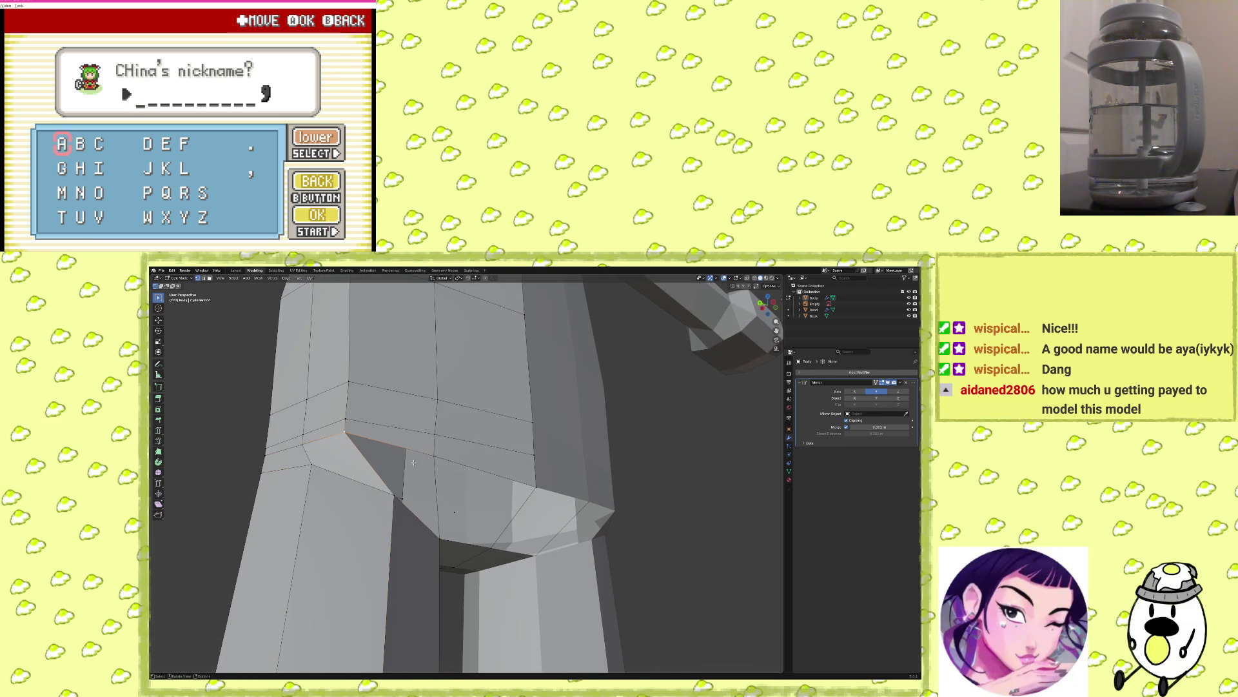
pyautogui.keyDown('shift'); pyautogui.click(431, 456); pyautogui.keyUp('shift')
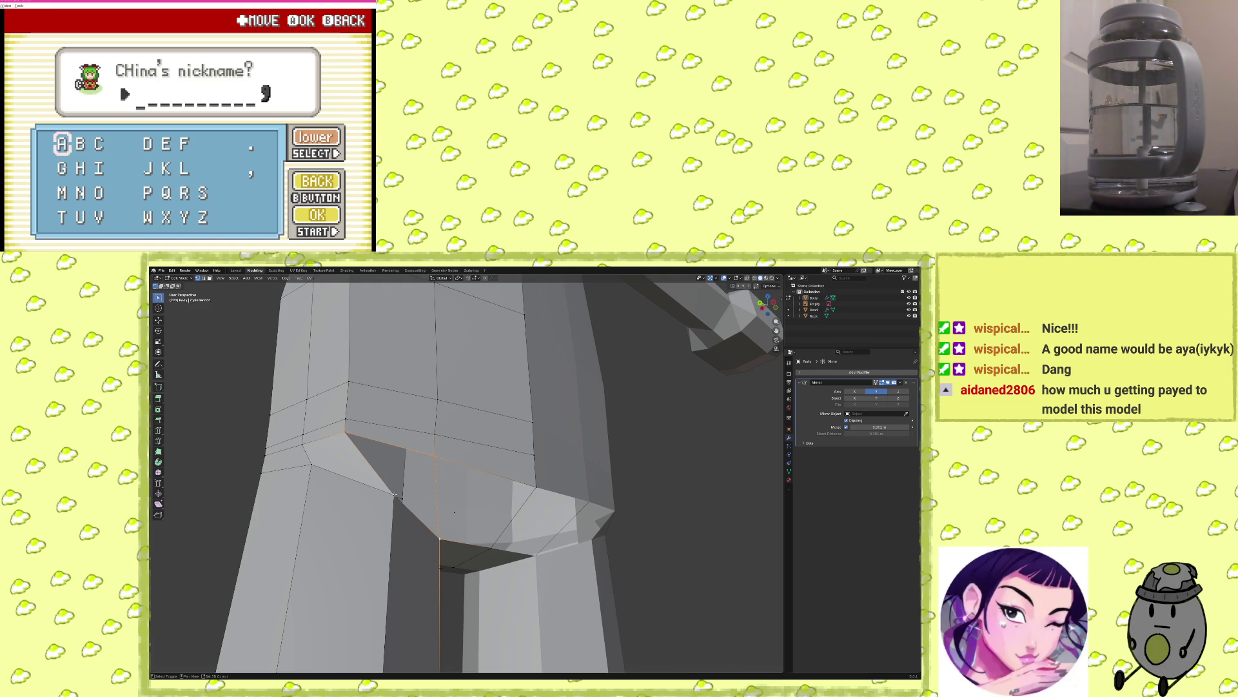
pyautogui.keyDown('shift'); pyautogui.click(429, 514); pyautogui.keyUp('shift')
pyautogui.moveTo(429, 514); pyautogui.dragTo(380, 447, button='middle')
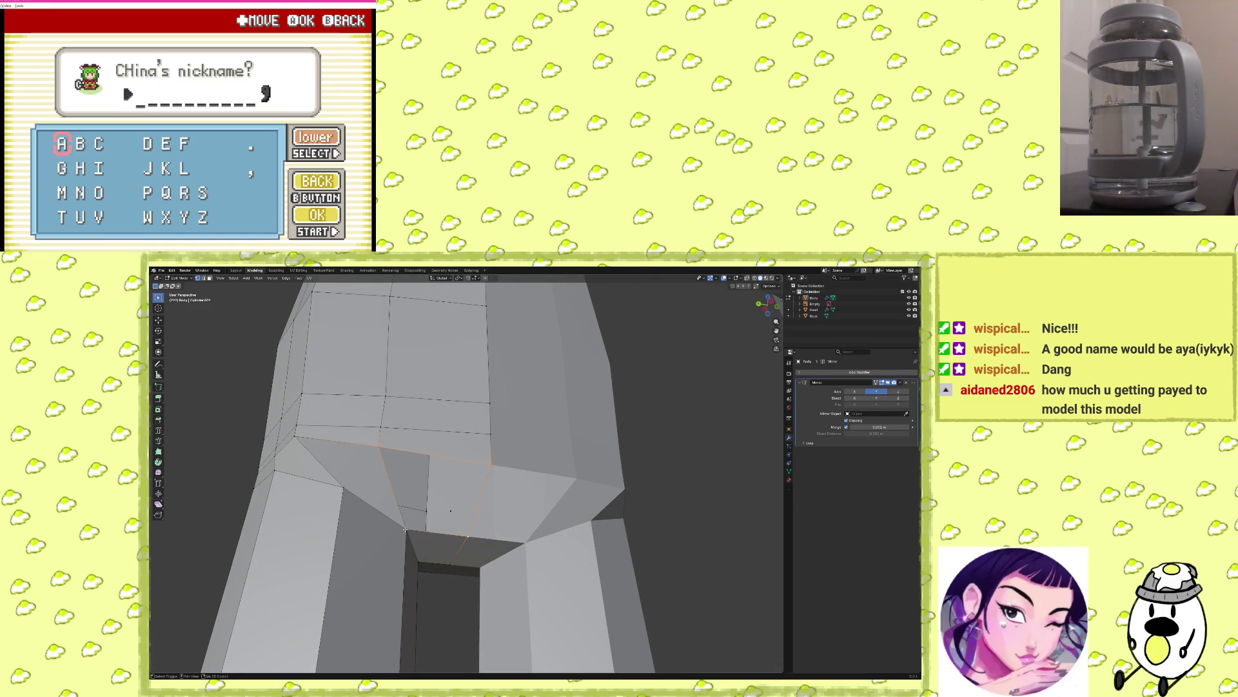
pyautogui.keyDown('shift'); pyautogui.click(432, 525); pyautogui.keyUp('shift')
pyautogui.moveTo(431, 526)
pyautogui.mouseDown(button='middle')
pyautogui.moveTo(490, 517)
pyautogui.moveTo(391, 543)
pyautogui.moveTo(443, 530)
pyautogui.mouseUp(button='middle')
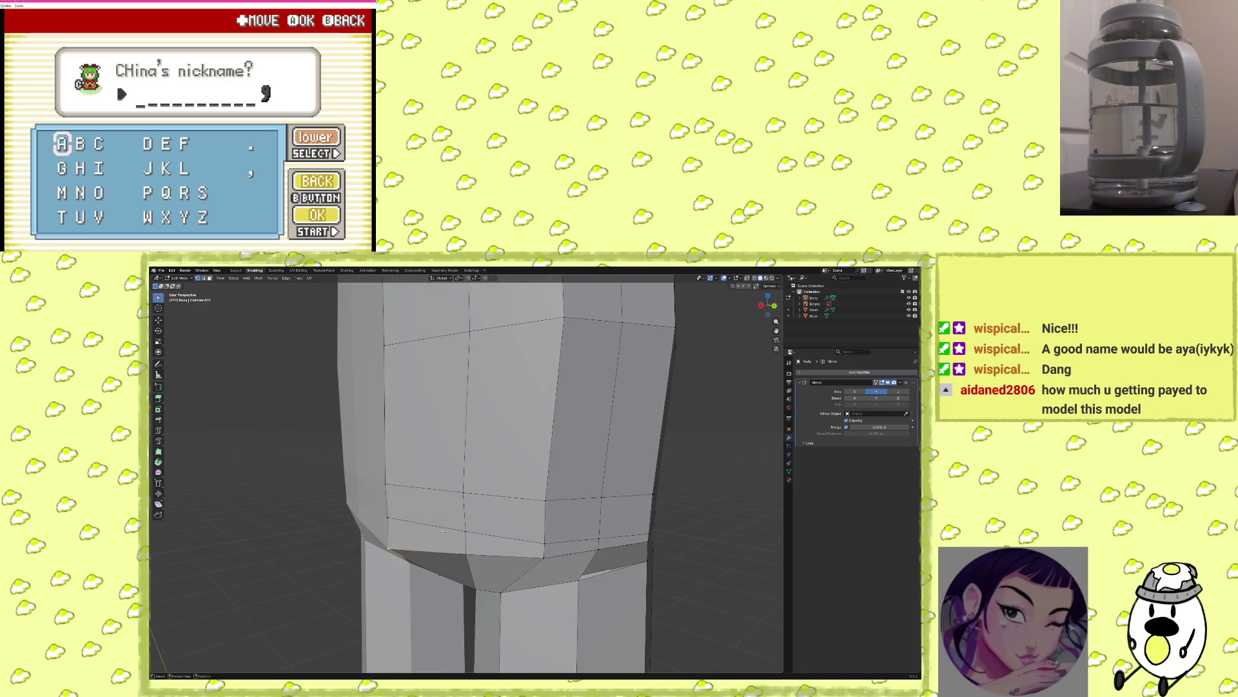
# Scale the torso's bottom edge loop out by 1.18, then back by 0.96, and zoom out.
pyautogui.moveTo(421, 488)
pyautogui.mouseDown(button='middle')
pyautogui.moveTo(402, 510)
pyautogui.moveTo(504, 521)
pyautogui.moveTo(455, 517)
pyautogui.moveTo(467, 528)
pyautogui.mouseUp(button='middle')
pyautogui.click(422, 525)
pyautogui.press('s')
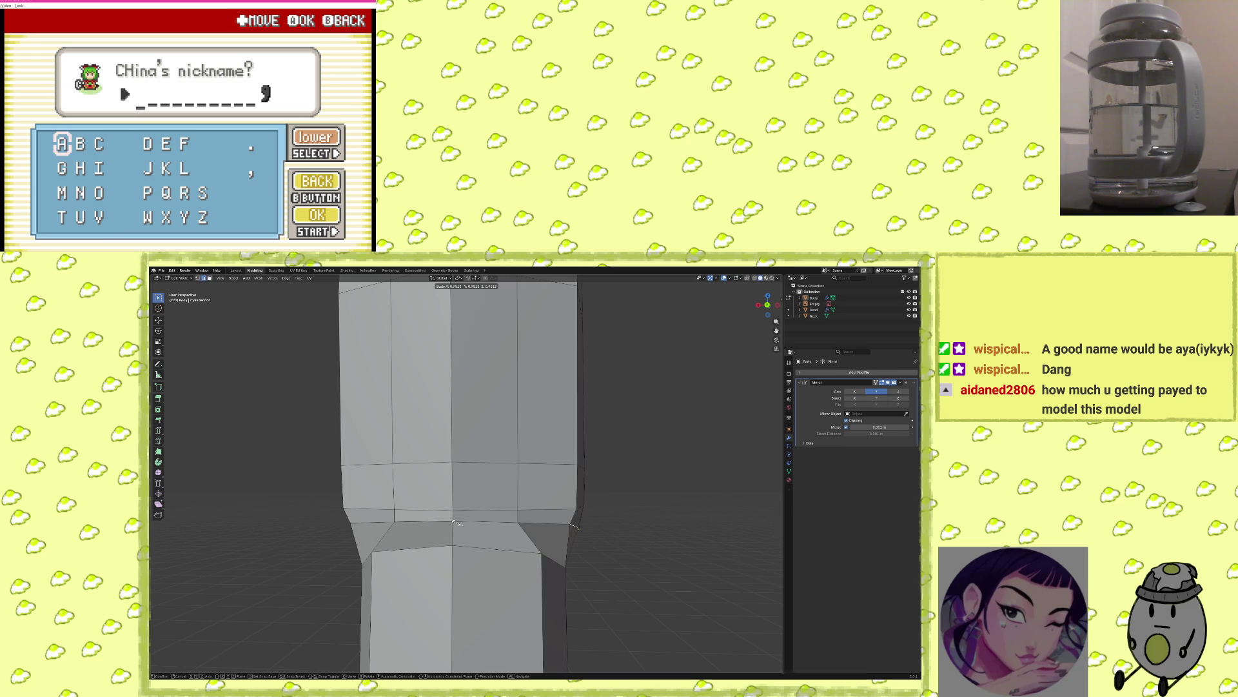
pyautogui.moveTo(455, 522)
pyautogui.mouseDown(button='middle')
pyautogui.moveTo(482, 473)
pyautogui.moveTo(417, 545)
pyautogui.moveTo(570, 538)
pyautogui.moveTo(542, 523)
pyautogui.moveTo(581, 531)
pyautogui.moveTo(551, 574)
pyautogui.moveTo(578, 547)
pyautogui.moveTo(511, 508)
pyautogui.moveTo(533, 542)
pyautogui.mouseUp(button='middle')
pyautogui.press('s')
pyautogui.scroll(-5, 533, 536)
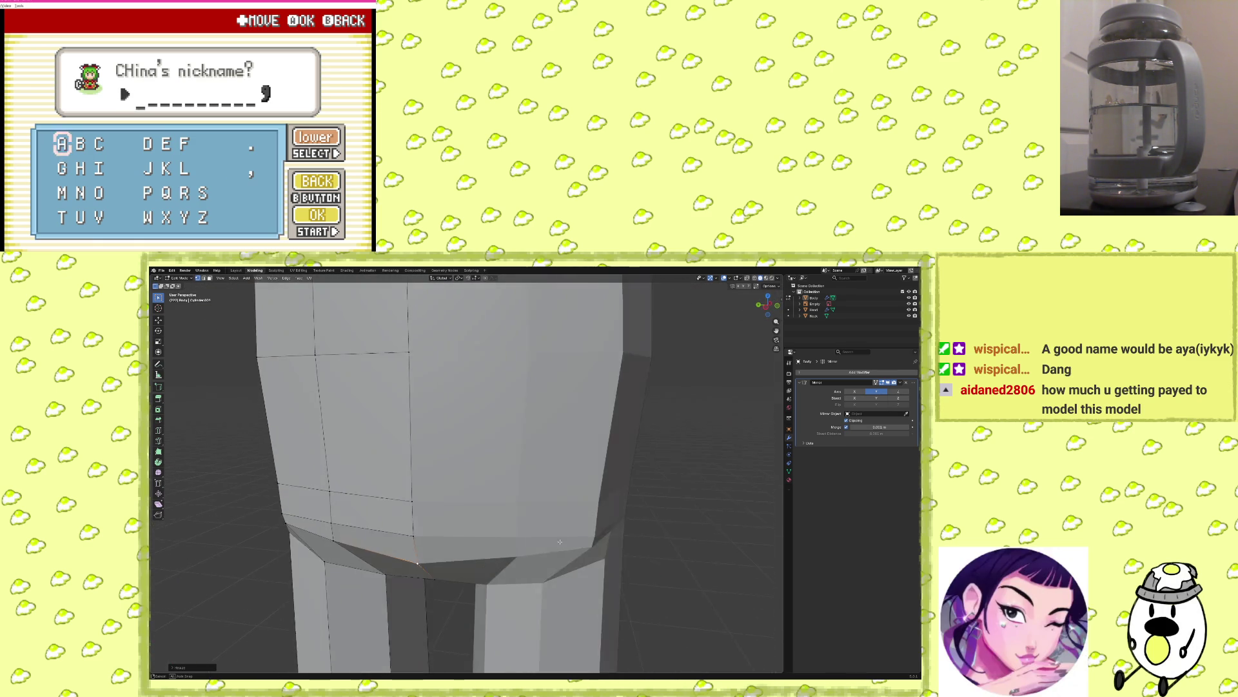
pyautogui.scroll(-6, 534, 510)
pyautogui.keyDown('shift'); pyautogui.moveTo(535, 518); pyautogui.dragTo(524, 532, button='middle'); pyautogui.keyUp('shift')
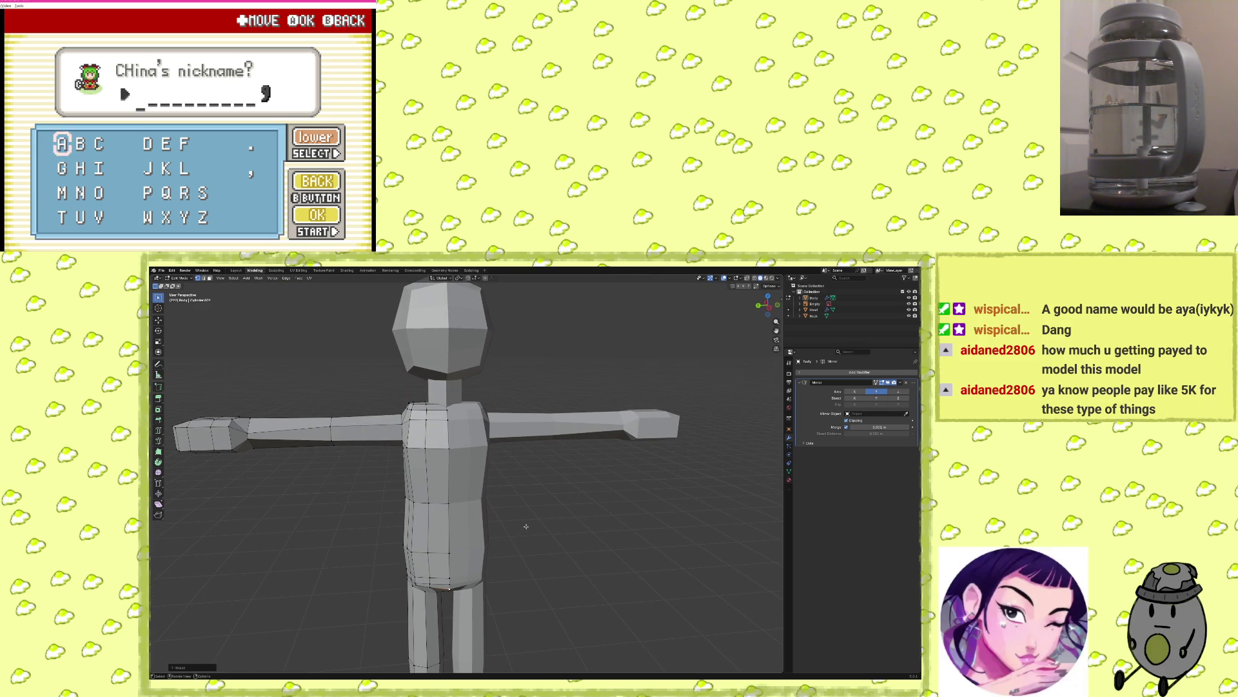
# Raise the torso's bottom ring vertically and shrink the selected edge loop.
pyautogui.moveTo(525, 526); pyautogui.dragTo(553, 490, button='middle')
pyautogui.scroll(6, 553, 490)
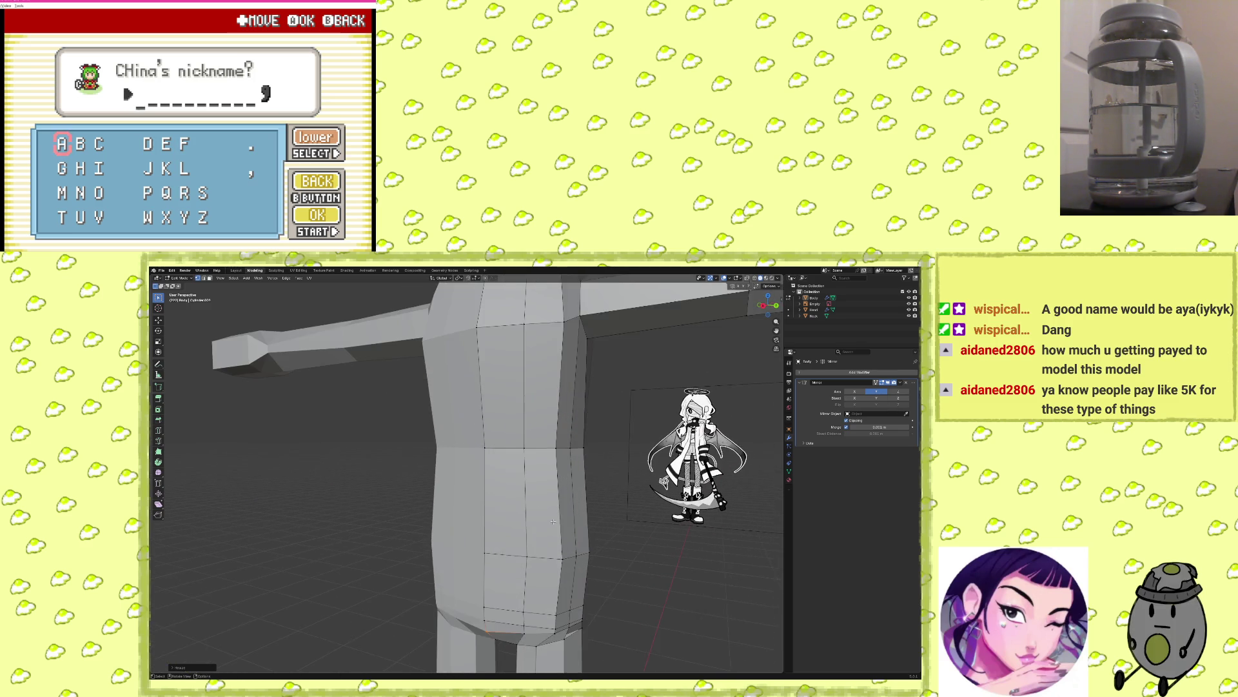
pyautogui.moveTo(537, 444); pyautogui.dragTo(439, 468, button='middle')
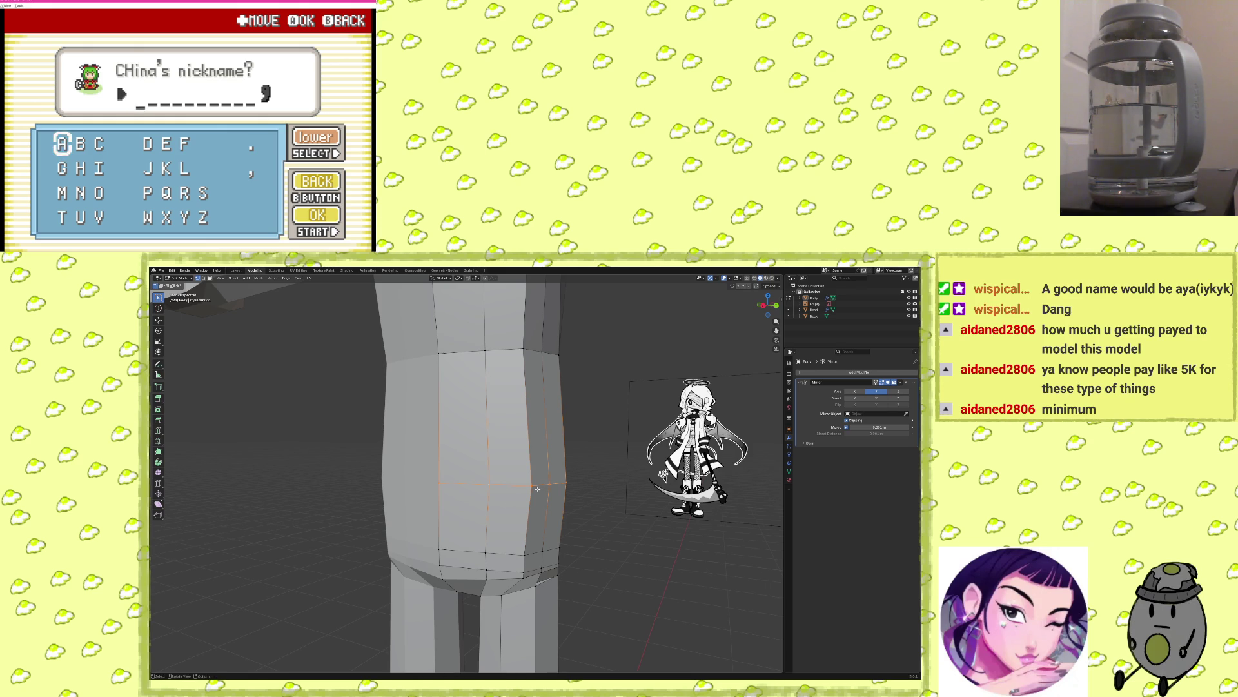
pyautogui.press('s')
pyautogui.press('g')
pyautogui.press('z')
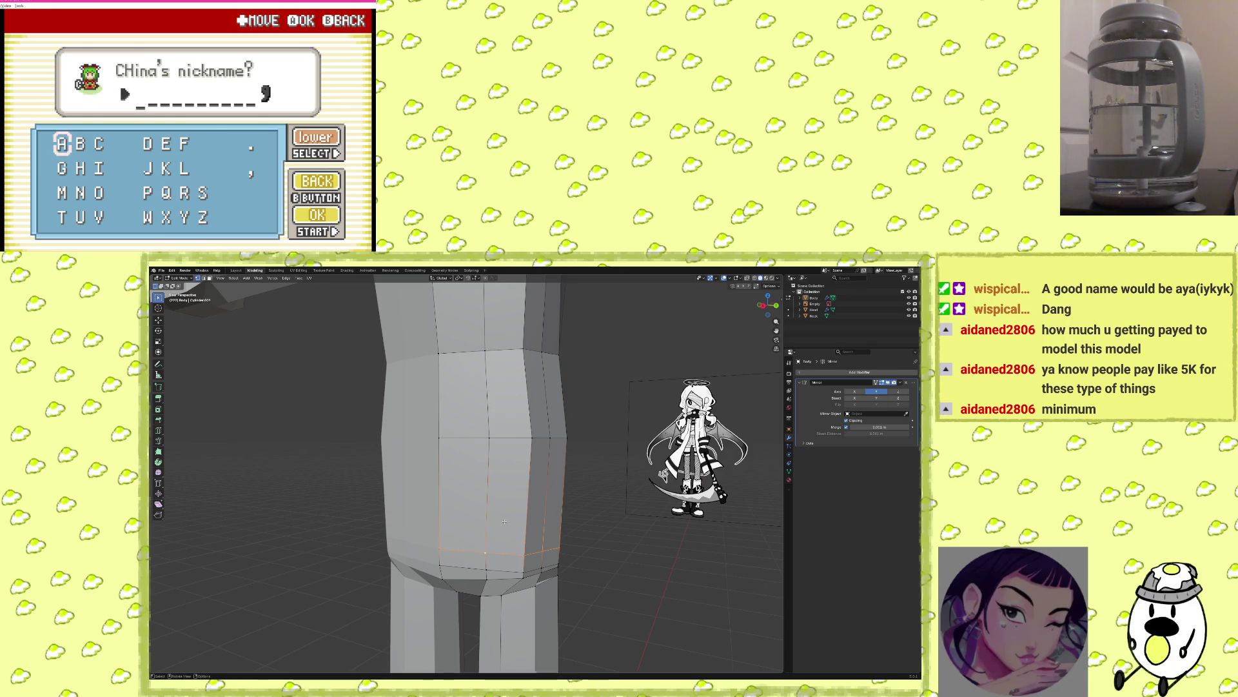
pyautogui.press('g')
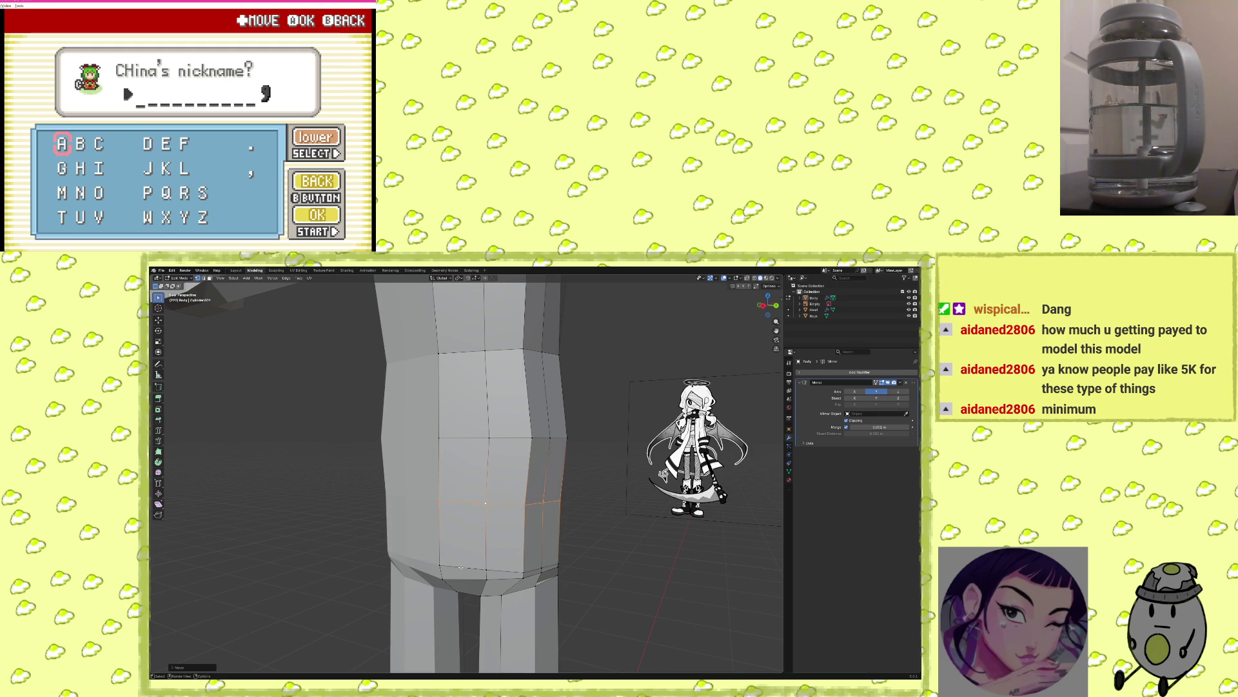
pyautogui.keyDown('alt'); pyautogui.click(460, 567); pyautogui.keyUp('alt')
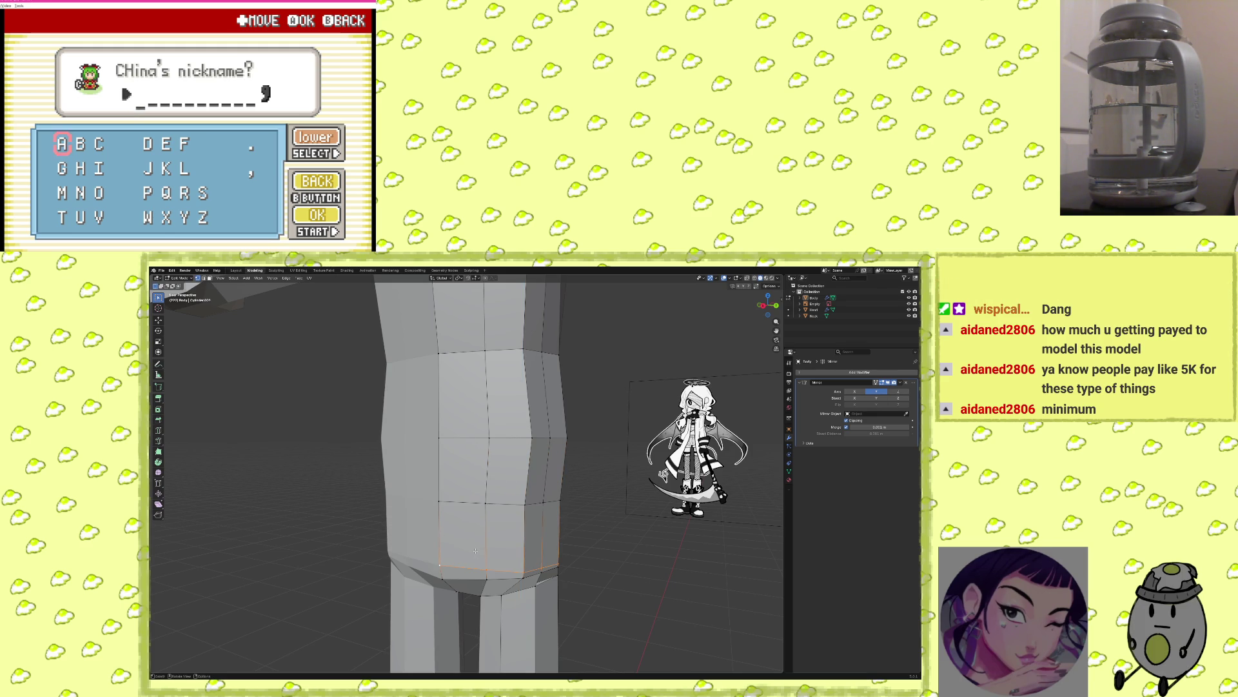
pyautogui.press('g')
pyautogui.press('z')
pyautogui.click(484, 532)
pyautogui.moveTo(483, 532)
pyautogui.mouseDown(button='middle')
pyautogui.moveTo(567, 524)
pyautogui.moveTo(549, 493)
pyautogui.mouseUp(button='middle')
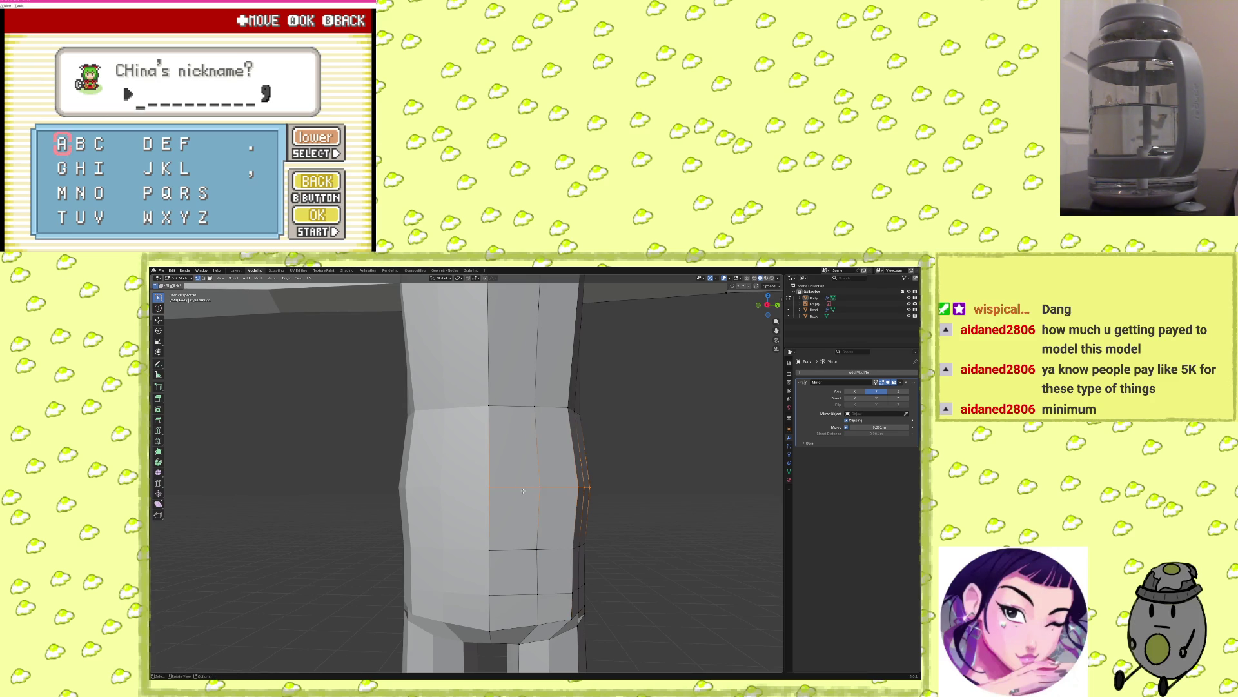
pyautogui.press('s')
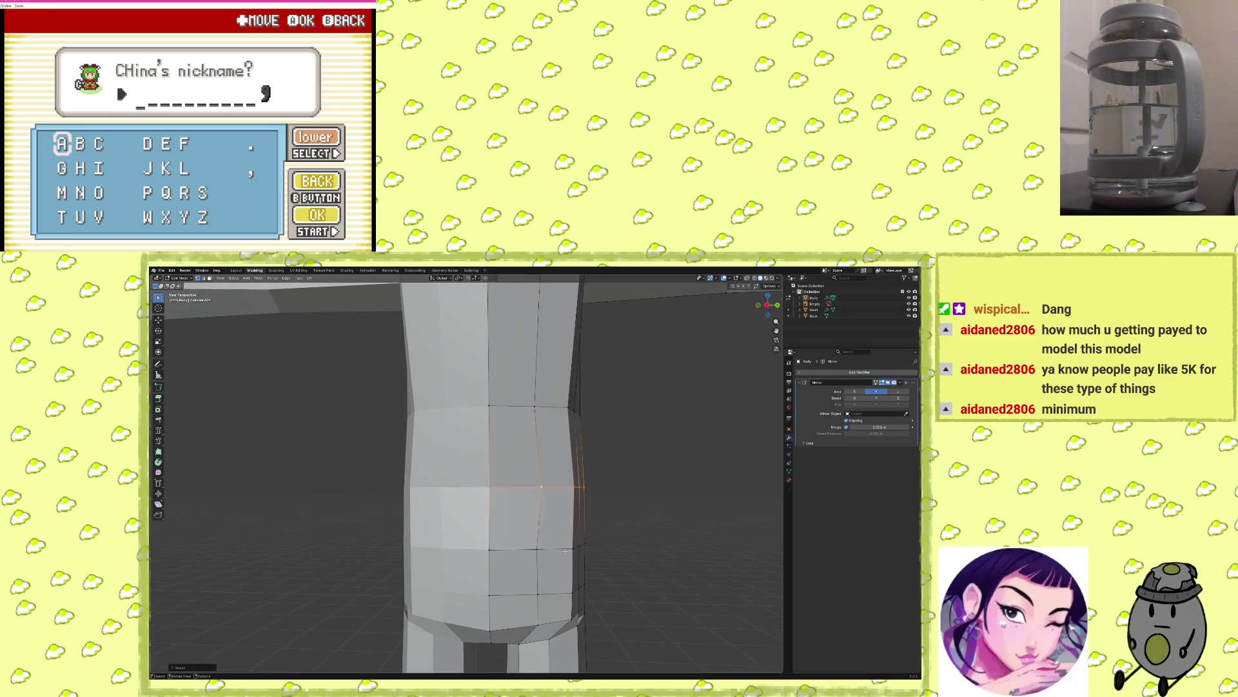
# Dissolve the waist edge loop, undoing an accidental face deletion first.
pyautogui.keyDown('alt'); pyautogui.click(508, 550); pyautogui.keyUp('alt')
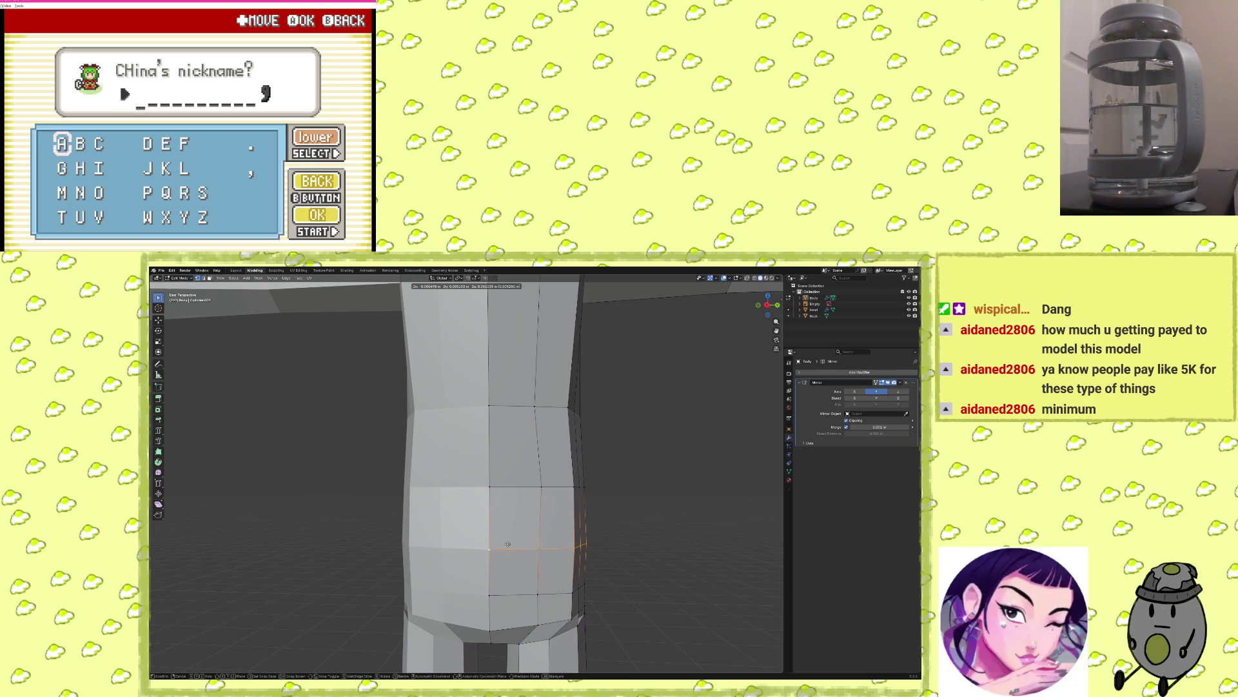
pyautogui.scroll(-6, 508, 544)
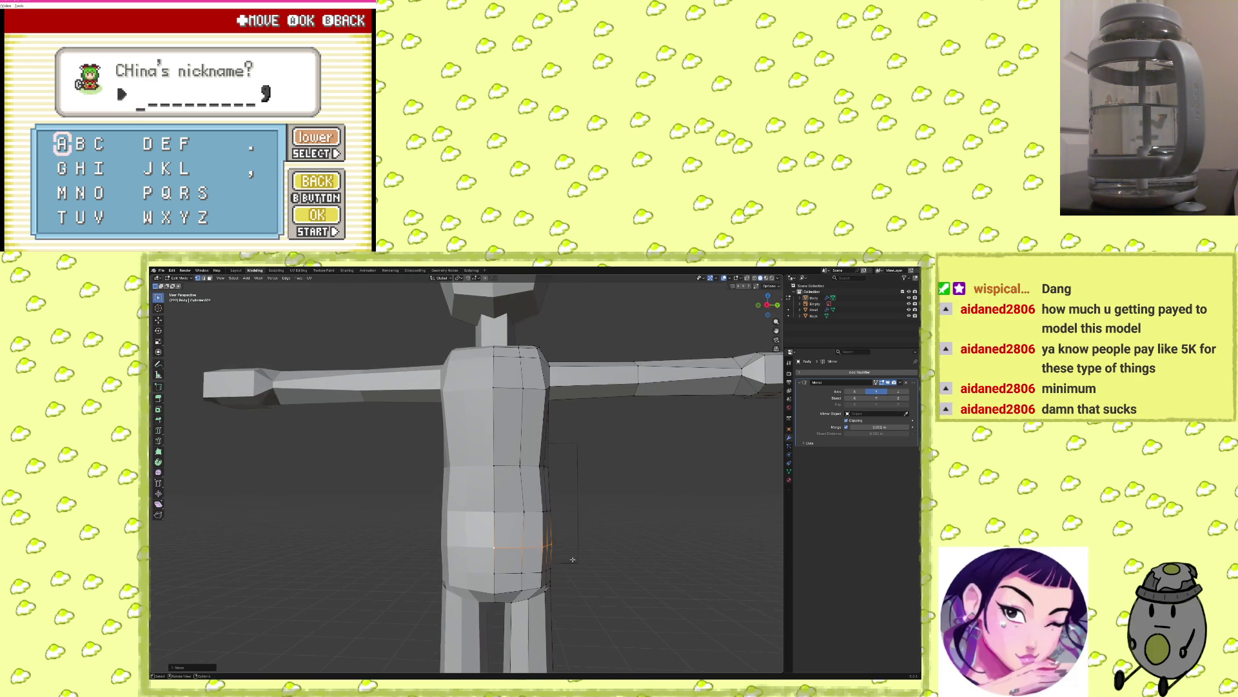
pyautogui.keyDown('alt'); pyautogui.click(512, 514); pyautogui.keyUp('alt')
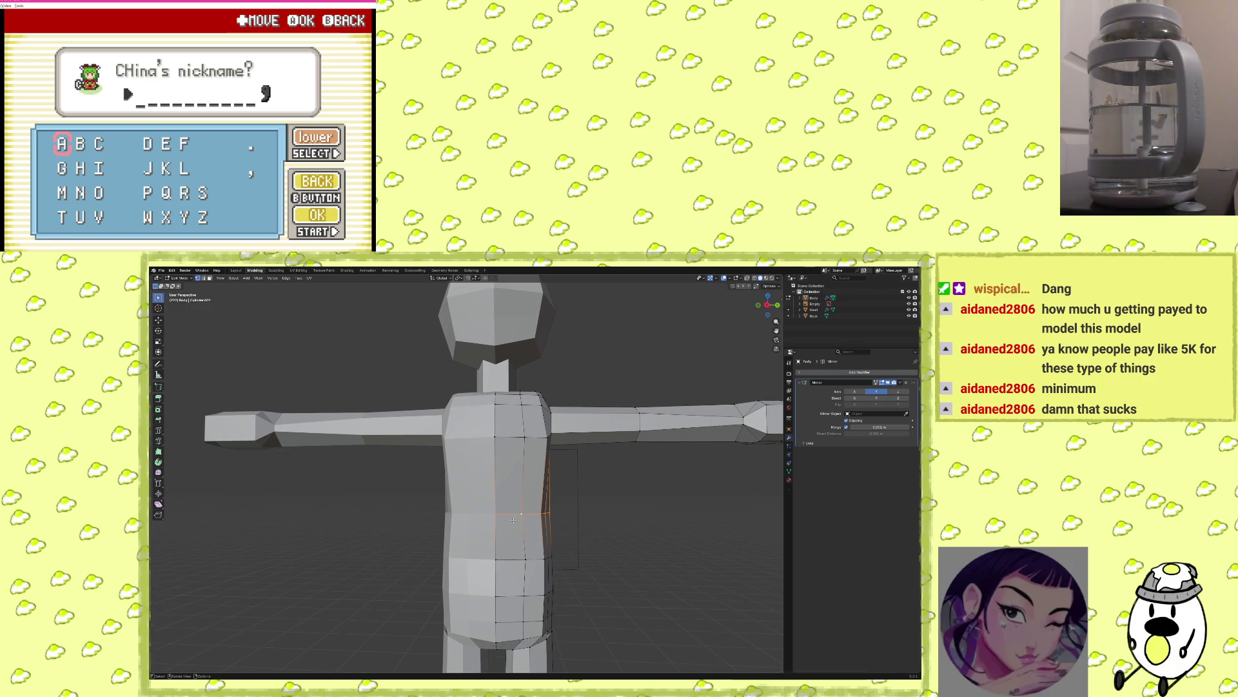
pyautogui.click(512, 530)
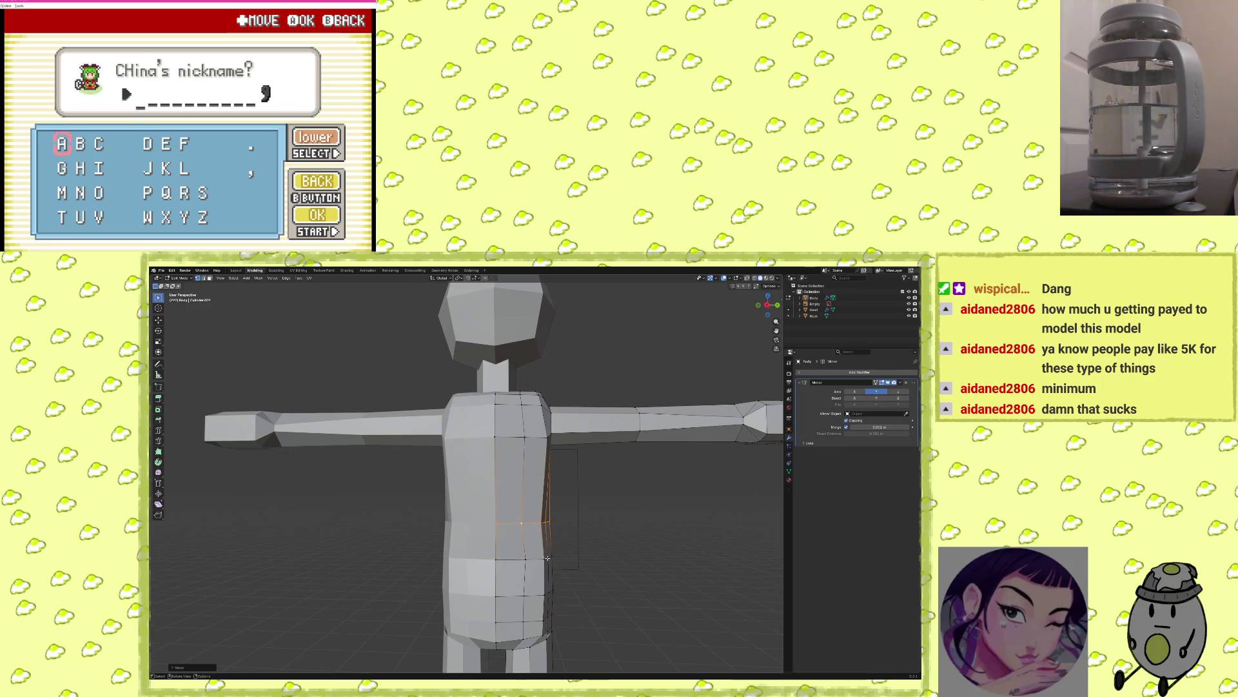
pyautogui.keyDown('shift'); pyautogui.moveTo(610, 577); pyautogui.dragTo(588, 525, button='middle'); pyautogui.keyUp('shift')
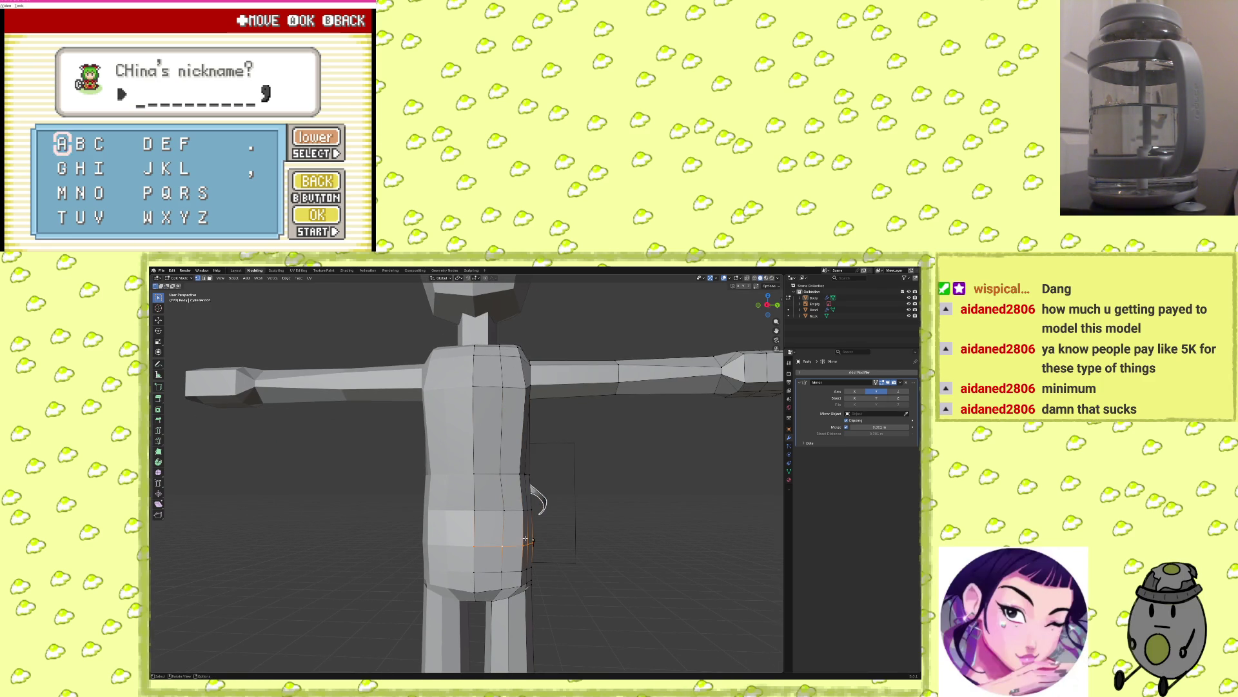
pyautogui.press('x')
pyautogui.click(516, 533)
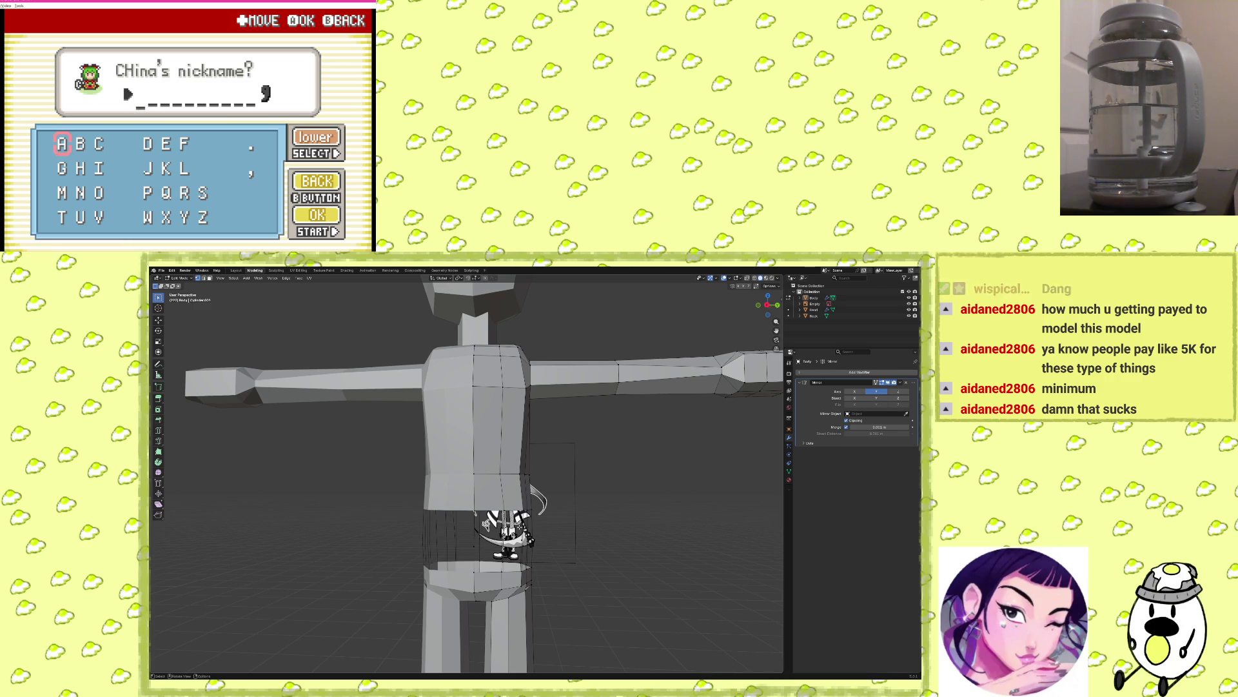
pyautogui.hotkey('ctrl', 'z')
pyautogui.press('x')
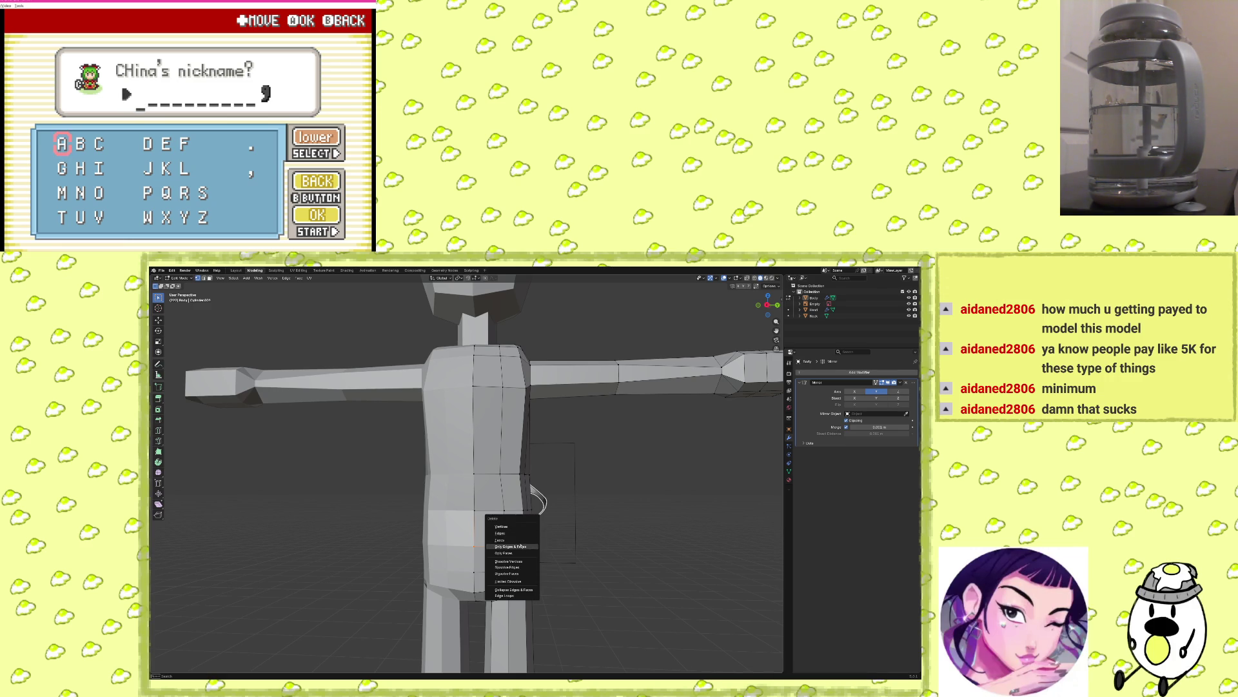
pyautogui.click(518, 567)
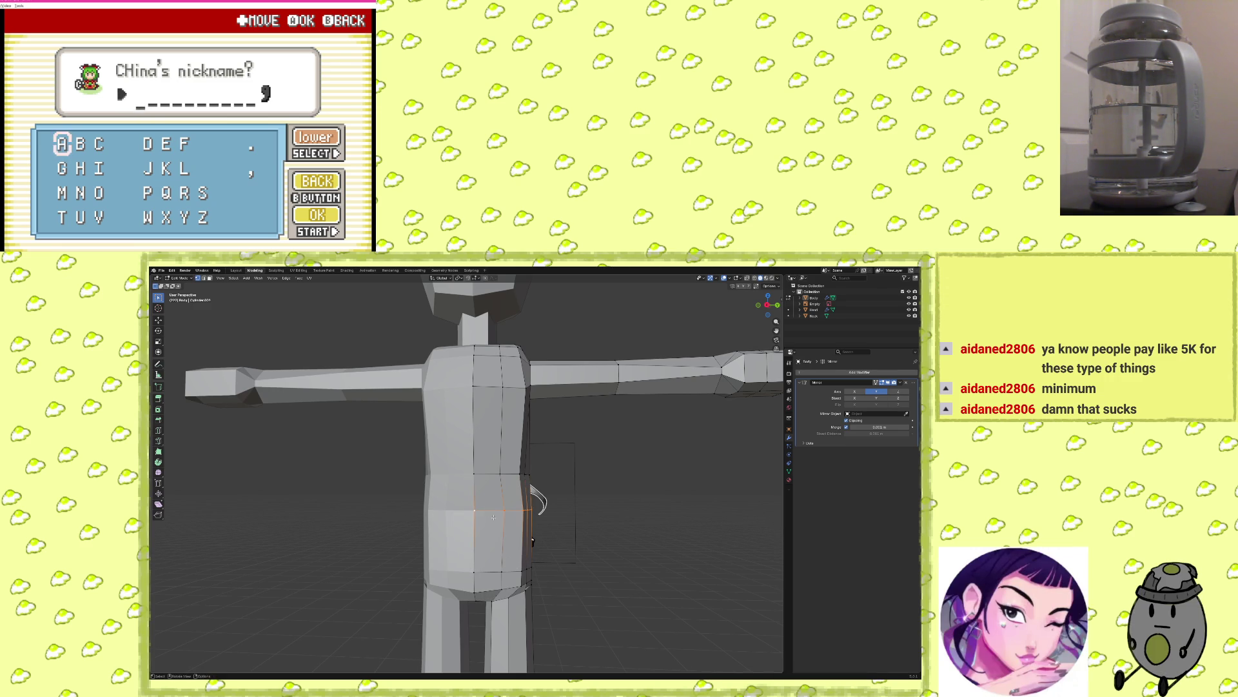
# Lower the remaining loop along Z, scale it, and shift it front-to-back along Y.
pyautogui.press('g')
pyautogui.press('z')
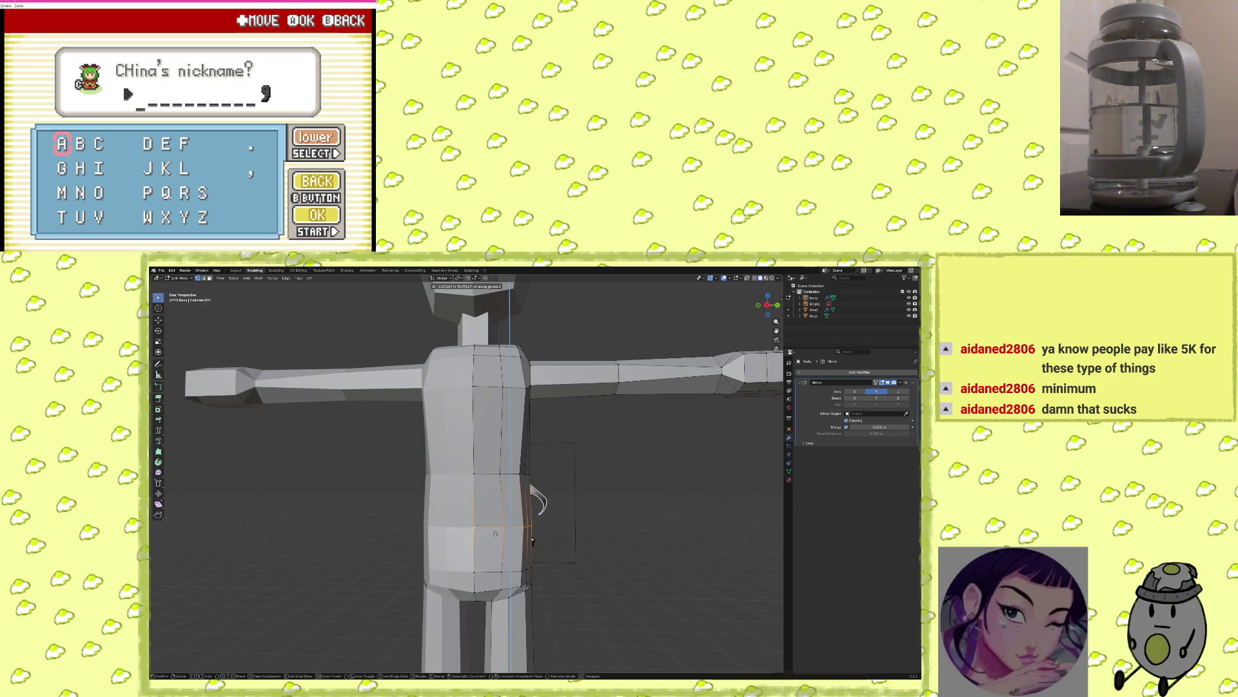
pyautogui.moveTo(565, 530)
pyautogui.mouseDown(button='middle')
pyautogui.moveTo(650, 527)
pyautogui.moveTo(490, 522)
pyautogui.moveTo(505, 527)
pyautogui.mouseUp(button='middle')
pyautogui.press('s')
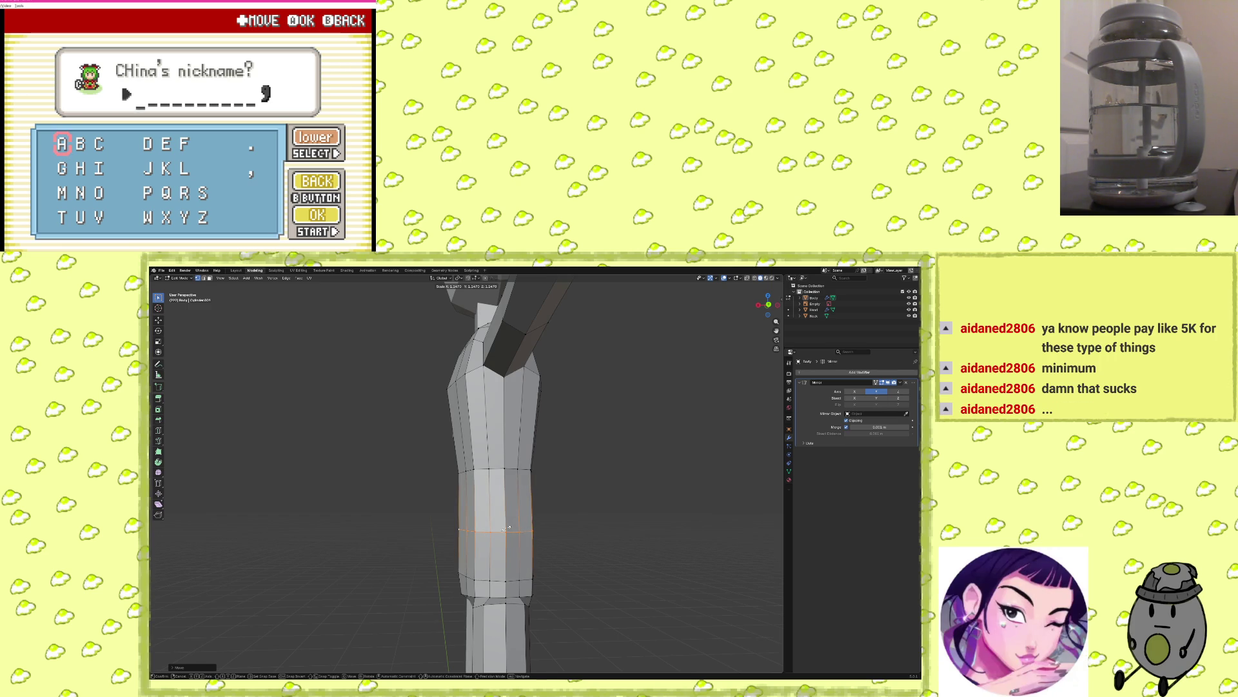
pyautogui.moveTo(545, 547); pyautogui.dragTo(471, 529, button='middle')
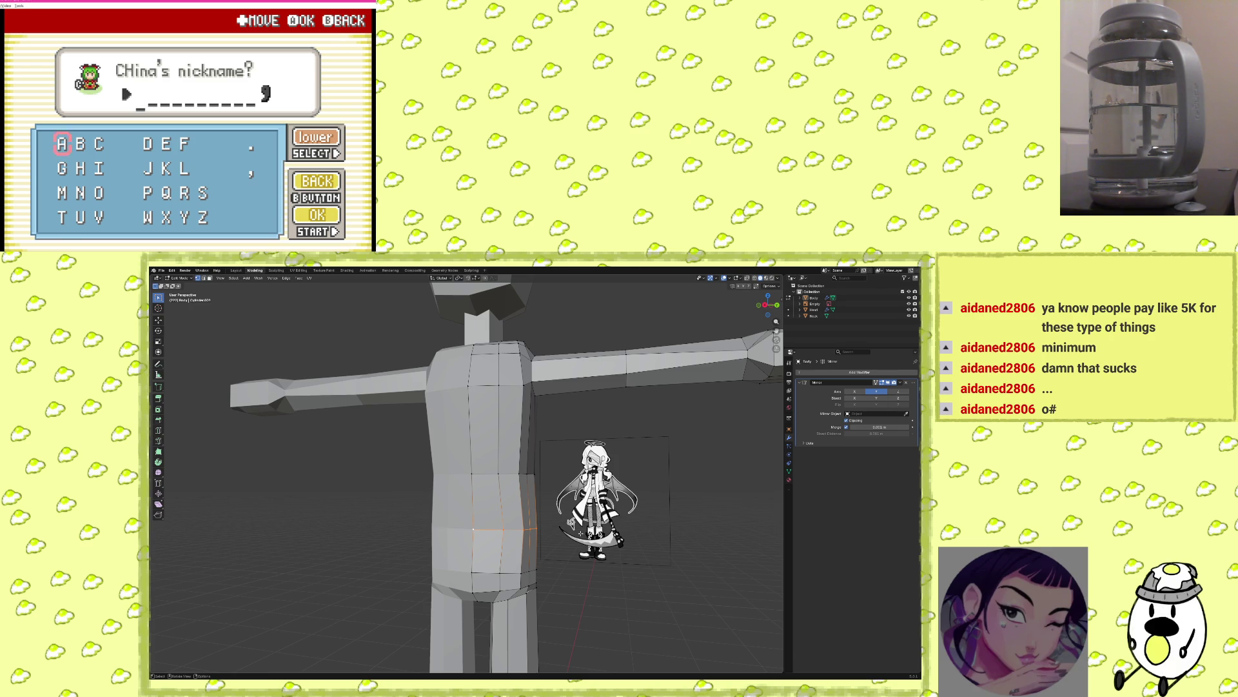
pyautogui.moveTo(581, 519); pyautogui.dragTo(623, 520, button='middle')
pyautogui.moveTo(549, 506)
pyautogui.mouseDown(button='middle')
pyautogui.moveTo(611, 493)
pyautogui.moveTo(485, 487)
pyautogui.moveTo(490, 525)
pyautogui.moveTo(430, 531)
pyautogui.mouseUp(button='middle')
pyautogui.press('g')
pyautogui.press('y')
pyautogui.click(446, 531)
pyautogui.moveTo(446, 531)
pyautogui.mouseDown(button='middle')
pyautogui.moveTo(513, 567)
pyautogui.moveTo(507, 583)
pyautogui.moveTo(572, 568)
pyautogui.moveTo(517, 531)
pyautogui.moveTo(579, 540)
pyautogui.mouseUp(button='middle')
# Confirm the waist loop's size and add a centred loop cut across the upper chest.
pyautogui.press('s')
pyautogui.click(507, 582)
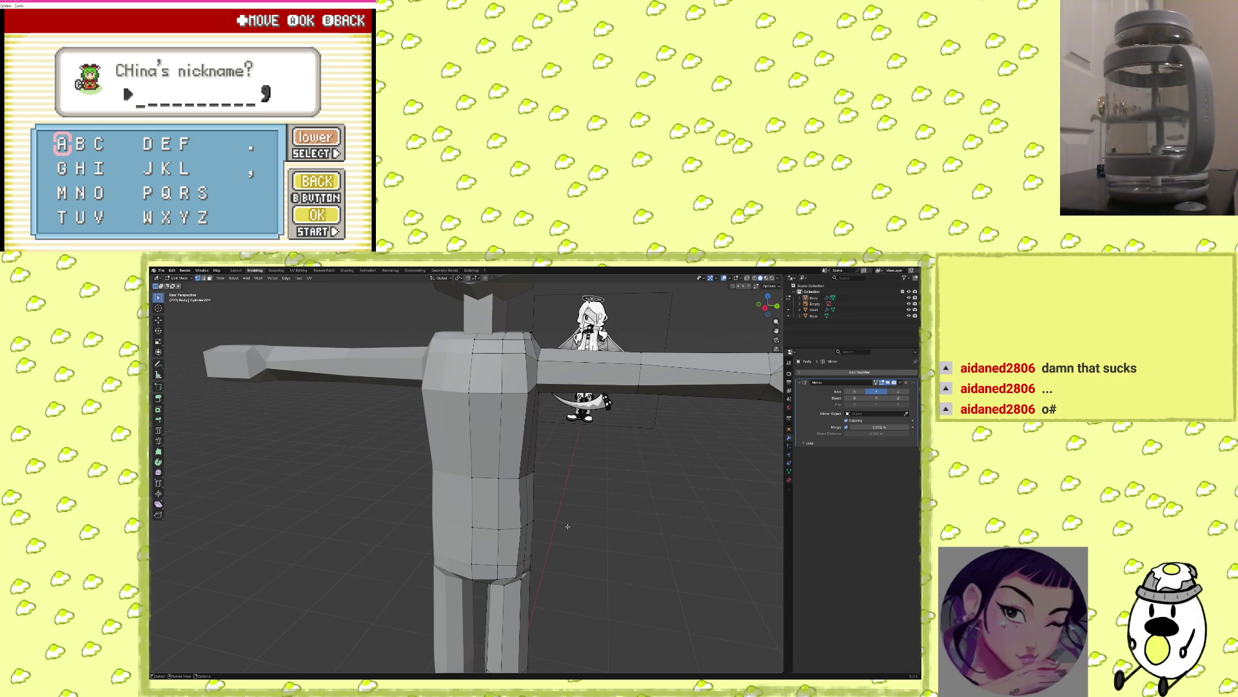
pyautogui.hotkey('ctrl', 'r')
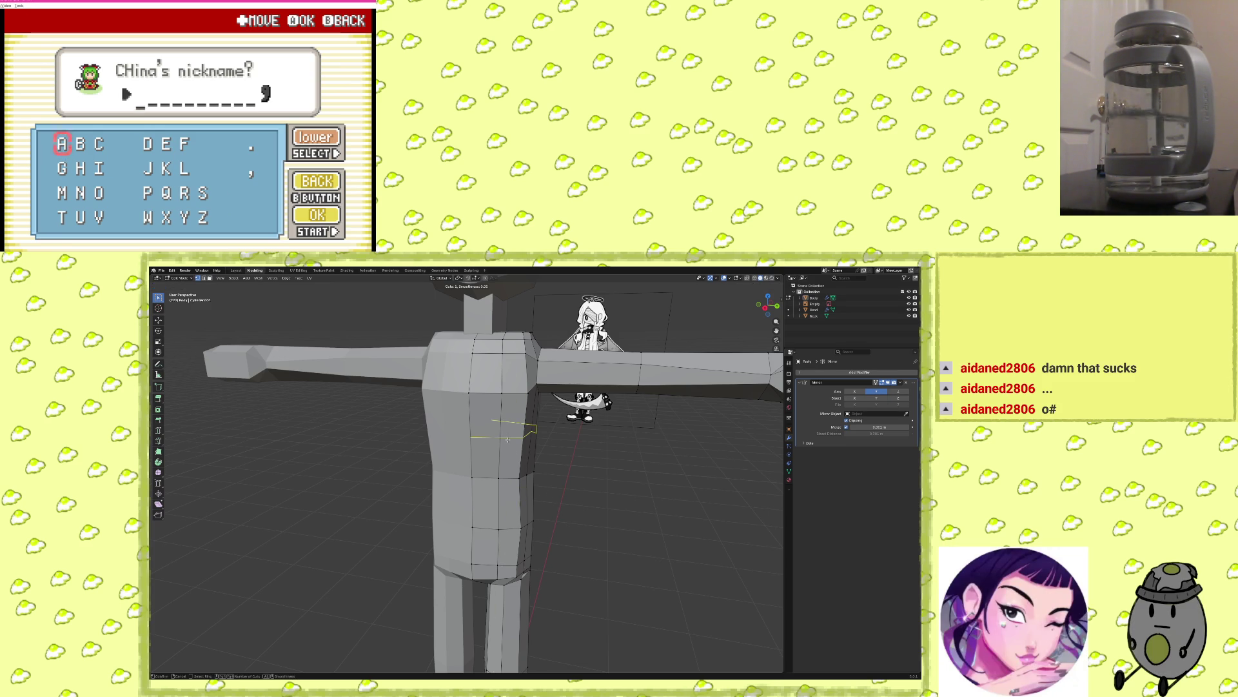
pyautogui.press('0')
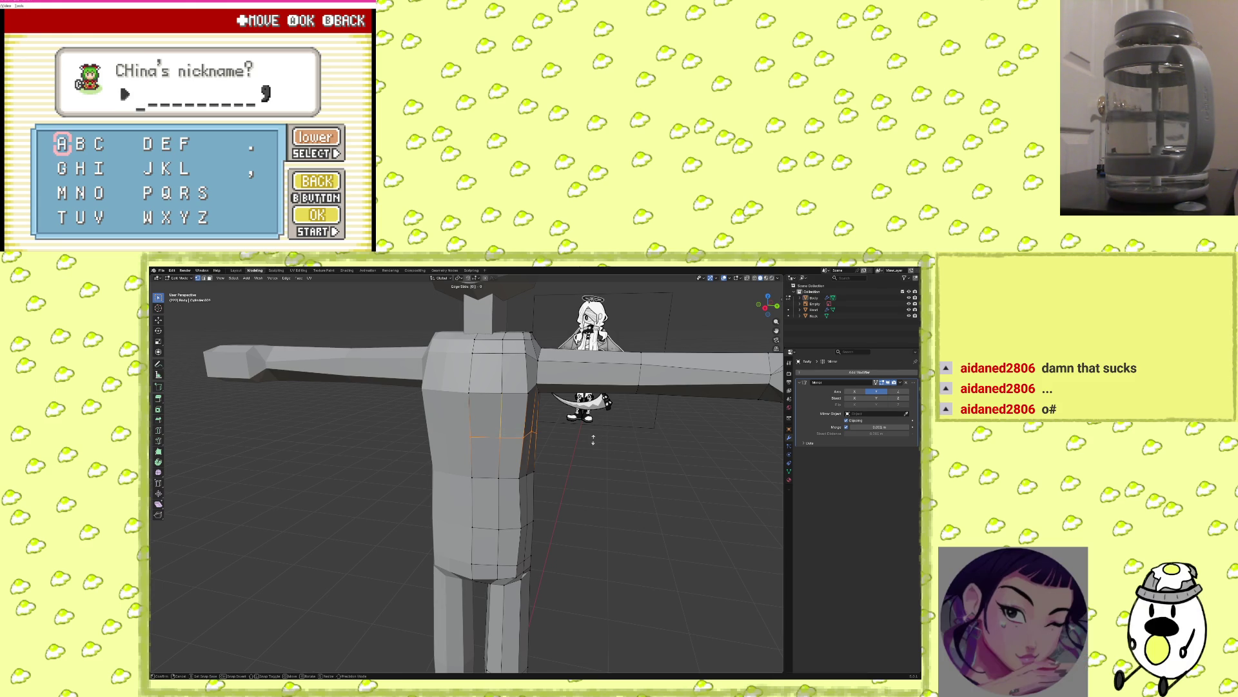
pyautogui.press('Return')
# Flatten the new chest loop by scaling it along Z.
pyautogui.moveTo(593, 439)
pyautogui.mouseDown(button='middle')
pyautogui.moveTo(534, 451)
pyautogui.moveTo(543, 456)
pyautogui.mouseUp(button='middle')
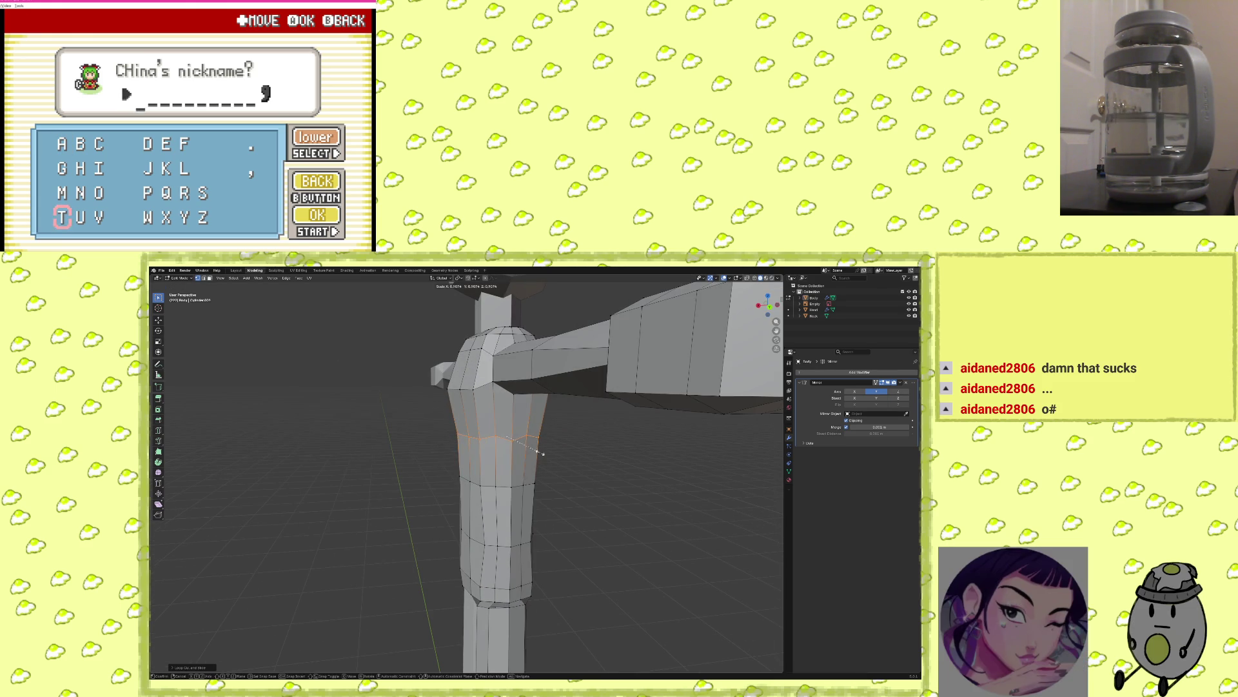
pyautogui.press('z')
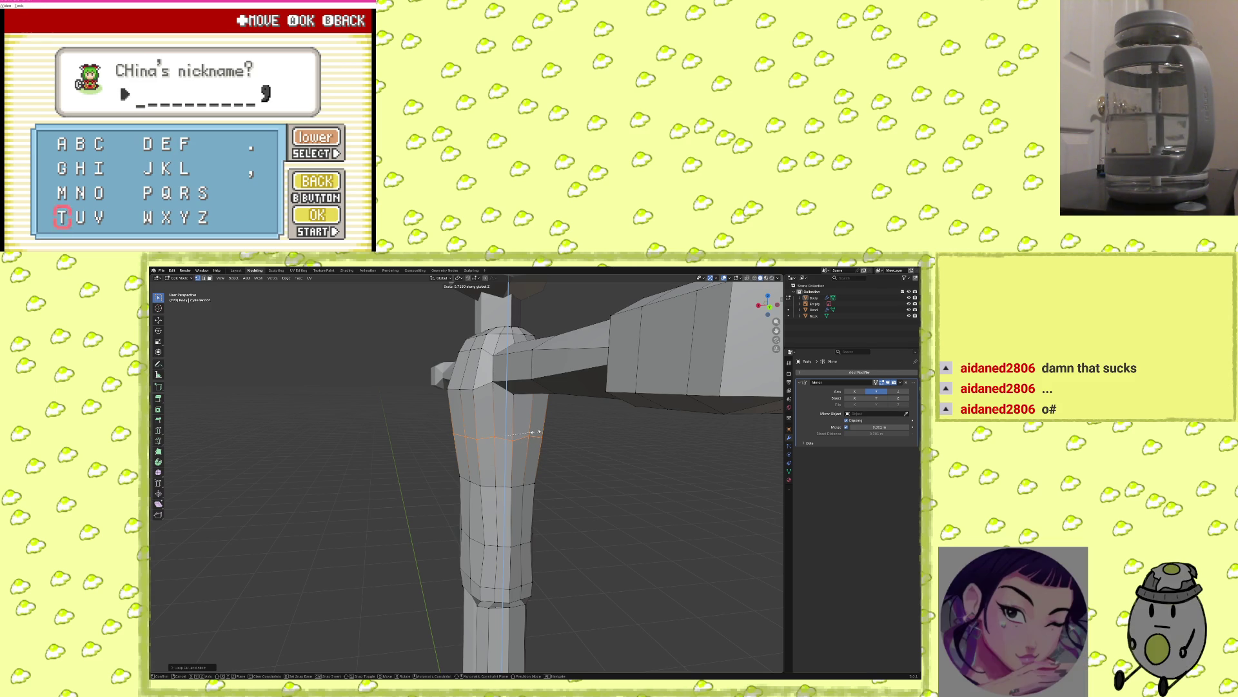
pyautogui.click(542, 442)
pyautogui.moveTo(542, 441)
pyautogui.mouseDown(button='middle')
pyautogui.moveTo(554, 460)
pyautogui.moveTo(677, 415)
pyautogui.moveTo(699, 429)
pyautogui.moveTo(552, 458)
pyautogui.moveTo(487, 451)
pyautogui.moveTo(638, 501)
pyautogui.mouseUp(button='middle')
pyautogui.moveTo(531, 441)
pyautogui.mouseDown(button='middle')
pyautogui.moveTo(538, 494)
pyautogui.moveTo(529, 457)
pyautogui.mouseUp(button='middle')
# Navigate the game's menus to open Herta's party summary.
pyautogui.press('Return')
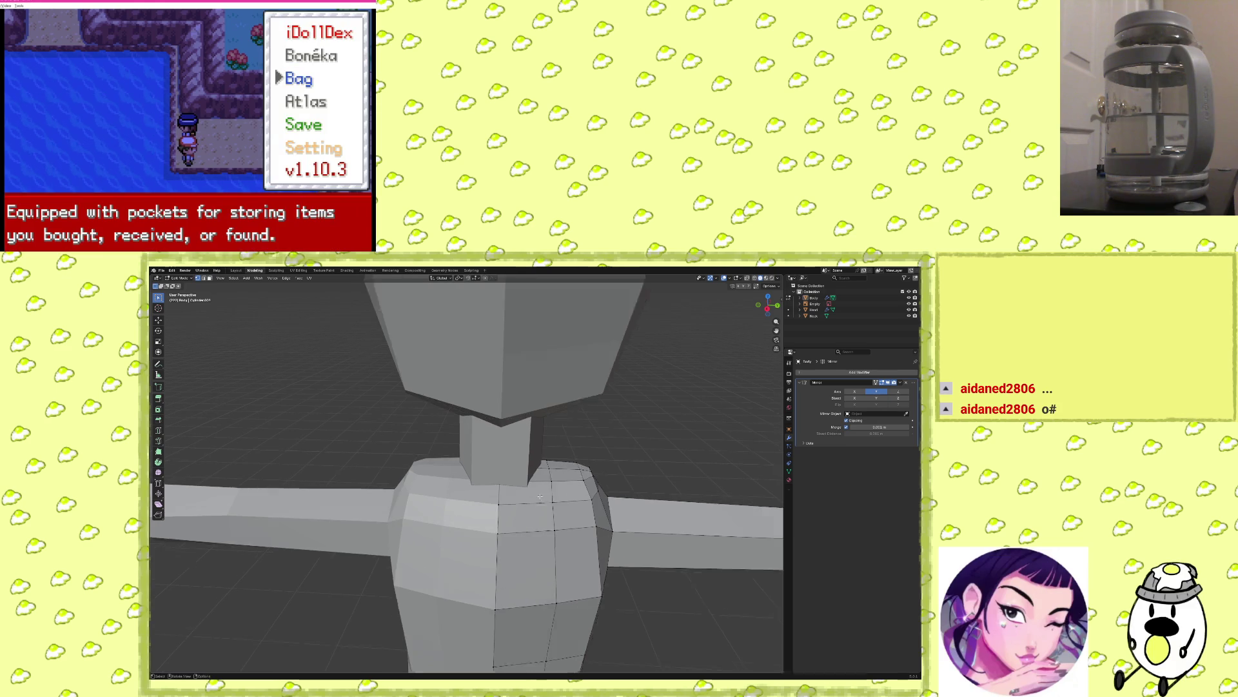
pyautogui.press('Up')
pyautogui.press('x')
pyautogui.press('Down')
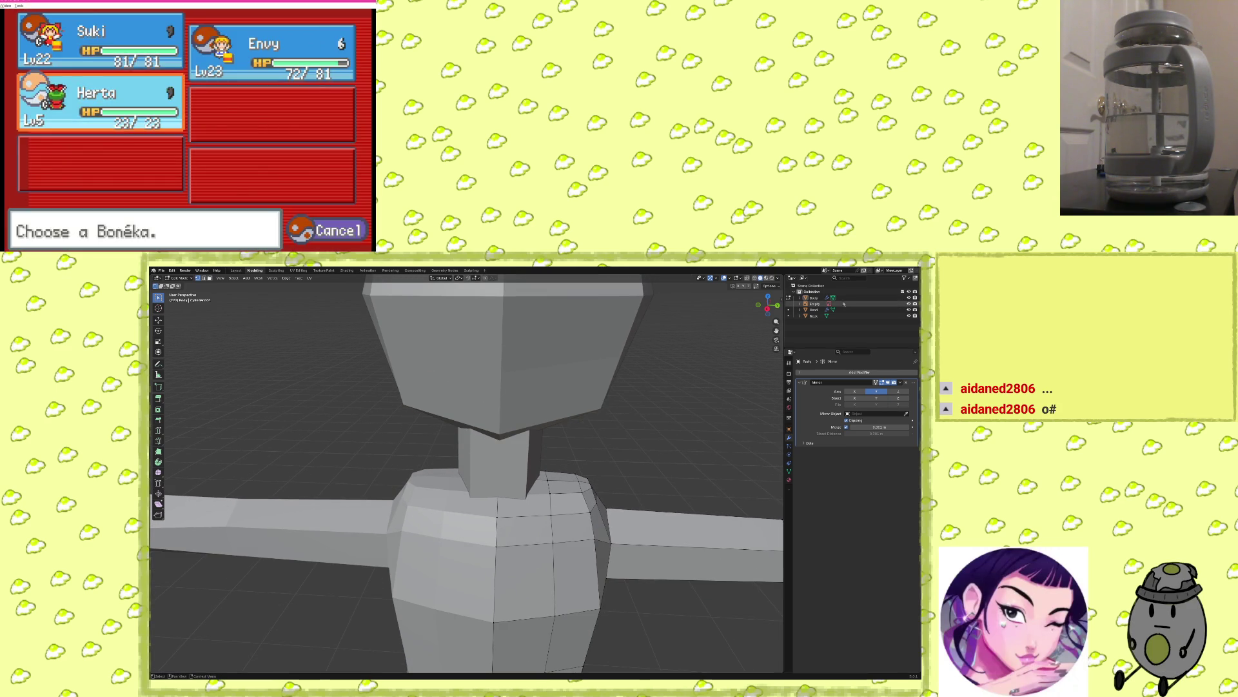
pyautogui.press('x')
pyautogui.press('x')
# Select Head, then Neck in the Outliner and return to Object Mode.
pyautogui.click(814, 310)
pyautogui.click(814, 316)
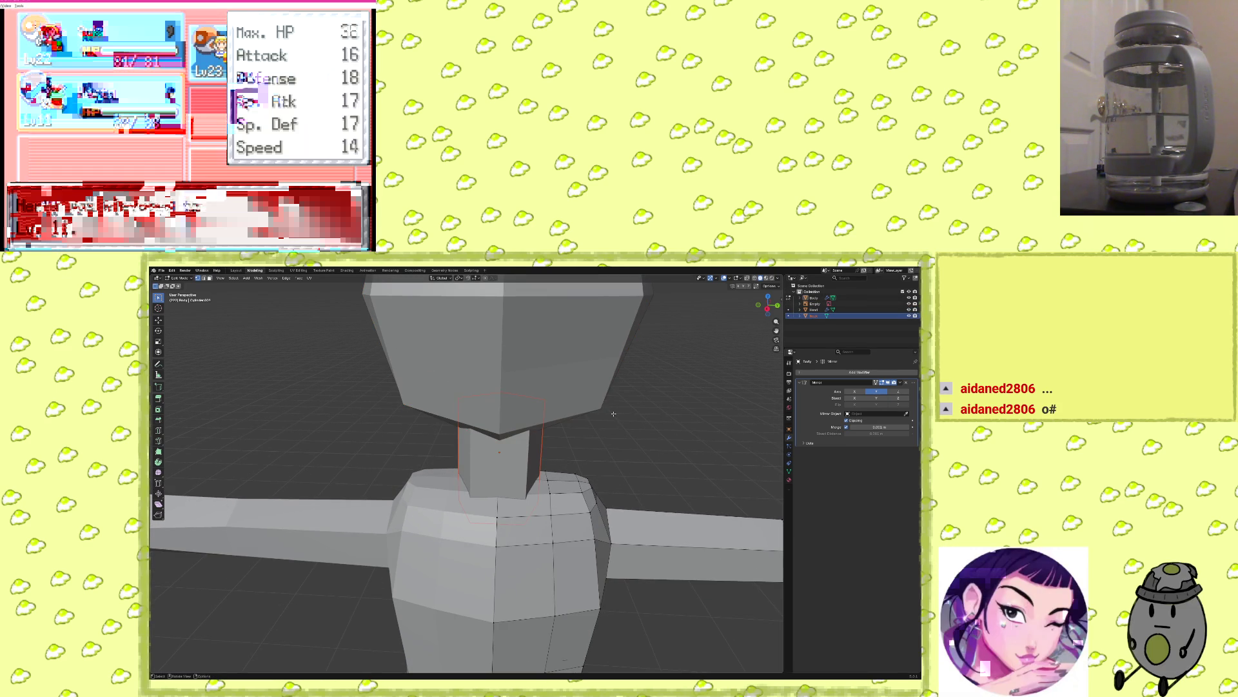
pyautogui.press('Tab')
pyautogui.moveTo(613, 413); pyautogui.dragTo(534, 438, button='middle')
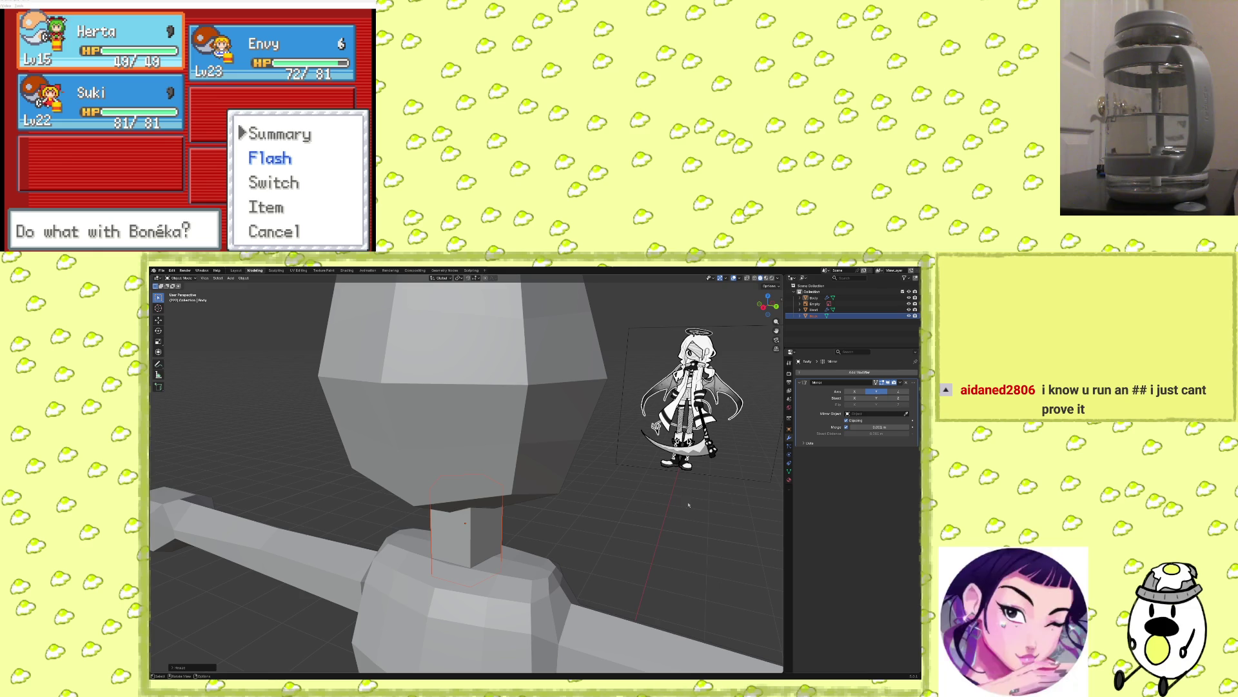
# Scale the Neck object so it fits between the head and torso.
pyautogui.moveTo(688, 505); pyautogui.dragTo(579, 516, button='middle')
pyautogui.scroll(-6, 579, 516)
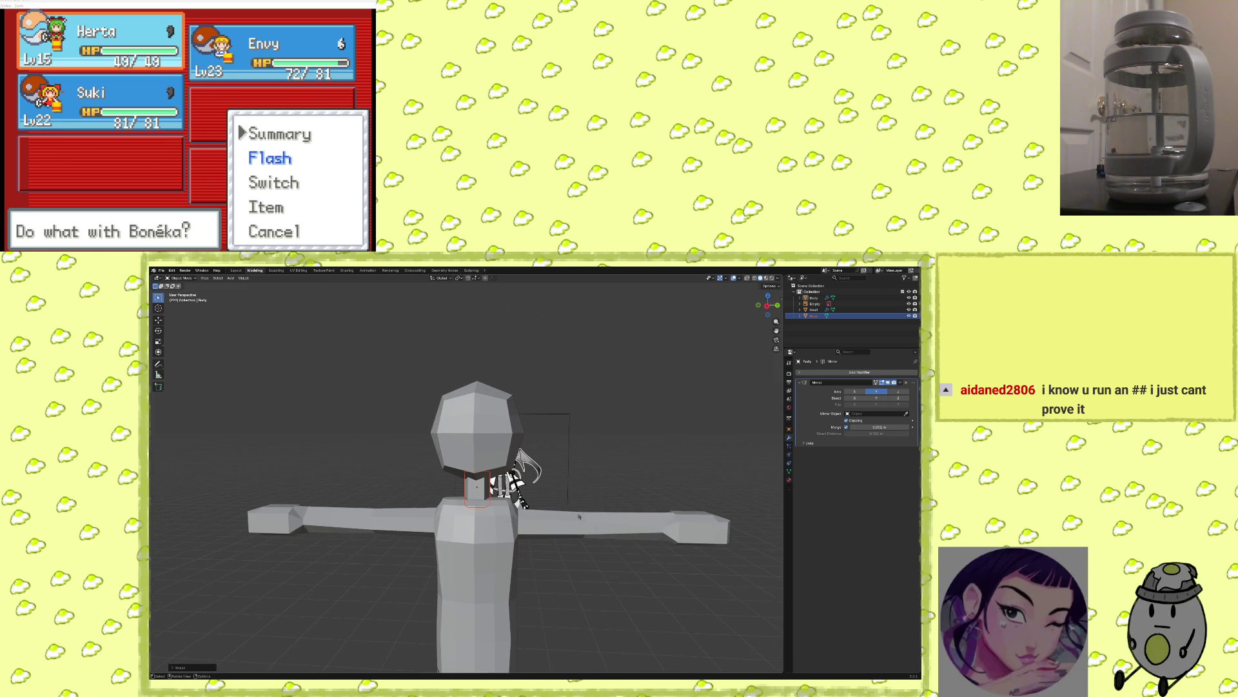
pyautogui.scroll(1, 578, 516)
pyautogui.moveTo(579, 516)
pyautogui.mouseDown(button='middle')
pyautogui.moveTo(467, 530)
pyautogui.moveTo(517, 511)
pyautogui.mouseUp(button='middle')
pyautogui.scroll(3, 516, 511)
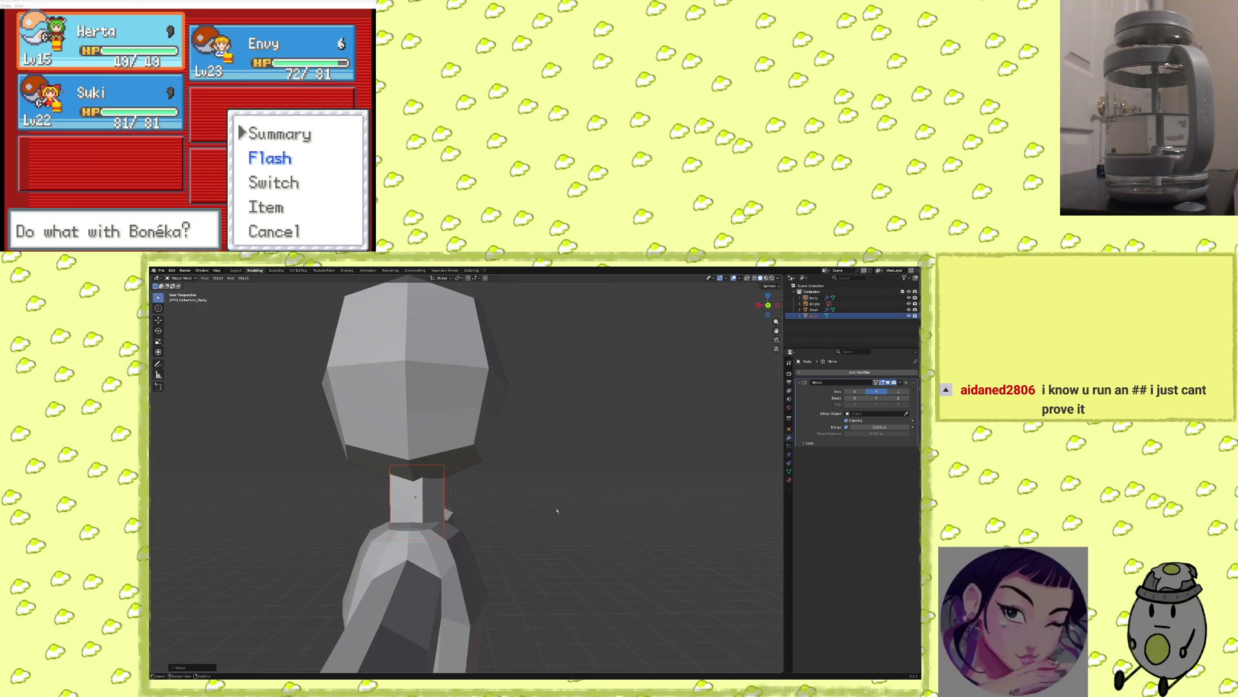
pyautogui.moveTo(557, 510)
pyautogui.mouseDown(button='middle')
pyautogui.moveTo(467, 532)
pyautogui.moveTo(412, 509)
pyautogui.mouseUp(button='middle')
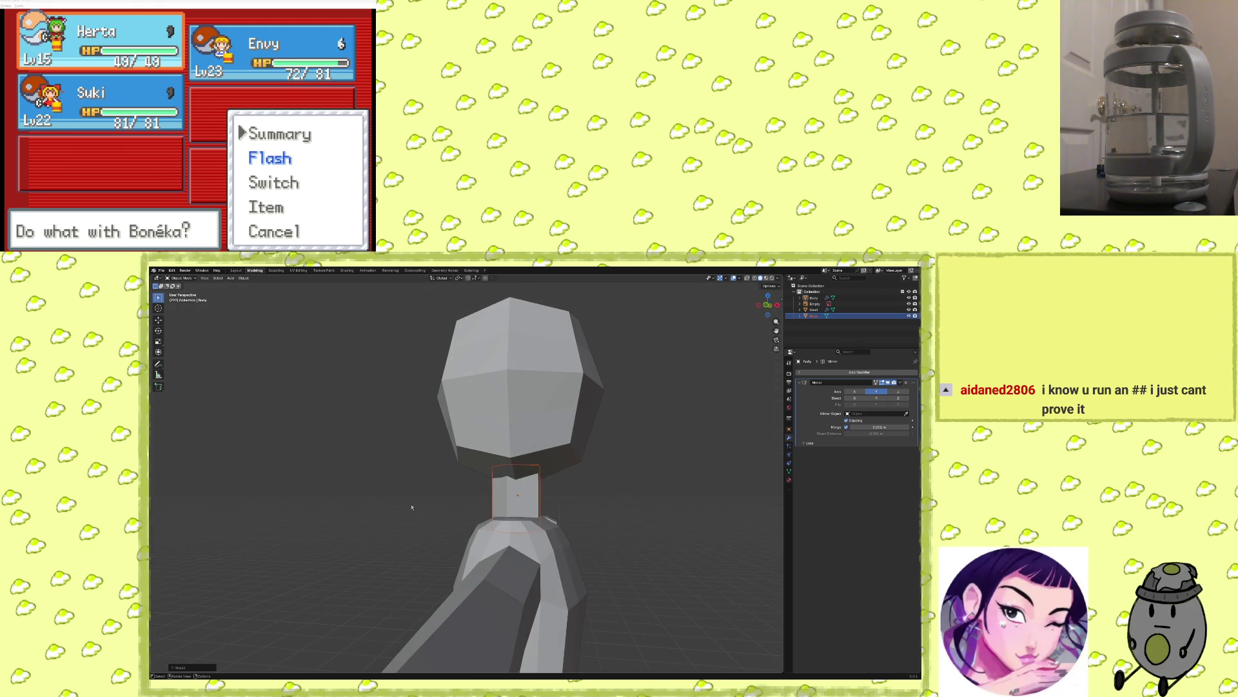
pyautogui.press('s')
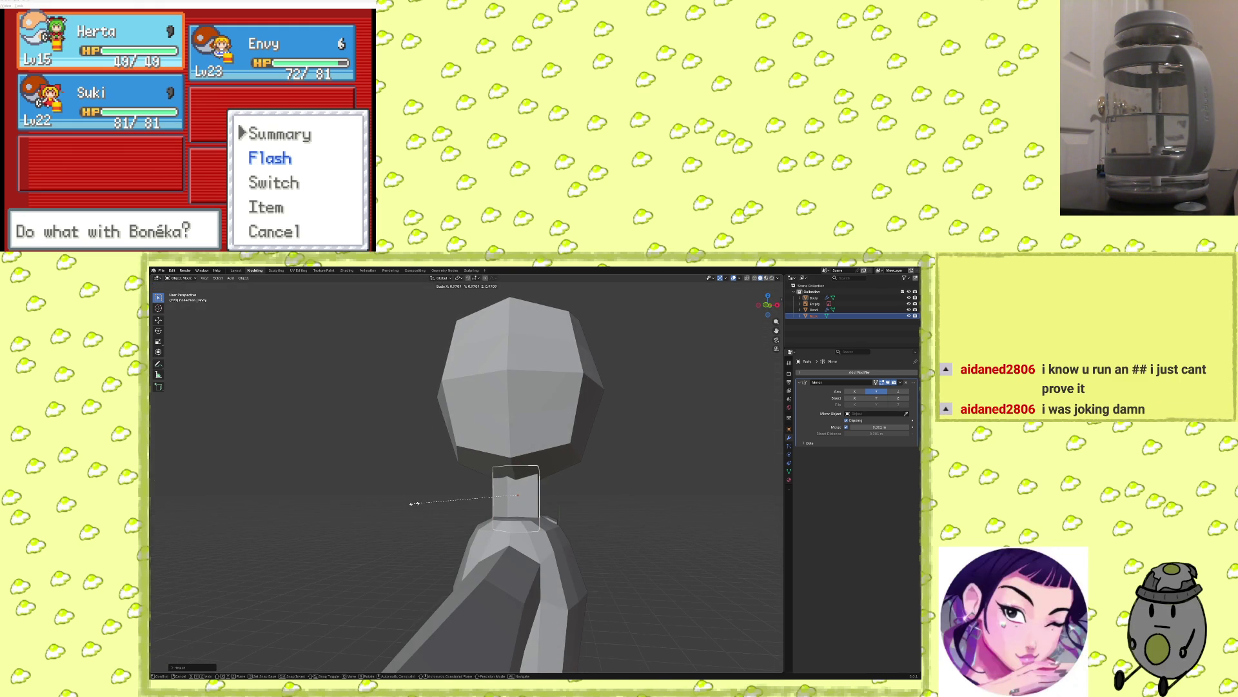
pyautogui.click(414, 503)
# Check the neck from rear and top views, then save the game state to slot 1.
pyautogui.moveTo(413, 503)
pyautogui.mouseDown(button='middle')
pyautogui.moveTo(469, 544)
pyautogui.moveTo(651, 464)
pyautogui.moveTo(620, 506)
pyautogui.moveTo(636, 515)
pyautogui.mouseUp(button='middle')
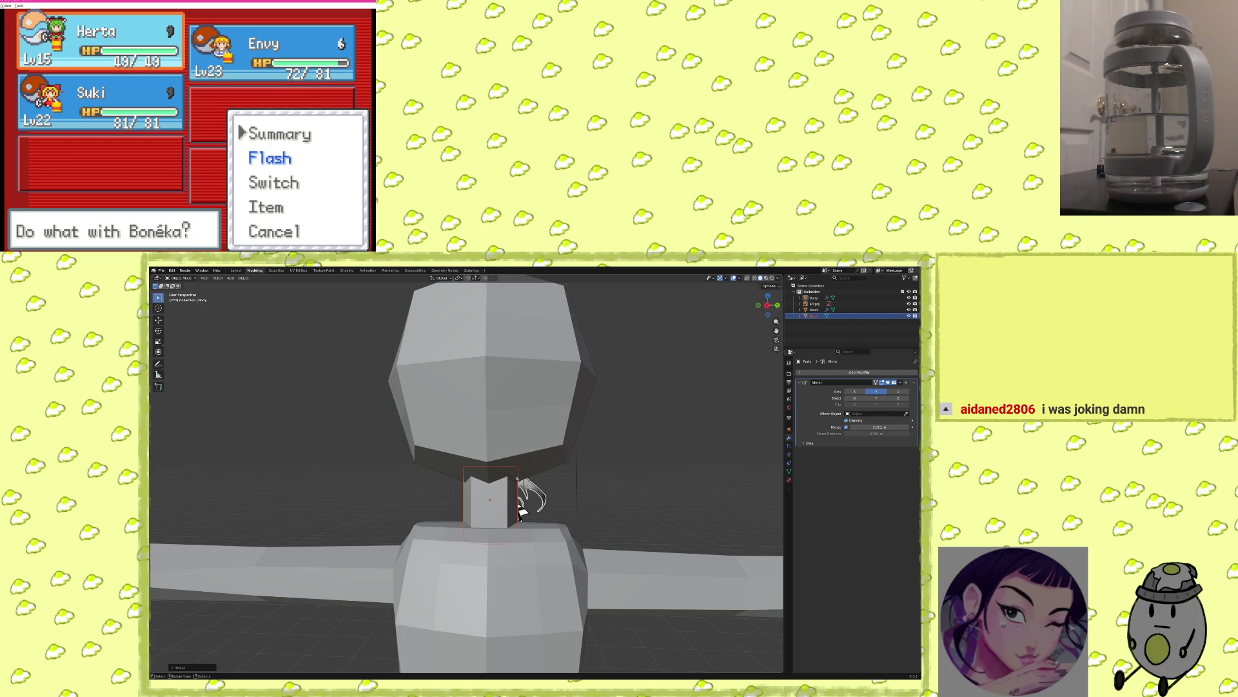
pyautogui.moveTo(520, 513)
pyautogui.mouseDown(button='middle')
pyautogui.moveTo(563, 523)
pyautogui.moveTo(514, 506)
pyautogui.moveTo(507, 461)
pyautogui.moveTo(492, 478)
pyautogui.mouseUp(button='middle')
pyautogui.scroll(-3, 540, 516)
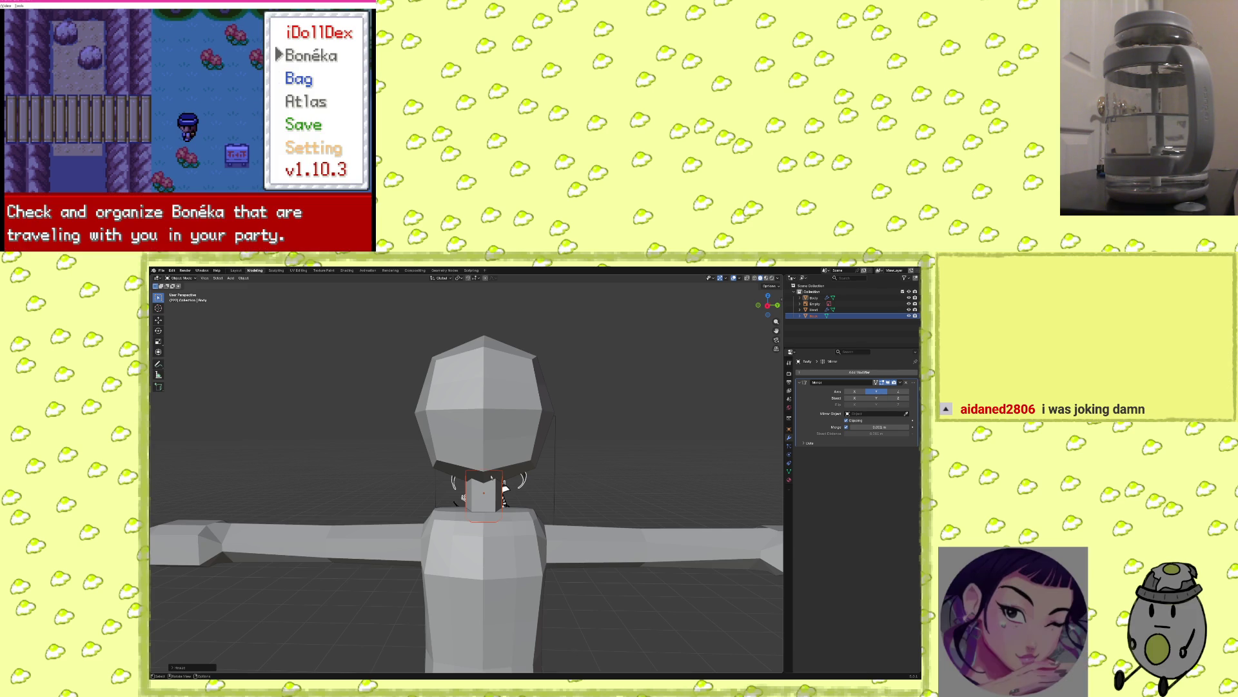
pyautogui.moveTo(506, 478)
pyautogui.mouseDown(button='middle')
pyautogui.moveTo(521, 478)
pyautogui.moveTo(501, 463)
pyautogui.mouseUp(button='middle')
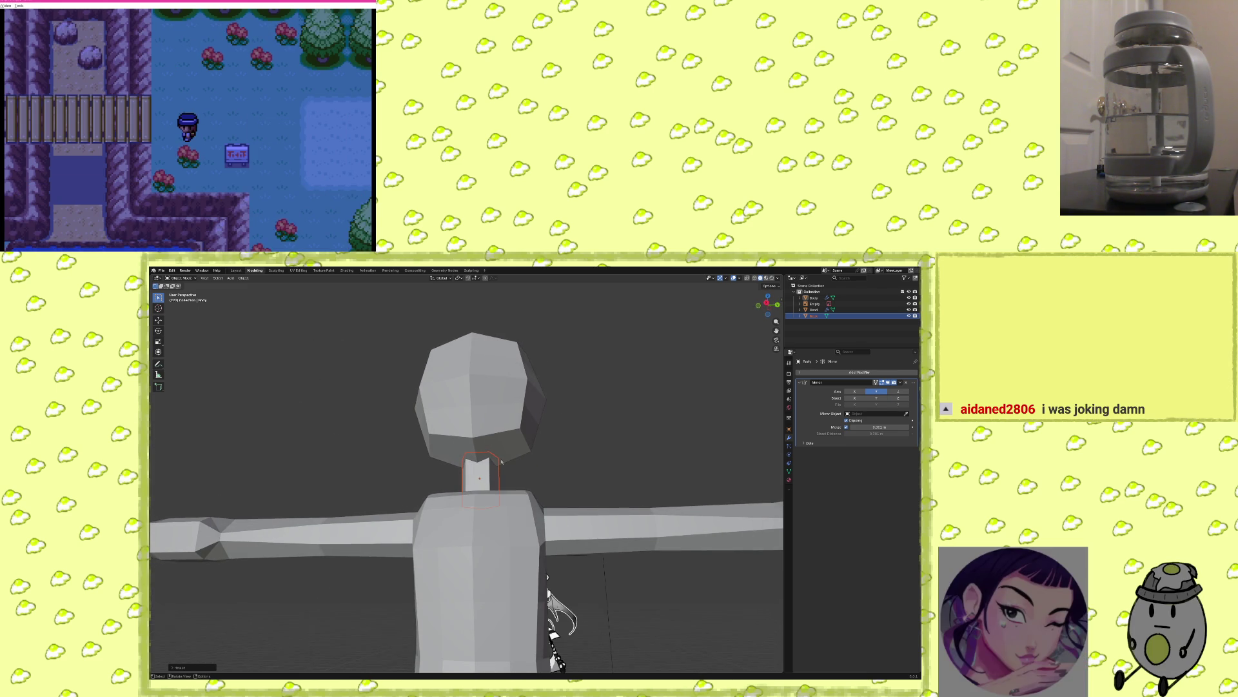
pyautogui.click(51, 82)
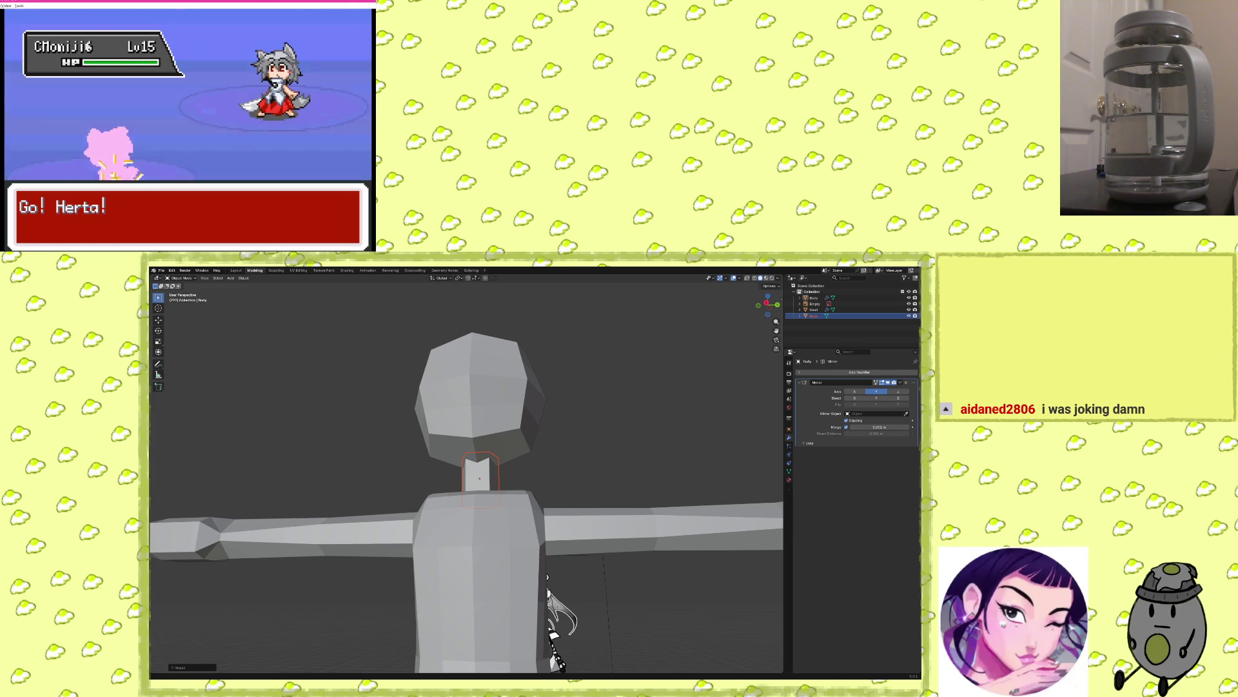
pyautogui.press('x')
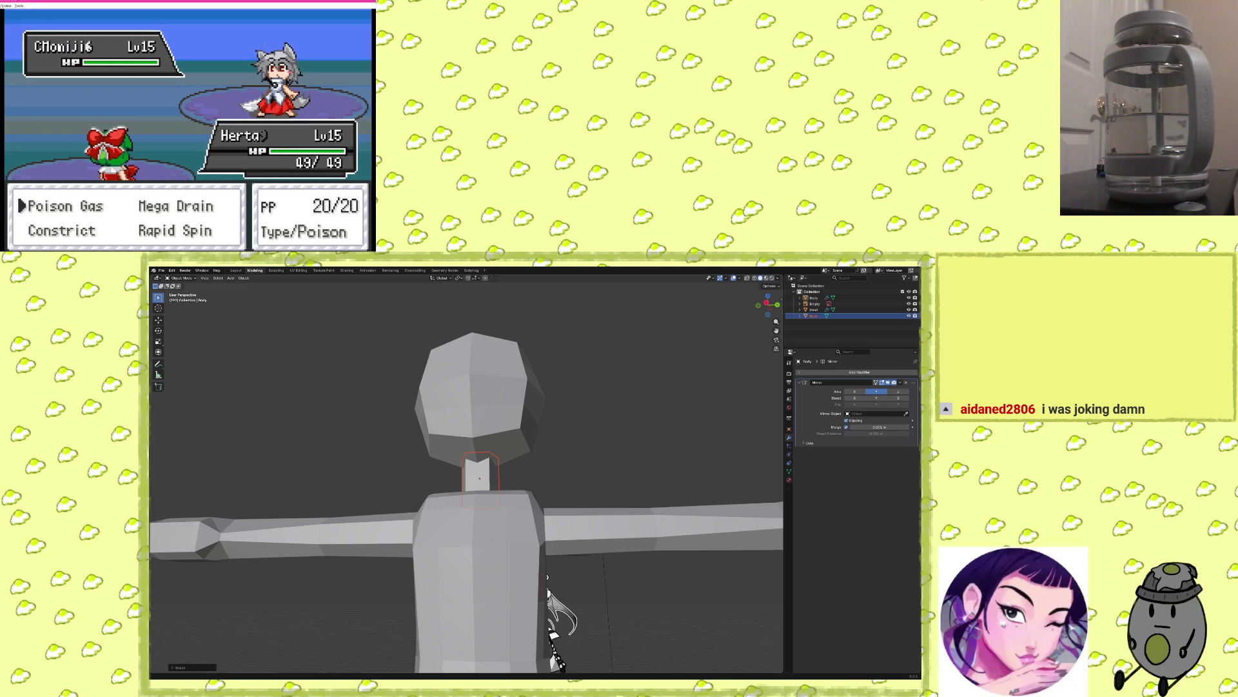
pyautogui.press('Right')
pyautogui.press('Up')
pyautogui.press('x')
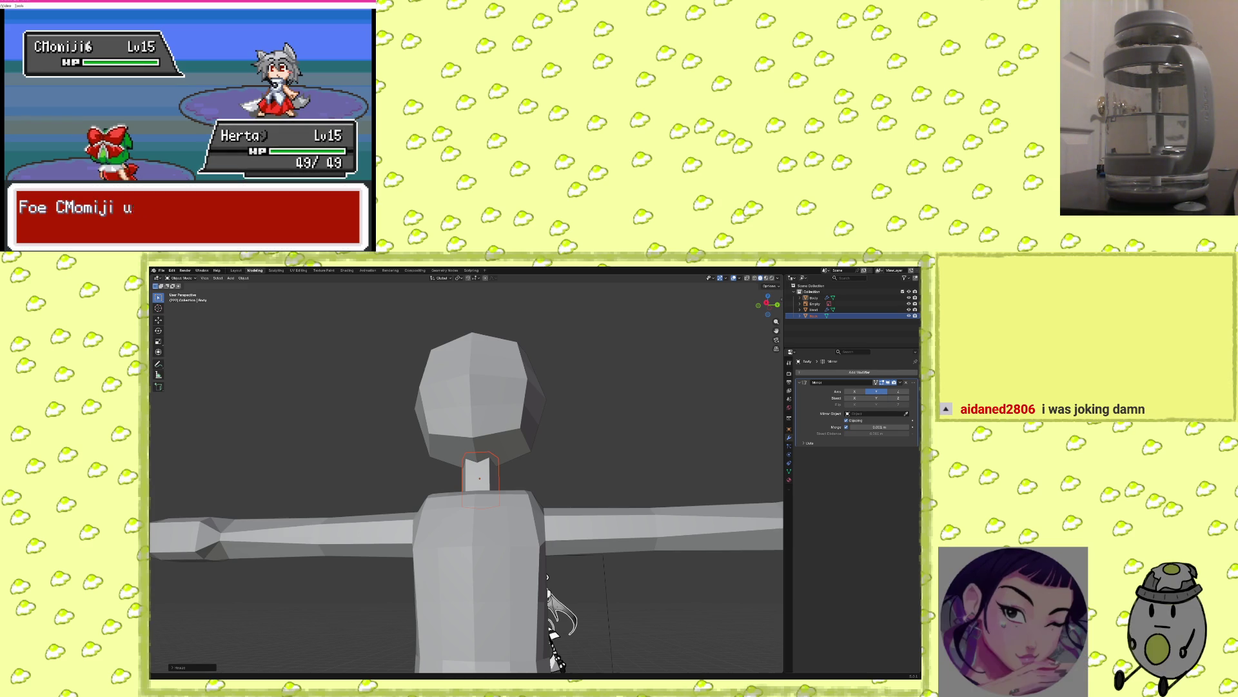
pyautogui.press('x')
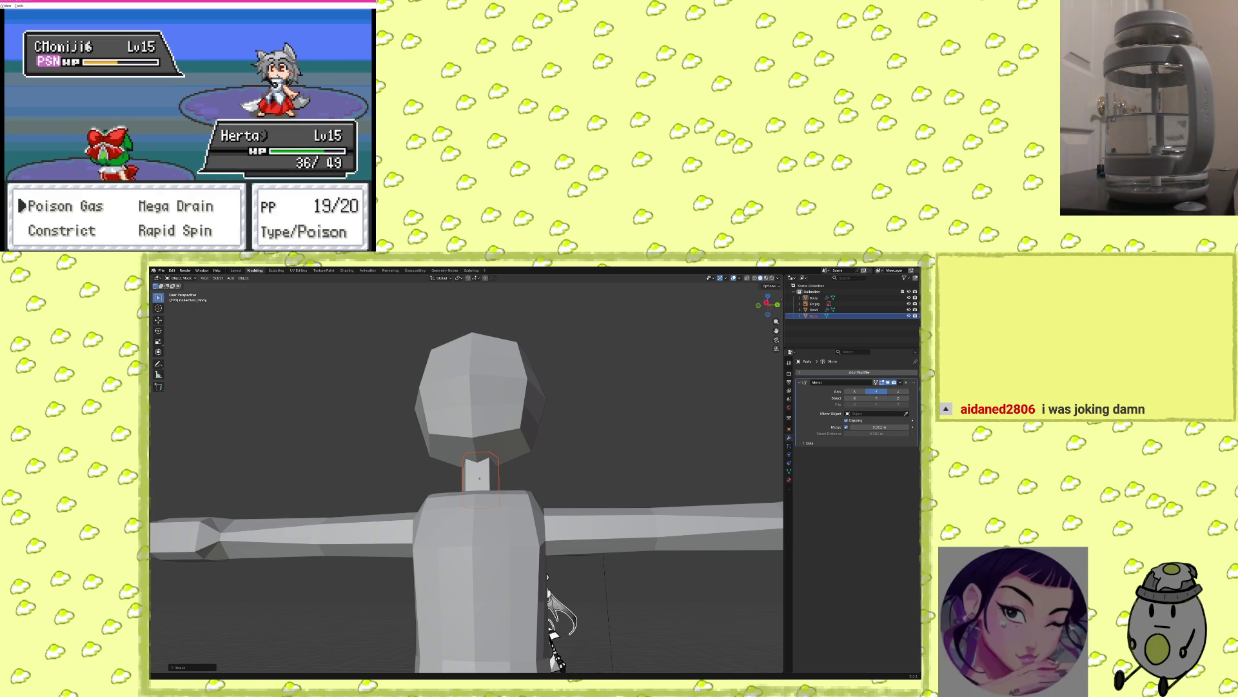
pyautogui.press('Left')
pyautogui.press('x')
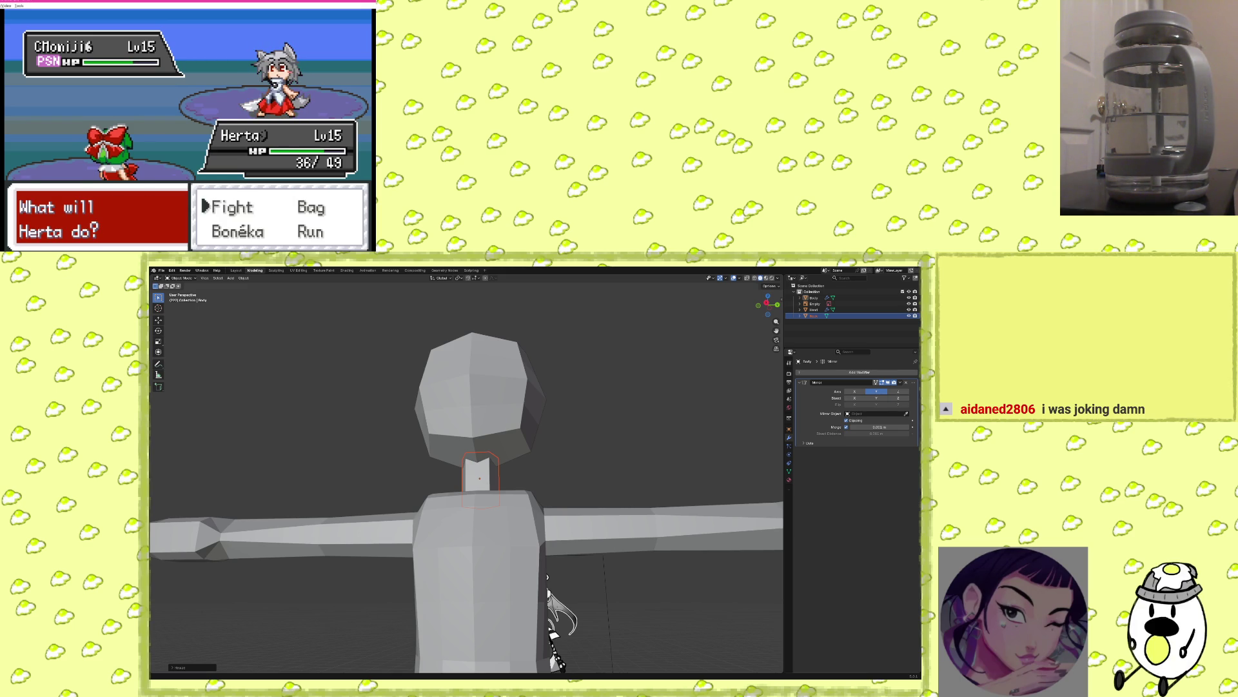
pyautogui.press('x')
pyautogui.press('x')
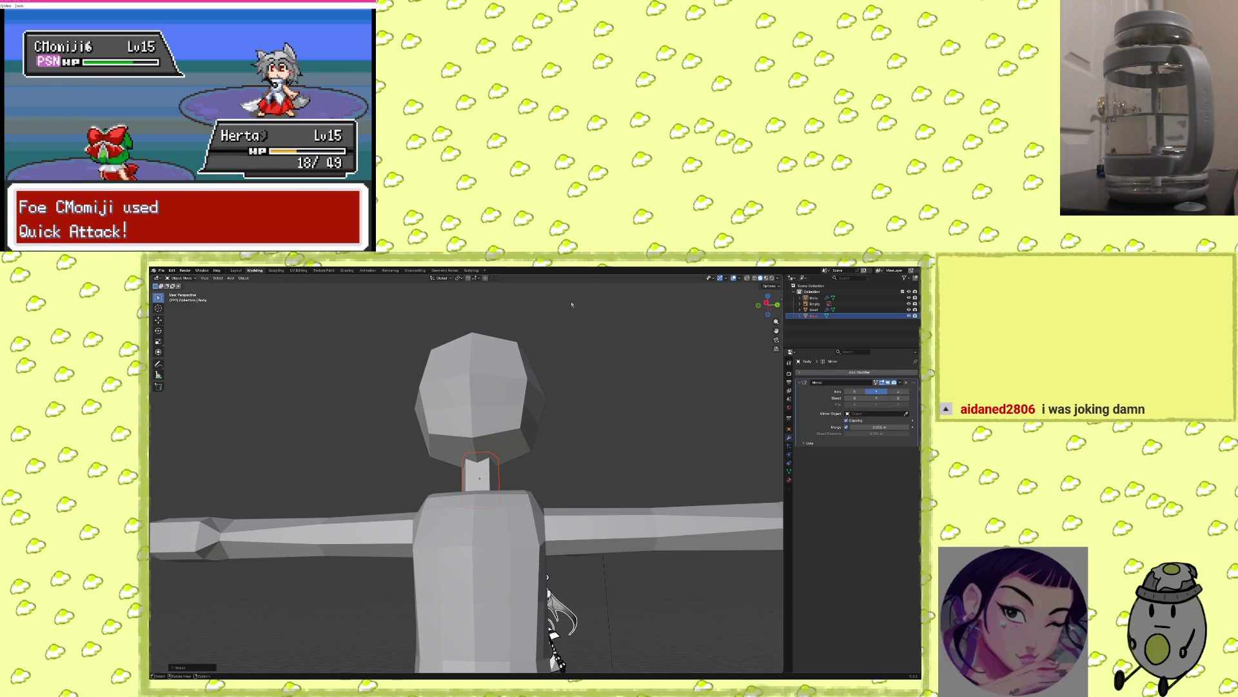
pyautogui.moveTo(531, 491)
pyautogui.mouseDown(button='middle')
pyautogui.moveTo(560, 521)
pyautogui.moveTo(538, 511)
pyautogui.mouseUp(button='middle')
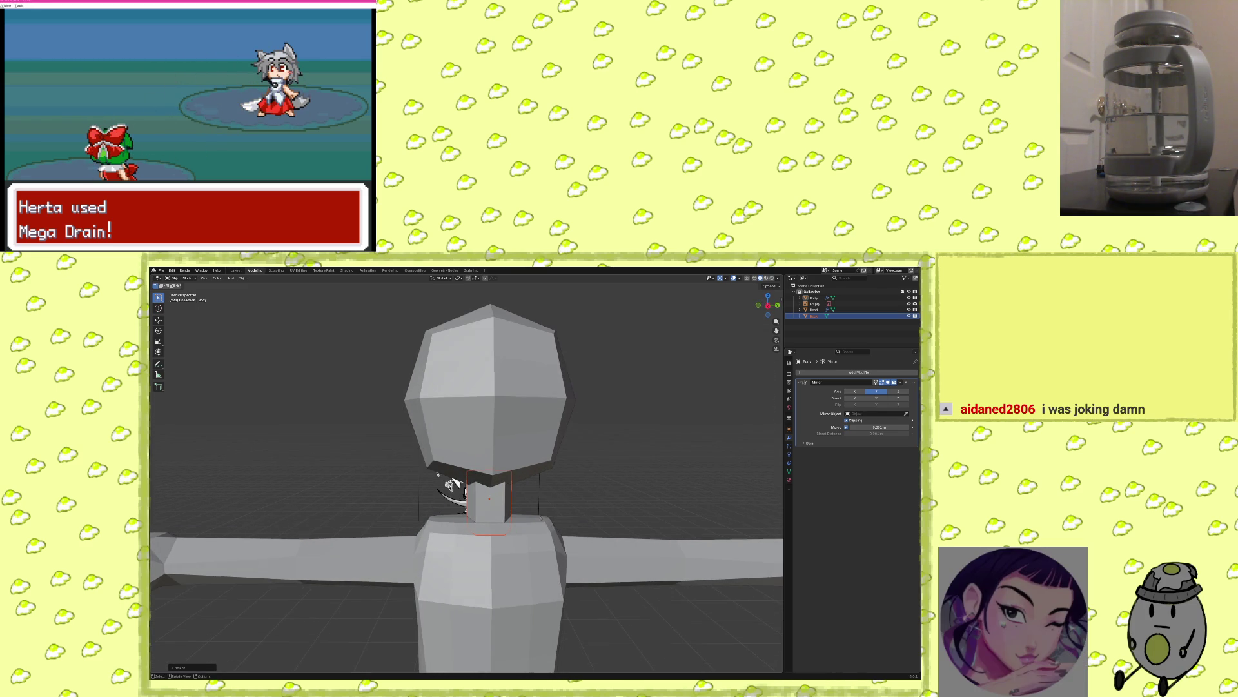
pyautogui.scroll(-1, 550, 516)
pyautogui.moveTo(637, 601)
pyautogui.mouseDown(button='middle')
pyautogui.moveTo(592, 407)
pyautogui.moveTo(559, 522)
pyautogui.moveTo(531, 490)
pyautogui.moveTo(568, 400)
pyautogui.moveTo(529, 426)
pyautogui.moveTo(532, 536)
pyautogui.moveTo(496, 550)
pyautogui.moveTo(467, 529)
pyautogui.moveTo(486, 530)
pyautogui.mouseUp(button='middle')
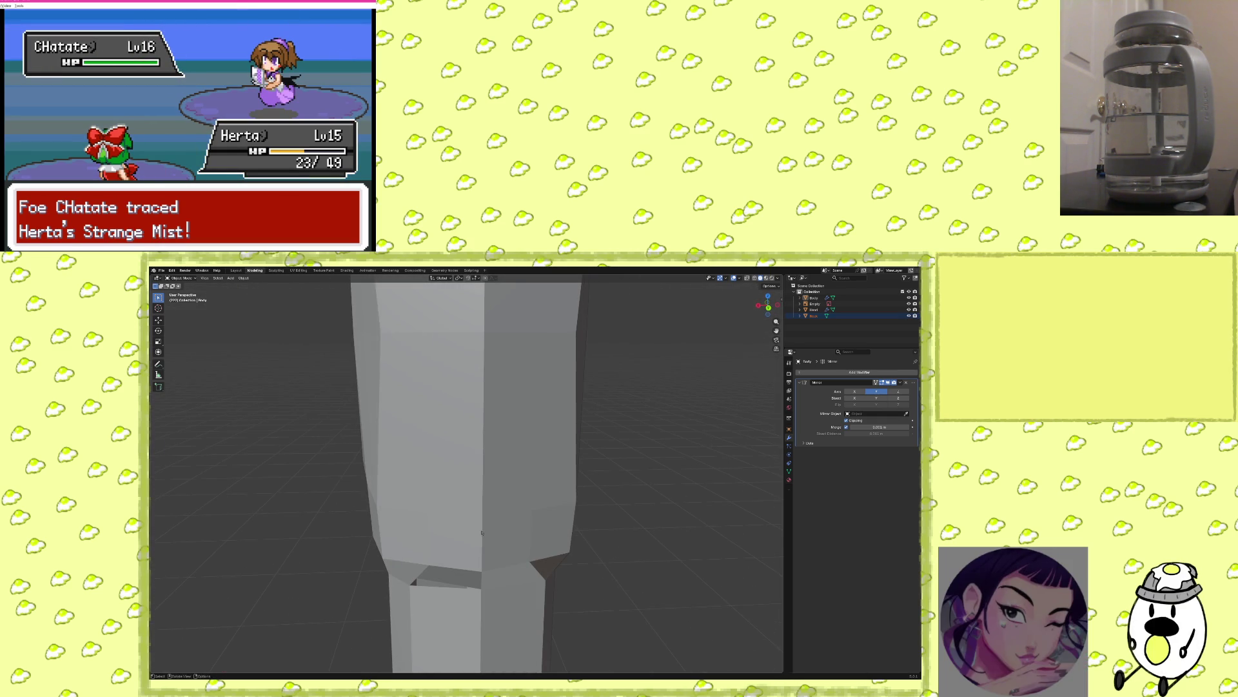
# Select Body, toggle wireframe back to solid, and turn on X-ray to expose the torso–leg gap.
pyautogui.click(838, 298)
pyautogui.moveTo(551, 480)
pyautogui.mouseDown(button='middle')
pyautogui.moveTo(579, 460)
pyautogui.moveTo(505, 492)
pyautogui.mouseUp(button='middle')
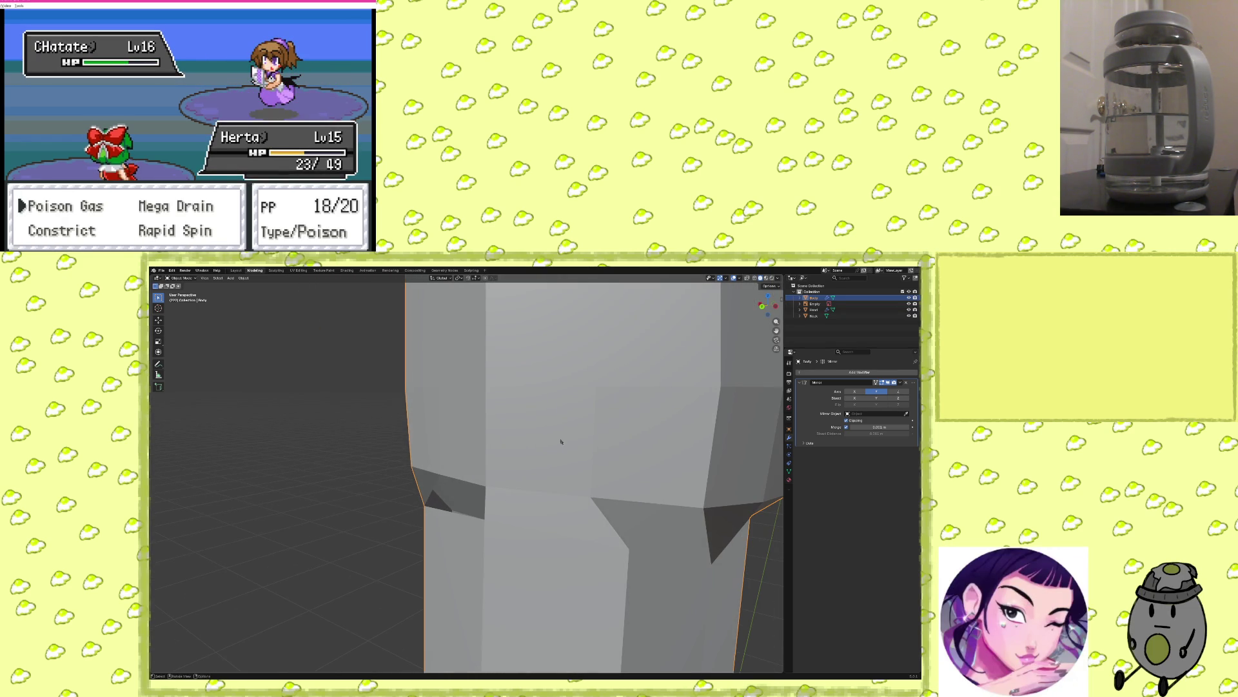
pyautogui.click(755, 278)
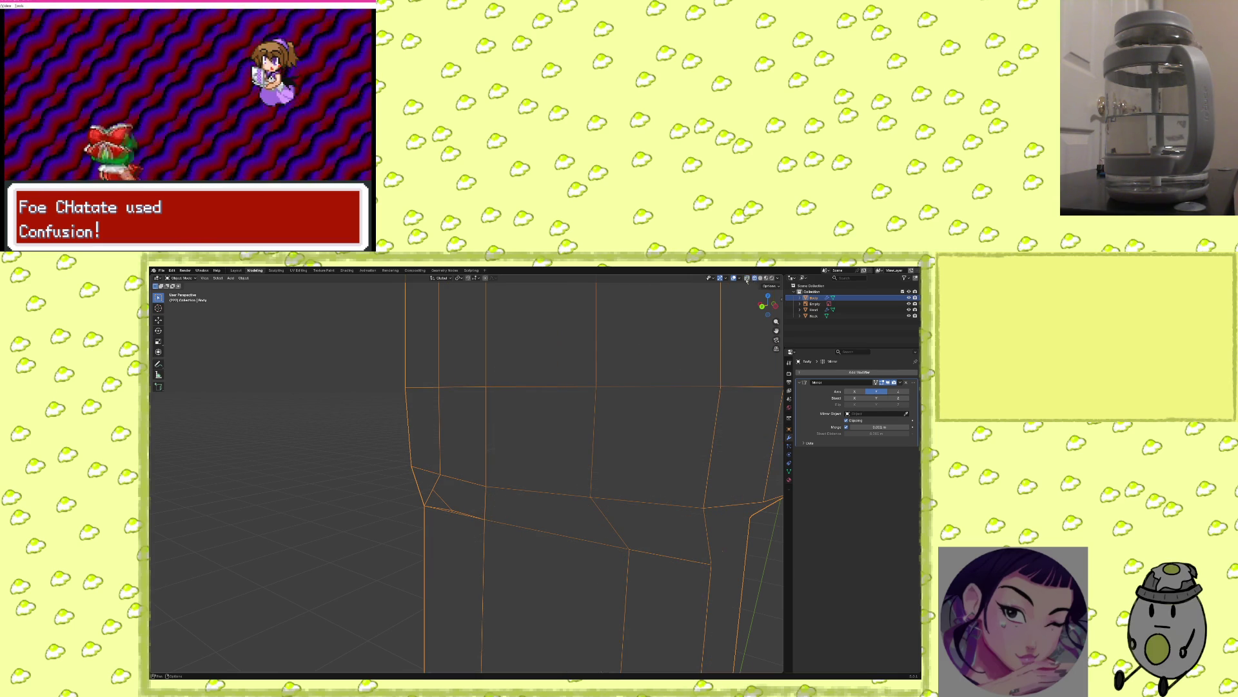
pyautogui.click(761, 278)
pyautogui.click(748, 278)
pyautogui.moveTo(535, 451)
pyautogui.mouseDown(button='middle')
pyautogui.moveTo(509, 464)
pyautogui.moveTo(621, 291)
pyautogui.moveTo(580, 276)
pyautogui.moveTo(511, 462)
pyautogui.moveTo(469, 449)
pyautogui.moveTo(523, 500)
pyautogui.mouseUp(button='middle')
pyautogui.press('Tab')
# Delete the selected band of faces at the torso's bottom with X > Faces.
pyautogui.keyDown('alt'); pyautogui.click(523, 500); pyautogui.keyUp('alt')
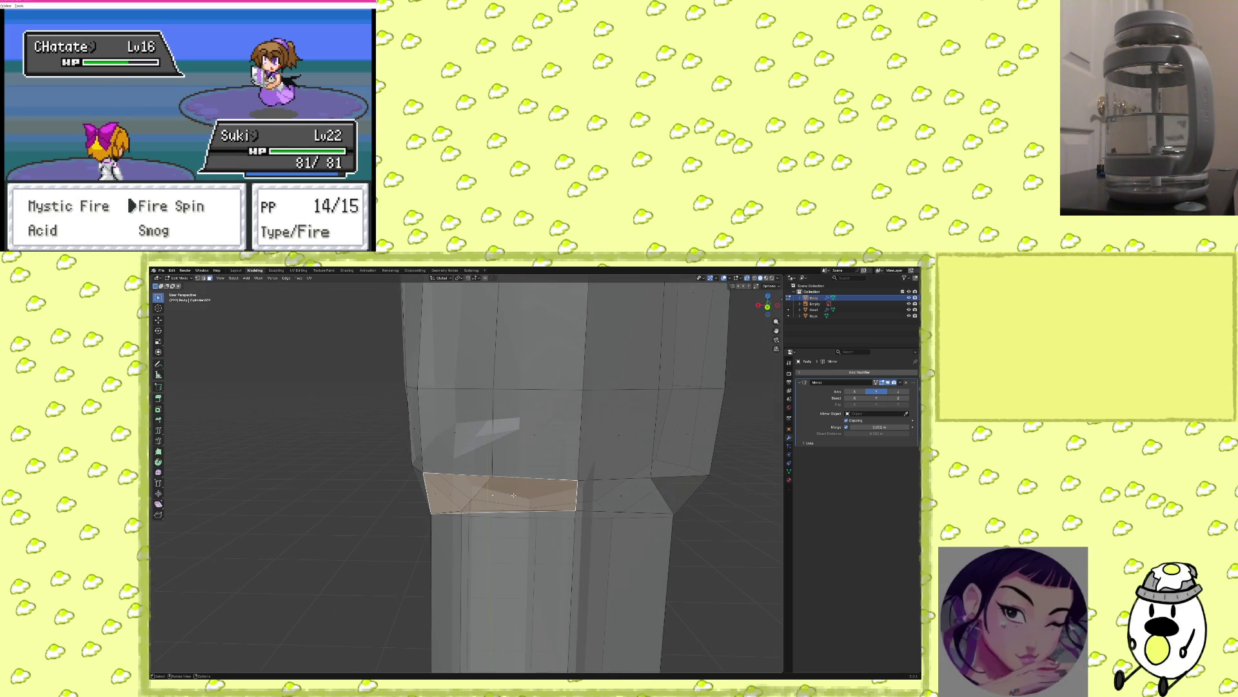
pyautogui.press('x')
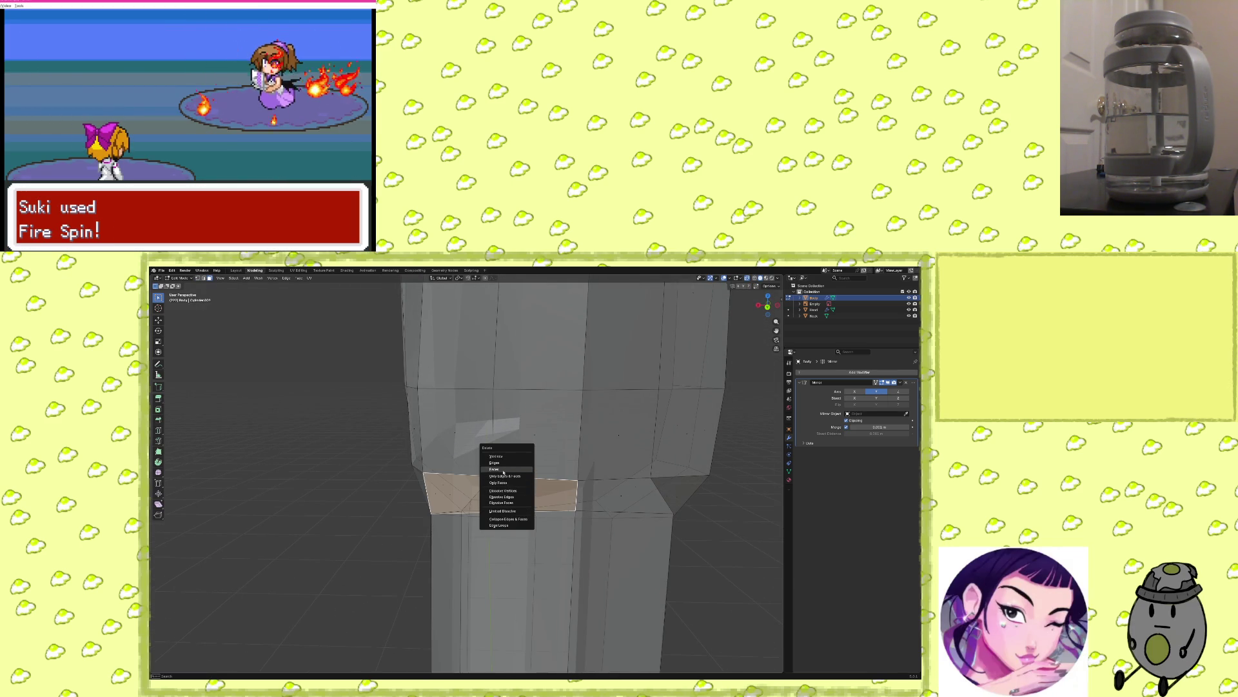
pyautogui.click(503, 471)
pyautogui.moveTo(503, 472)
pyautogui.mouseDown(button='middle')
pyautogui.moveTo(533, 470)
pyautogui.moveTo(485, 484)
pyautogui.moveTo(561, 496)
pyautogui.moveTo(500, 500)
pyautogui.mouseUp(button='middle')
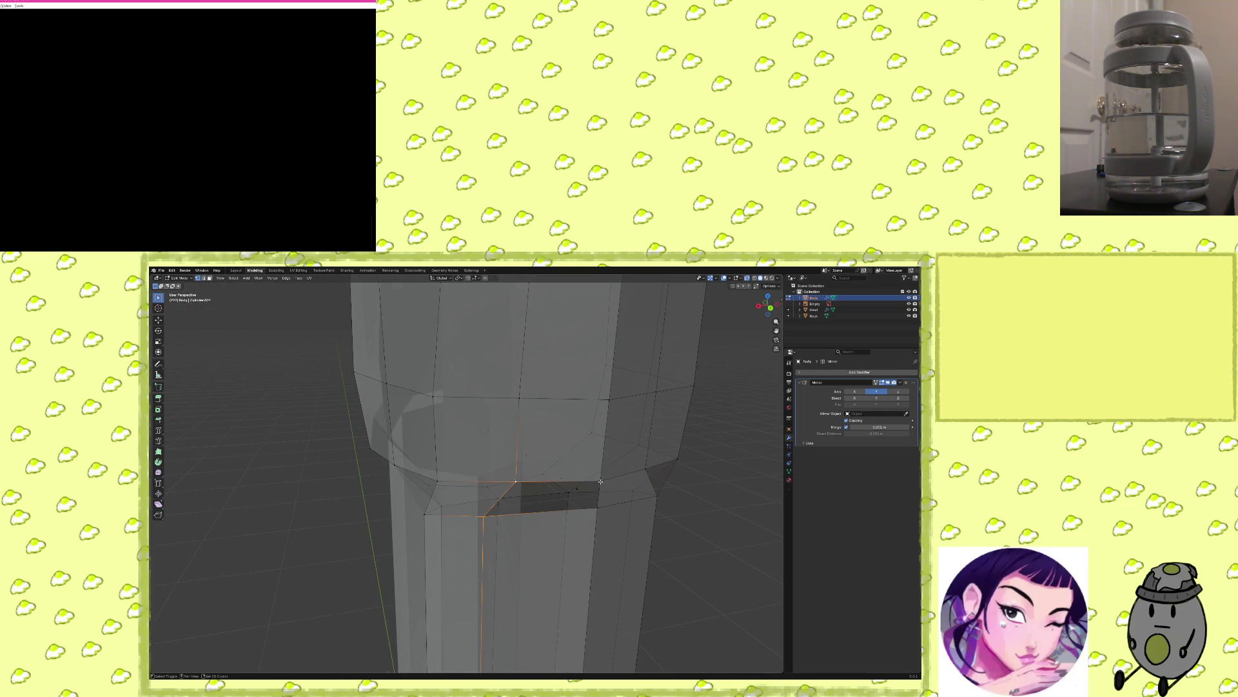
# Fill the hole's boundary edge loop with a new face and inspect the inner geometry.
pyautogui.keyDown('alt'); pyautogui.keyDown('shift'); pyautogui.click(600, 502); pyautogui.keyUp('shift'); pyautogui.keyUp('alt')
pyautogui.press('f')
pyautogui.moveTo(699, 517)
pyautogui.mouseDown(button='middle')
pyautogui.moveTo(608, 531)
pyautogui.moveTo(647, 509)
pyautogui.moveTo(694, 514)
pyautogui.moveTo(656, 514)
pyautogui.moveTo(612, 537)
pyautogui.moveTo(663, 514)
pyautogui.moveTo(545, 497)
pyautogui.moveTo(564, 512)
pyautogui.moveTo(498, 511)
pyautogui.moveTo(535, 487)
pyautogui.moveTo(555, 541)
pyautogui.moveTo(581, 544)
pyautogui.mouseUp(button='middle')
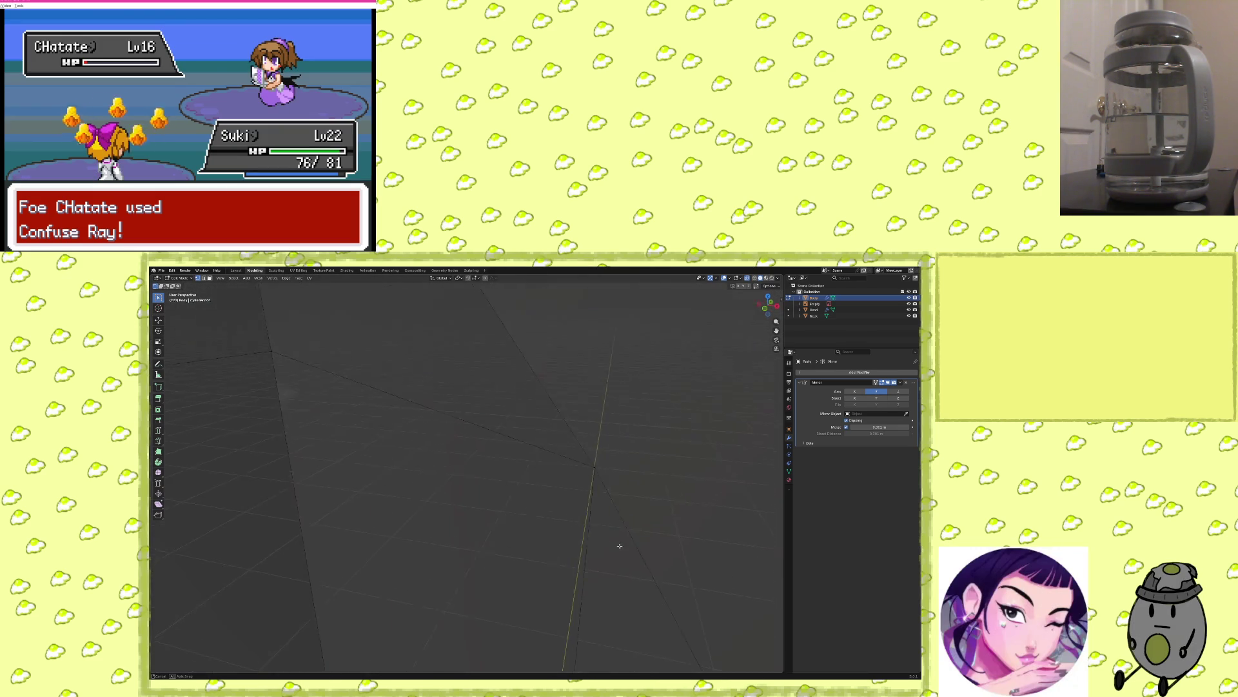
pyautogui.moveTo(672, 540); pyautogui.dragTo(622, 544, button='middle')
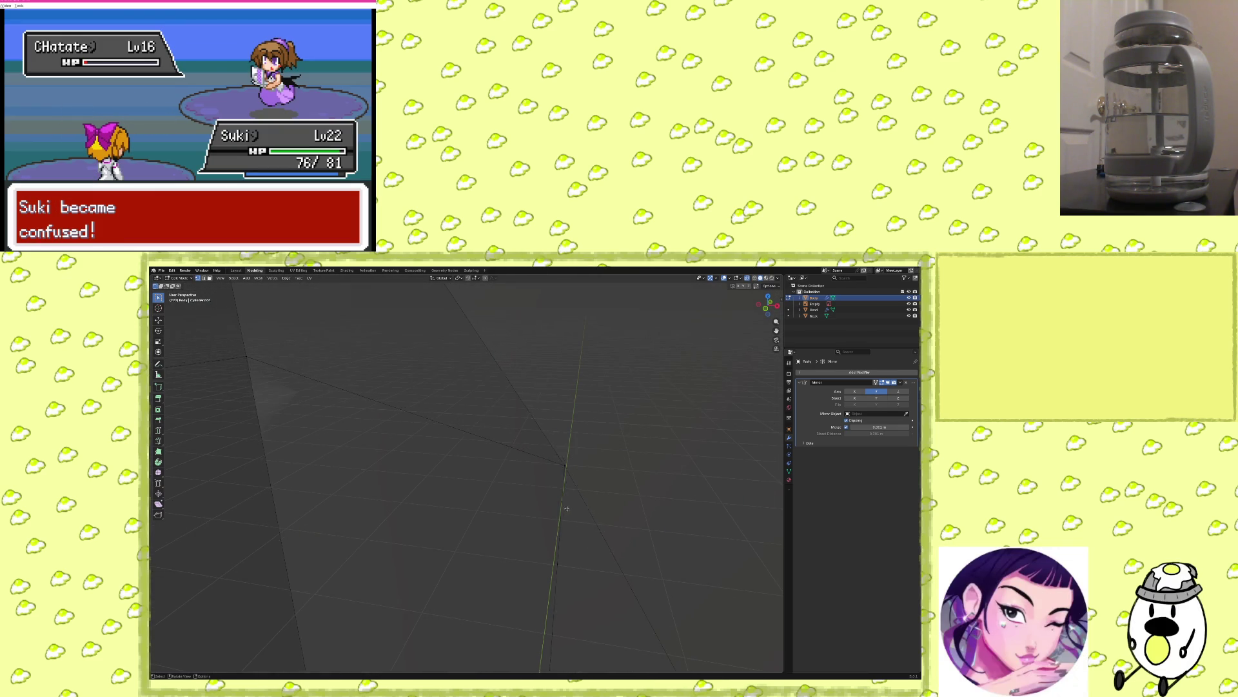
pyautogui.moveTo(518, 483)
pyautogui.mouseDown(button='middle')
pyautogui.moveTo(459, 470)
pyautogui.moveTo(503, 507)
pyautogui.moveTo(379, 542)
pyautogui.mouseUp(button='middle')
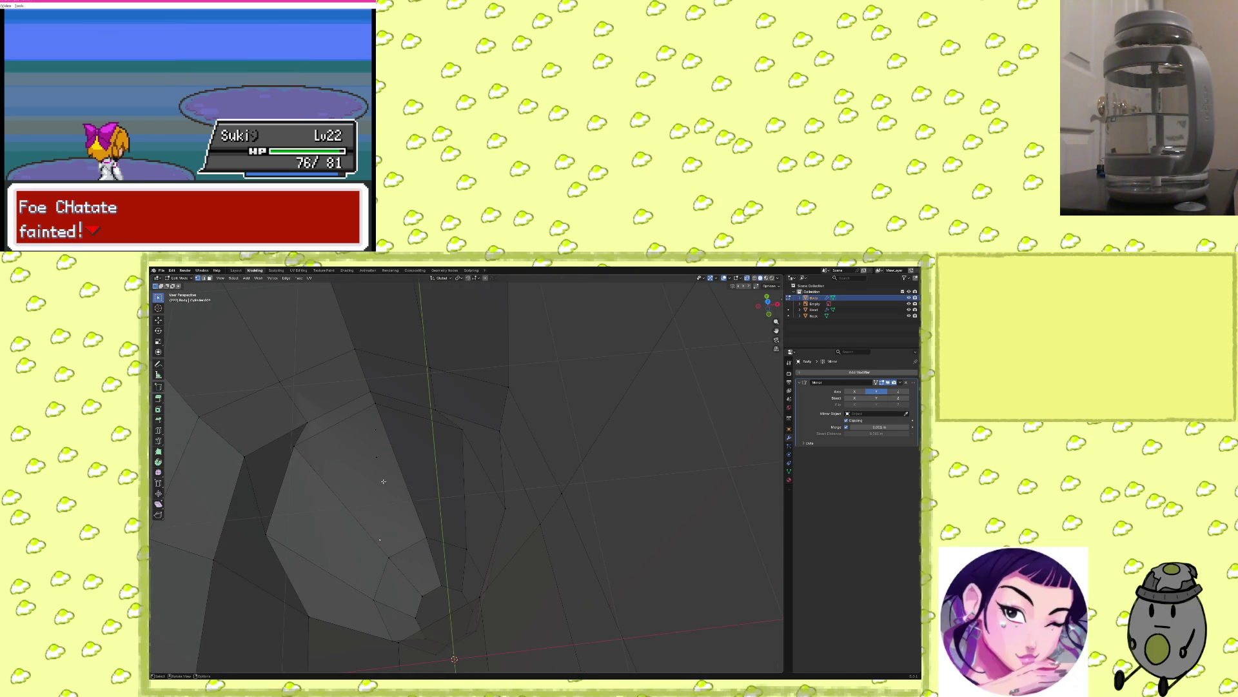
# Delete the stray vertices inside the body mesh.
pyautogui.keyDown('shift'); pyautogui.click(378, 457); pyautogui.keyUp('shift')
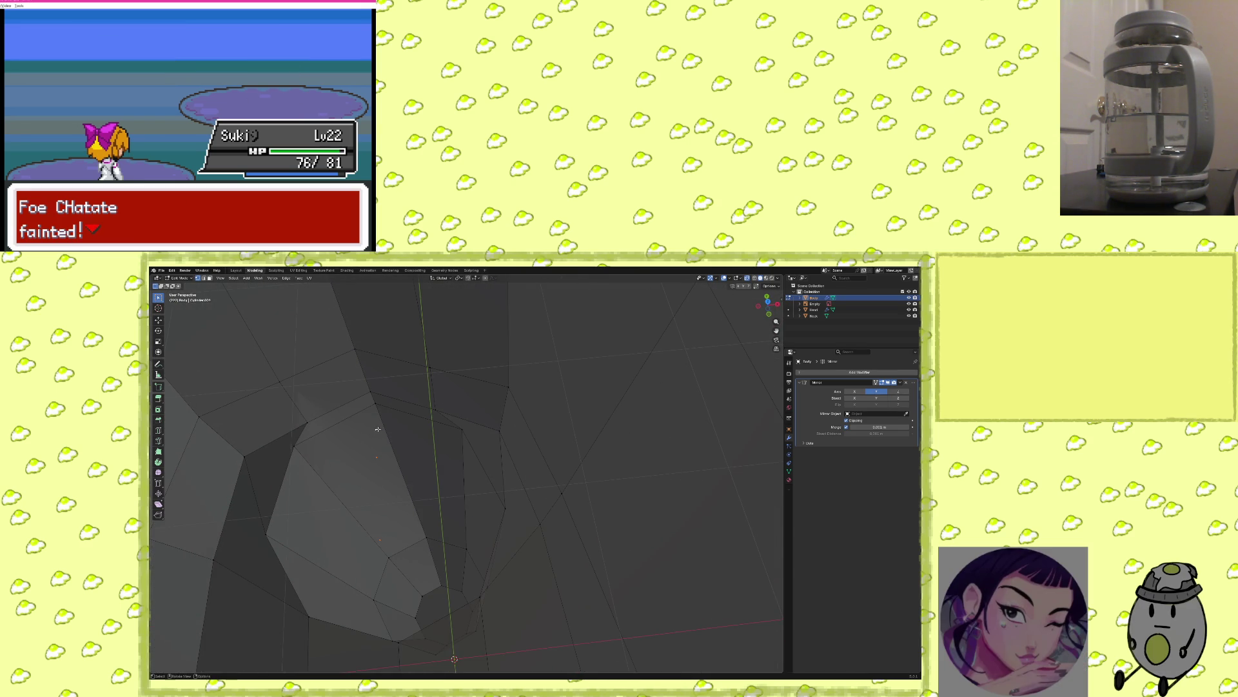
pyautogui.press('x')
pyautogui.click(350, 415)
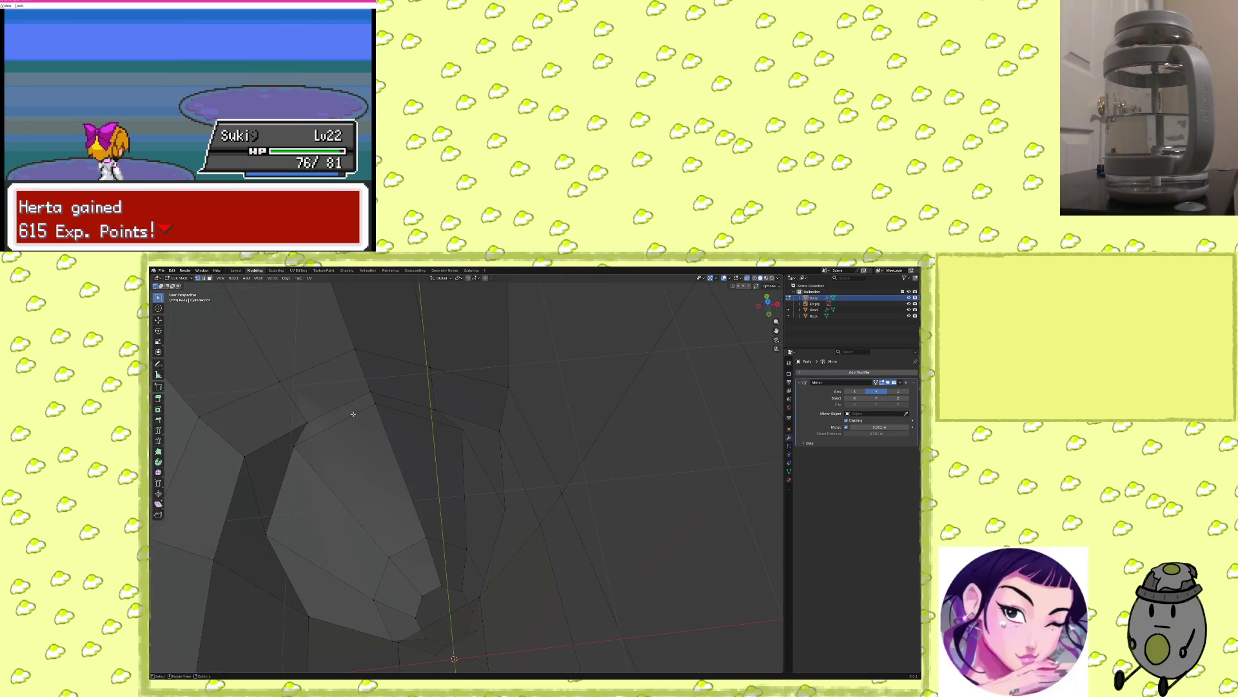
pyautogui.moveTo(401, 450)
pyautogui.mouseDown(button='middle')
pyautogui.moveTo(289, 441)
pyautogui.moveTo(310, 464)
pyautogui.moveTo(326, 458)
pyautogui.moveTo(221, 451)
pyautogui.moveTo(500, 505)
pyautogui.mouseUp(button='middle')
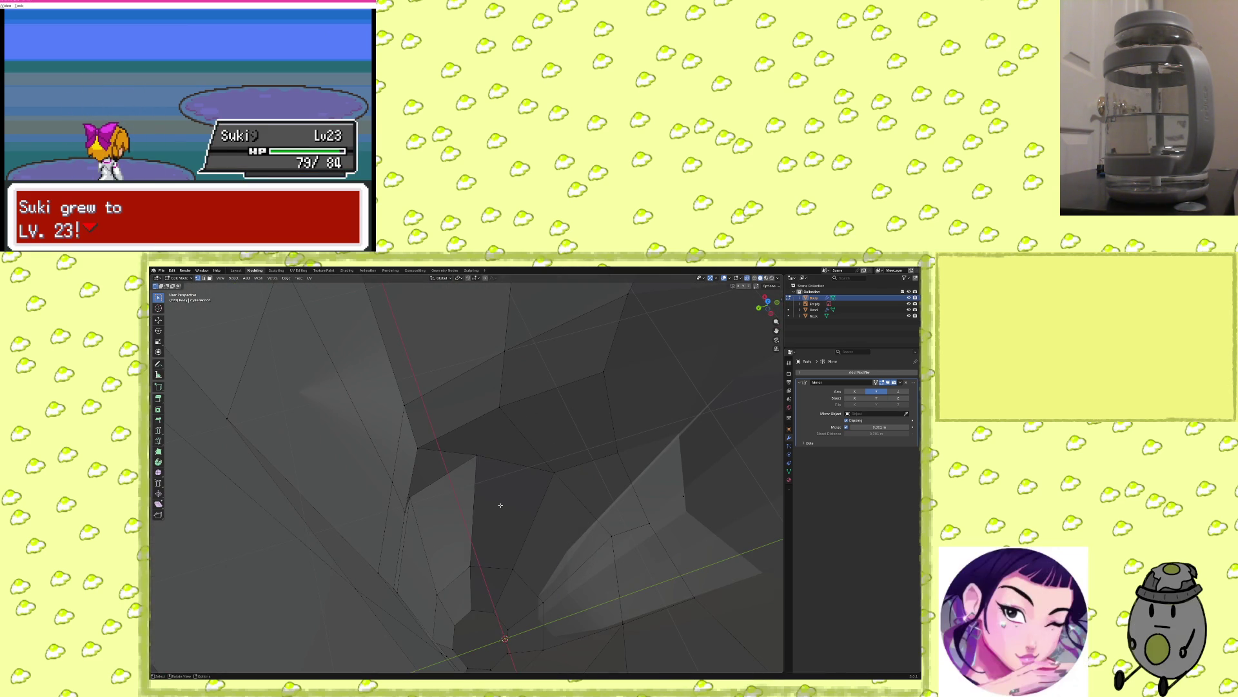
# Delete the remaining stray vertices and frame the body against the reference drawing.
pyautogui.press('g')
pyautogui.press('x')
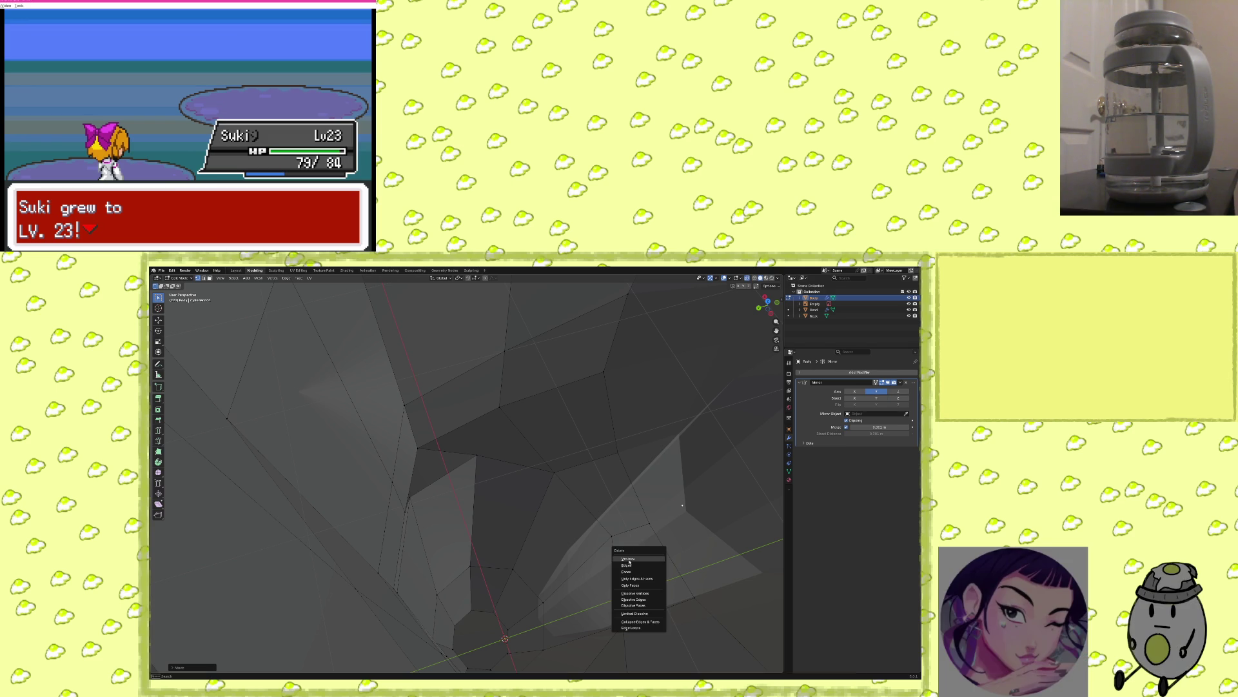
pyautogui.click(629, 559)
pyautogui.moveTo(628, 559)
pyautogui.mouseDown(button='middle')
pyautogui.moveTo(503, 558)
pyautogui.moveTo(534, 553)
pyautogui.moveTo(542, 569)
pyautogui.moveTo(520, 580)
pyautogui.moveTo(569, 557)
pyautogui.moveTo(592, 516)
pyautogui.moveTo(614, 519)
pyautogui.moveTo(567, 534)
pyautogui.moveTo(568, 577)
pyautogui.moveTo(631, 503)
pyautogui.moveTo(588, 547)
pyautogui.moveTo(583, 490)
pyautogui.moveTo(575, 511)
pyautogui.mouseUp(button='middle')
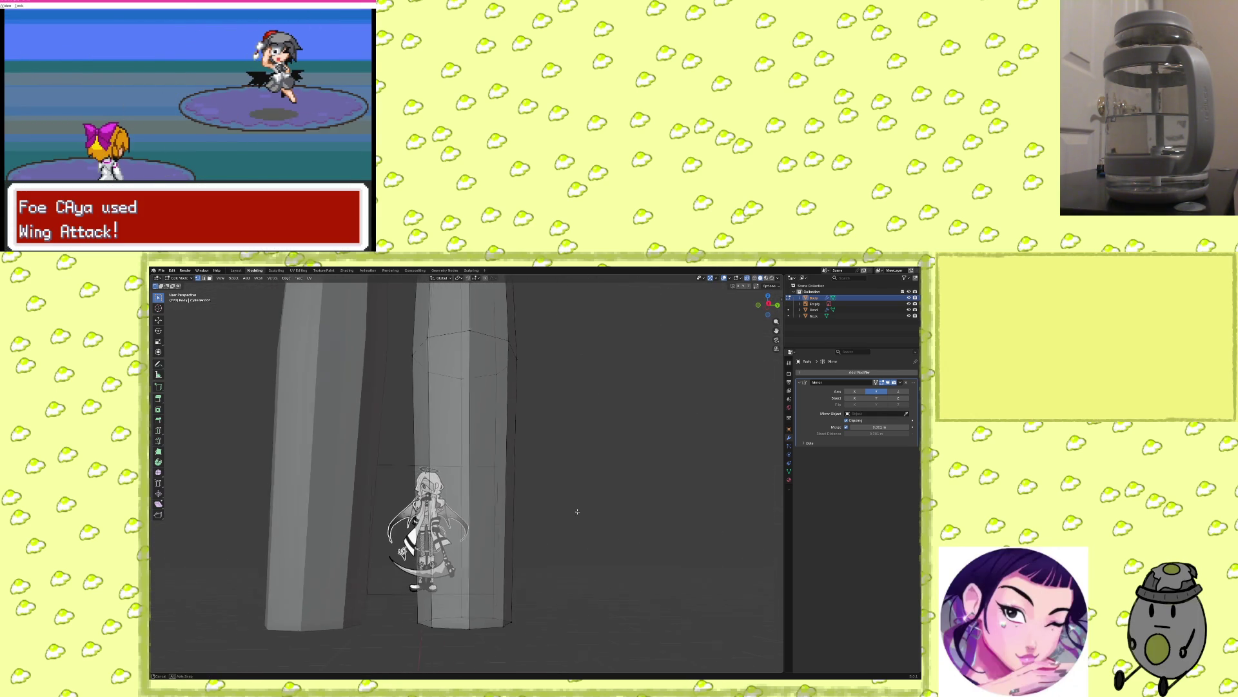
pyautogui.moveTo(561, 567)
pyautogui.mouseDown(button='middle')
pyautogui.moveTo(542, 522)
pyautogui.moveTo(536, 589)
pyautogui.mouseUp(button='middle')
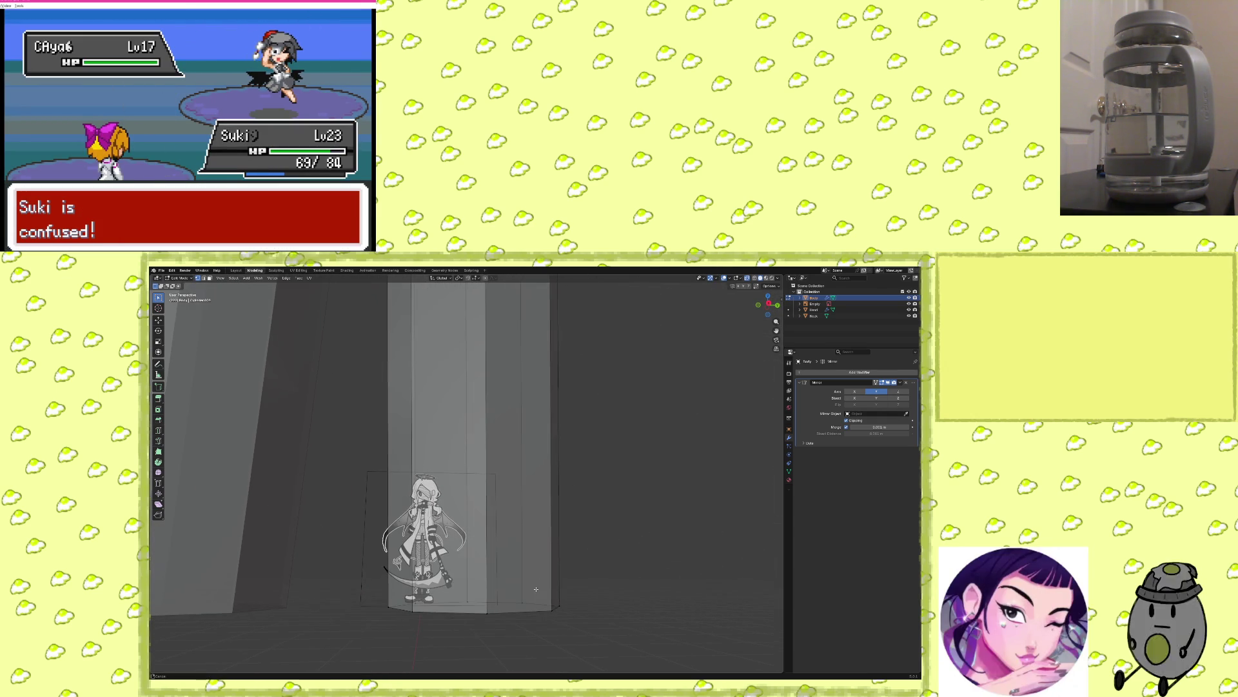
pyautogui.moveTo(543, 533)
pyautogui.mouseDown(button='middle')
pyautogui.moveTo(542, 567)
pyautogui.moveTo(549, 525)
pyautogui.mouseUp(button='middle')
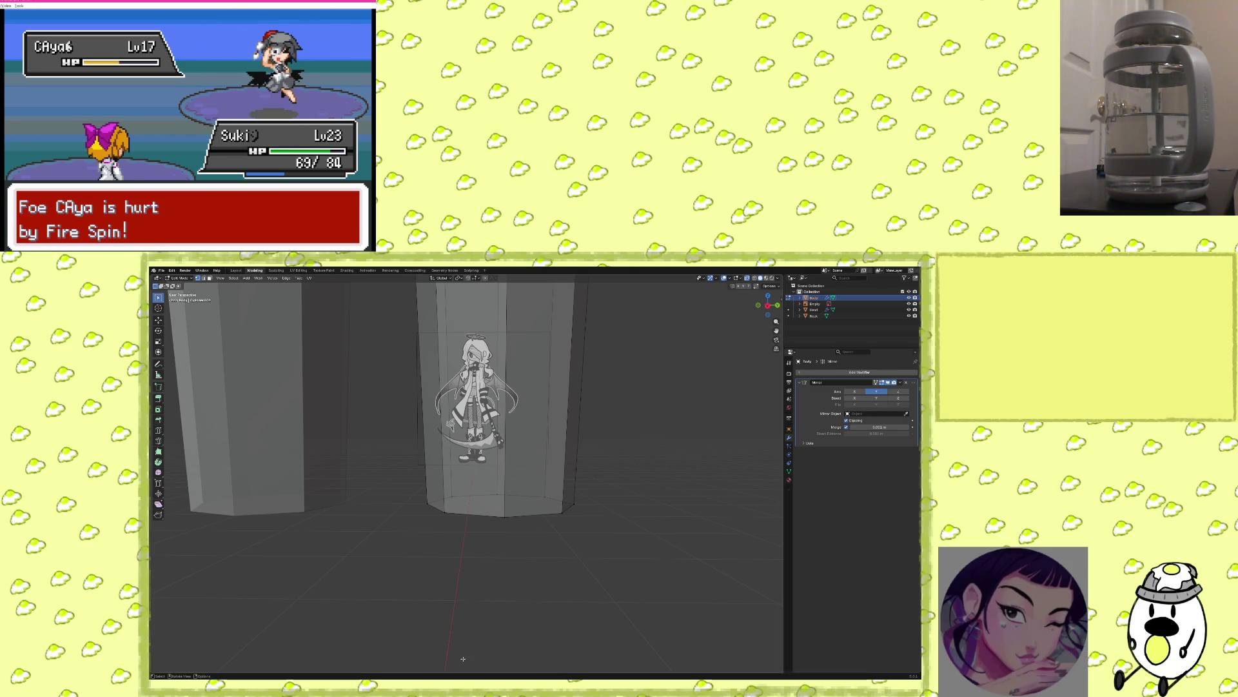
# Have Suki attack the poisoned foe with Fire Spin from the Fight move list.
pyautogui.press('x')
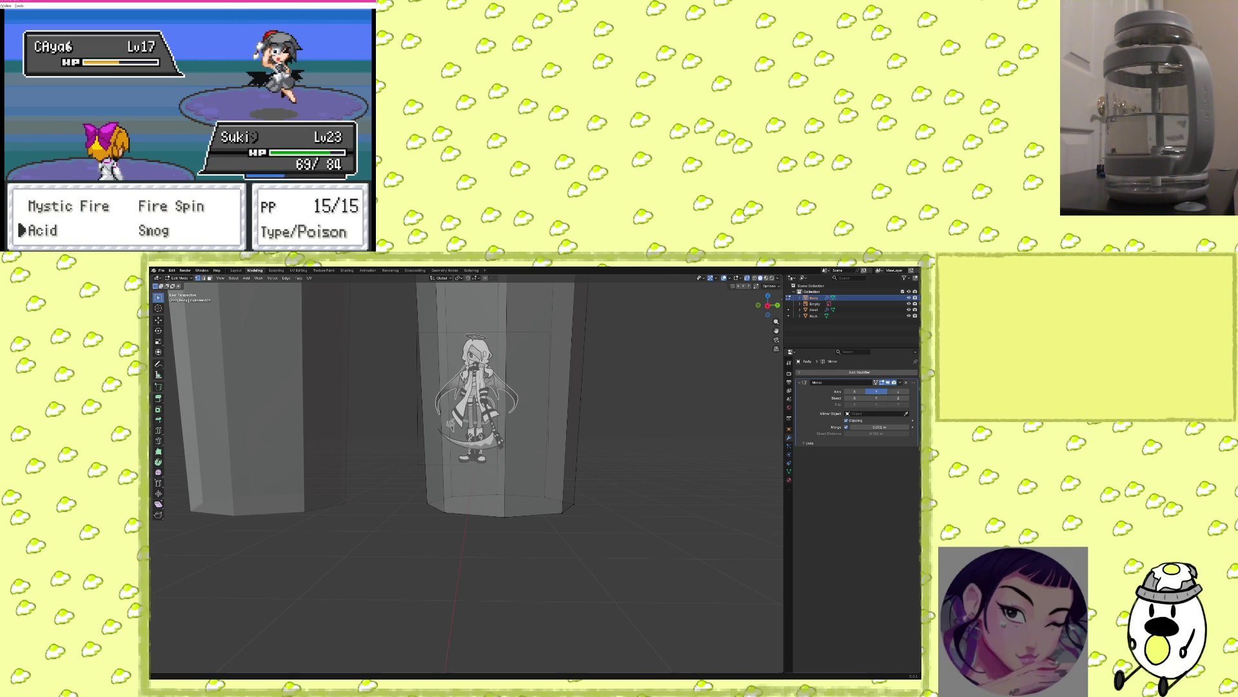
pyautogui.press('x')
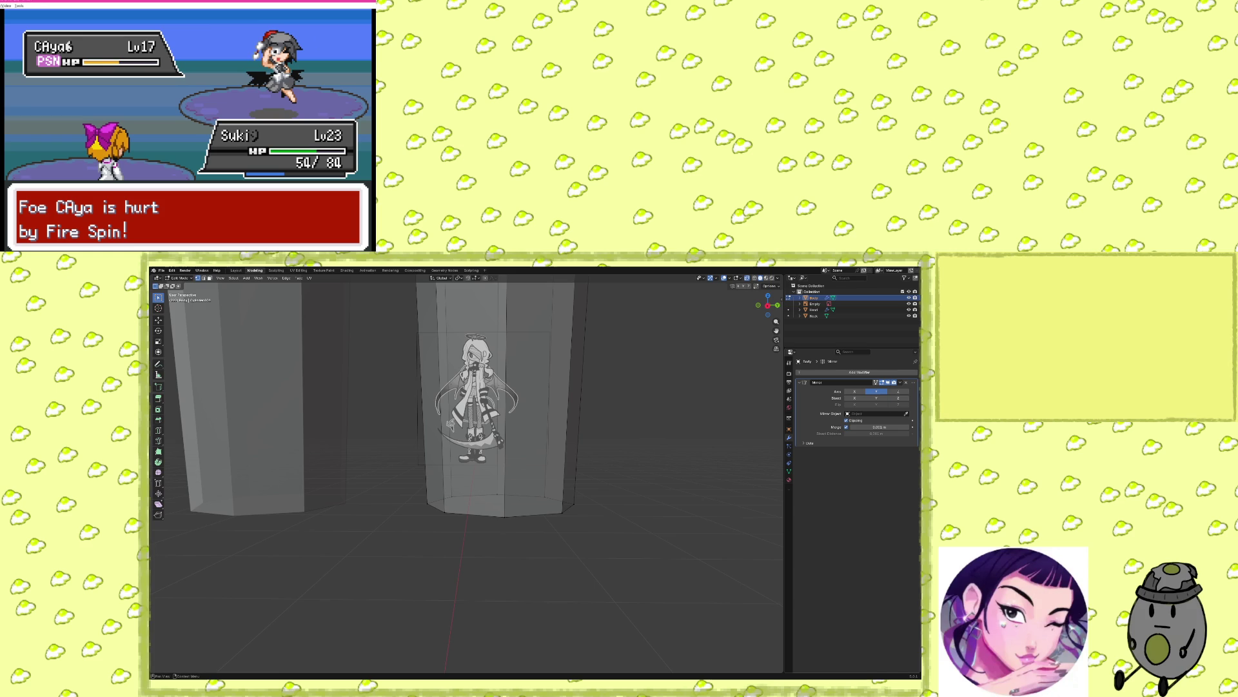
pyautogui.press('Return')
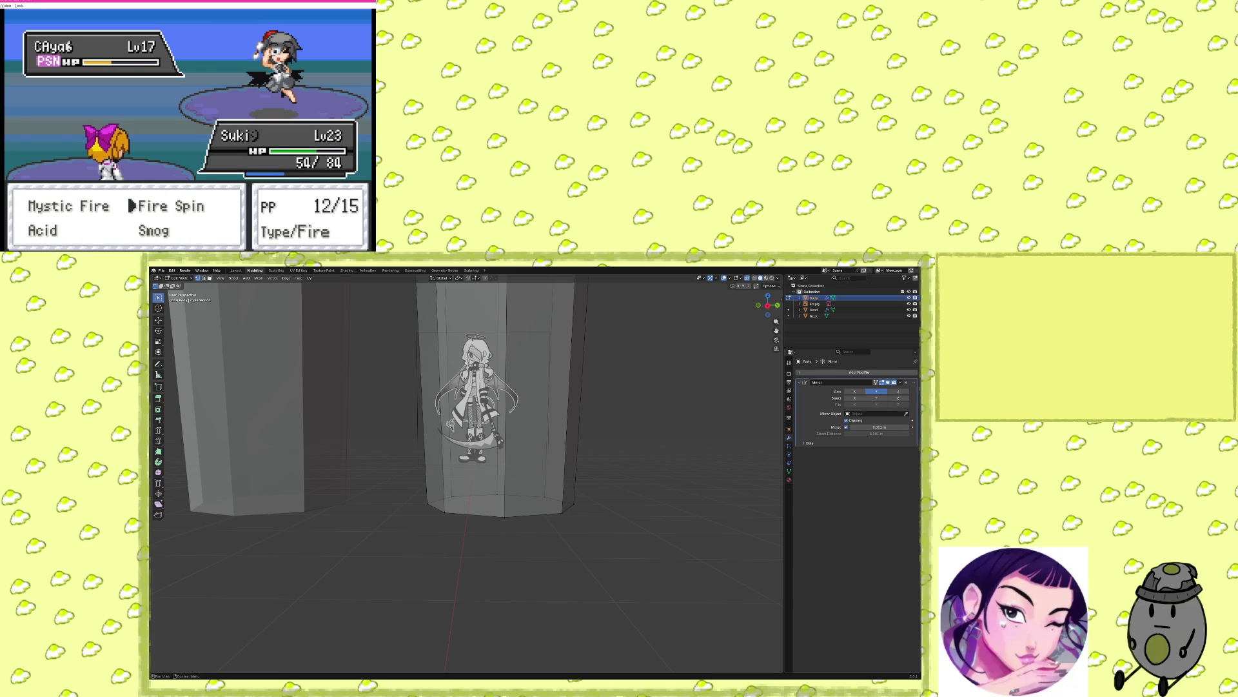
pyautogui.press('Return')
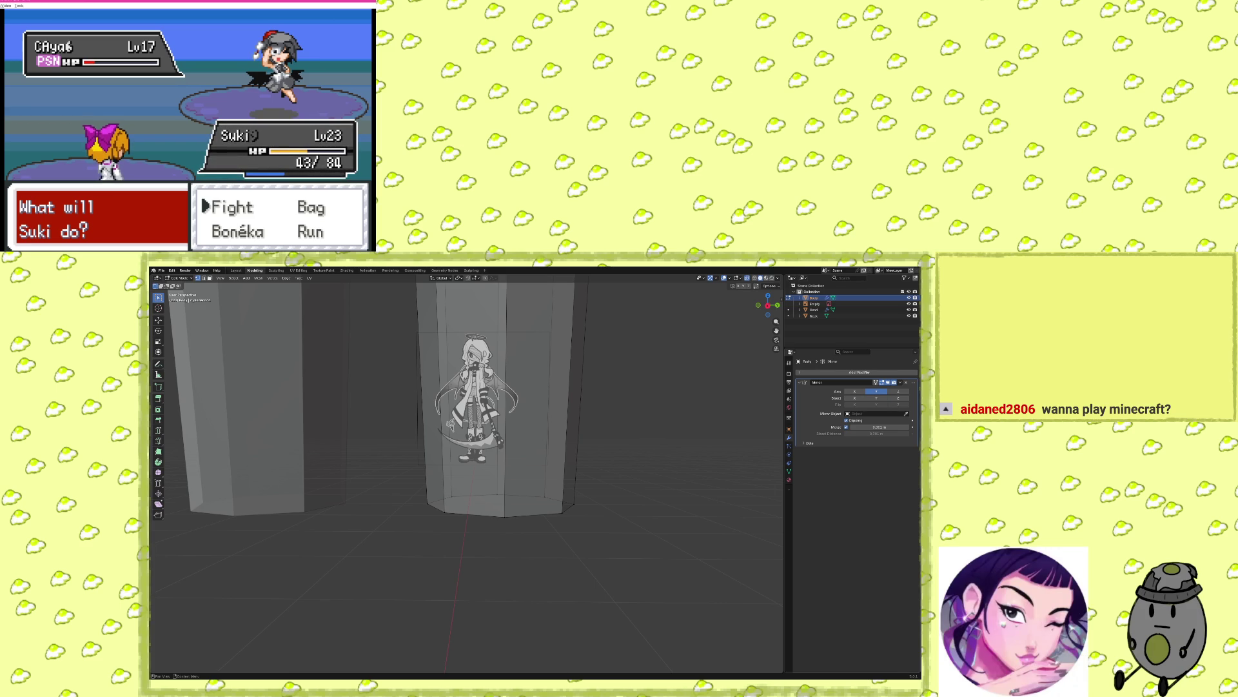
# Browse the bag pockets and use a Potion from the Items pocket on Suki.
pyautogui.press('x')
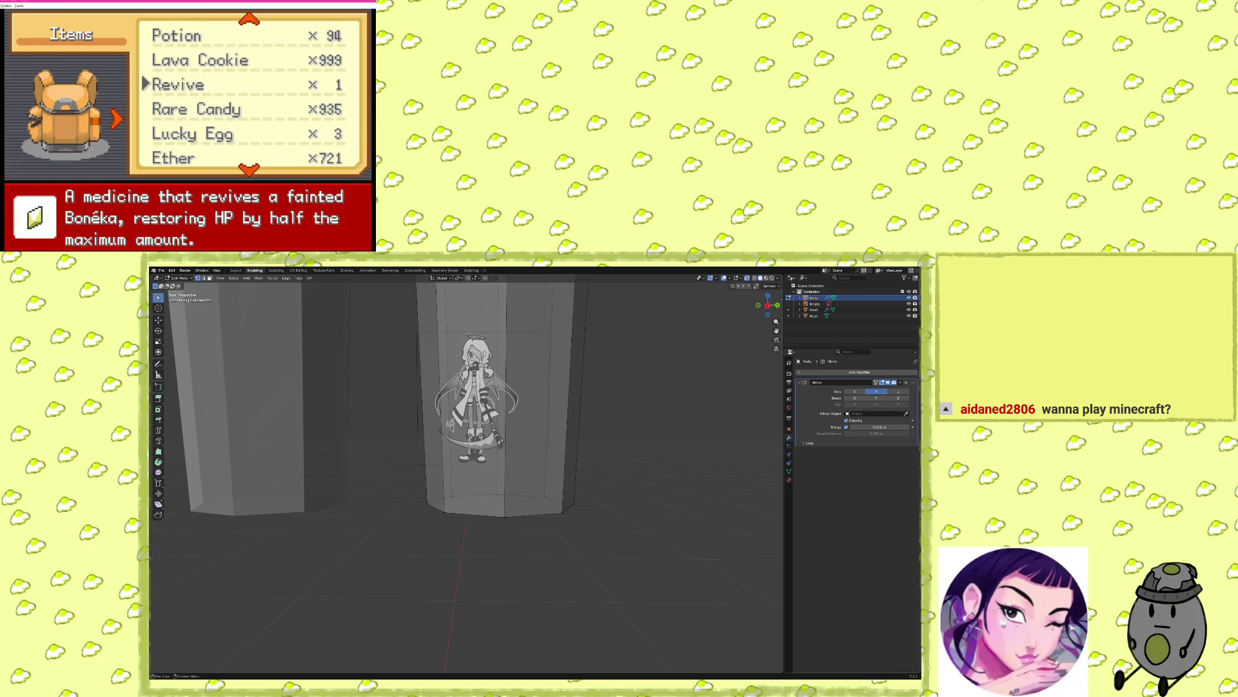
pyautogui.press('Up')
pyautogui.press('Up')
pyautogui.press('Right')
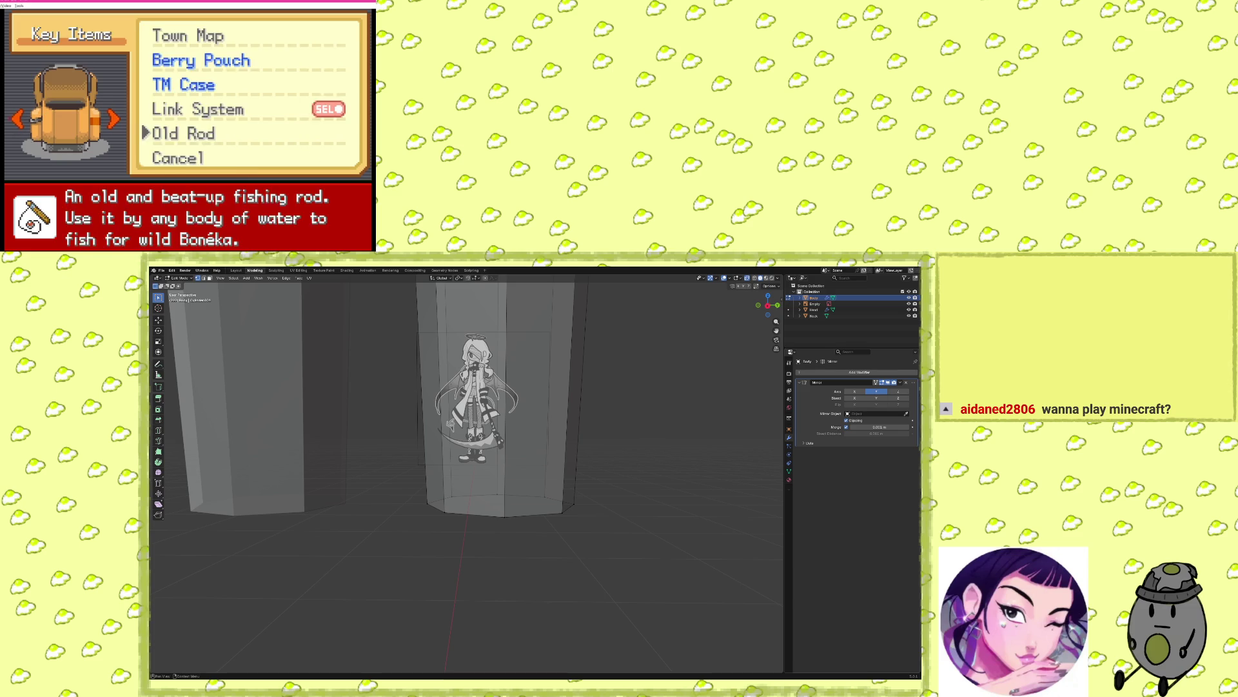
pyautogui.press('Right')
pyautogui.press('Left')
pyautogui.press('Left')
pyautogui.press('x')
pyautogui.press('x')
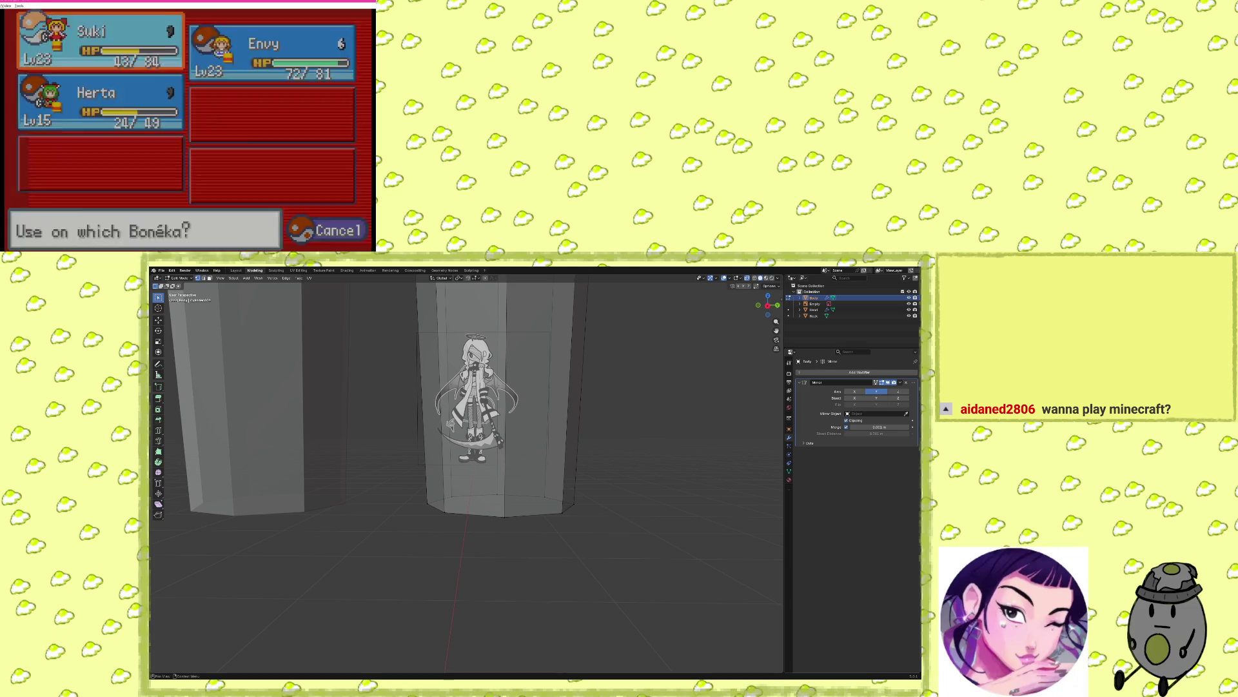
pyautogui.press('x')
pyautogui.press('x')
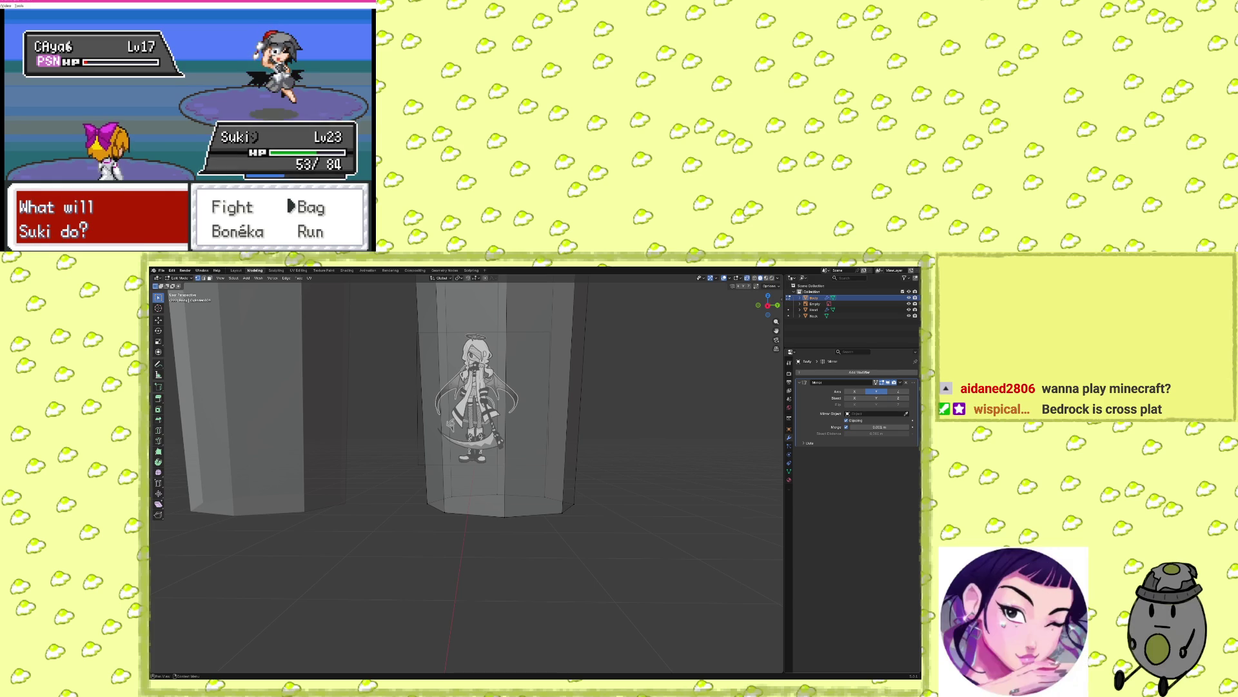
# Heal Suki with a second Potion, then continue the battle against CMomiji.
pyautogui.press('x')
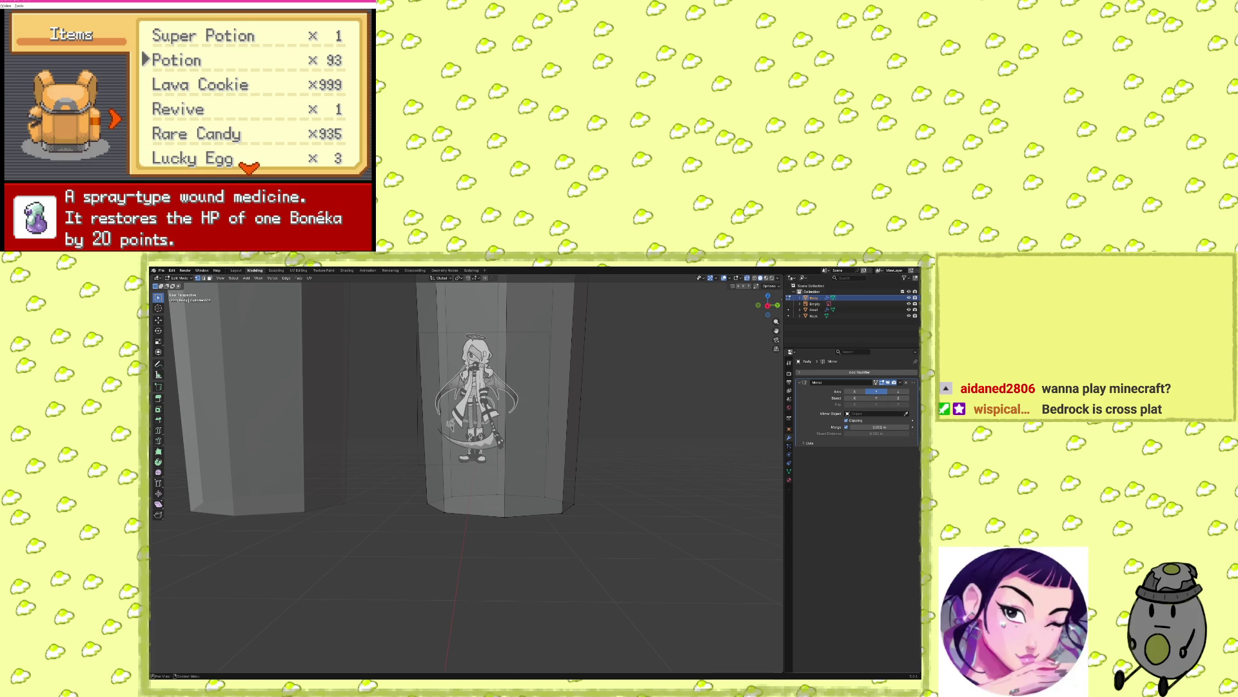
pyautogui.press('x')
pyautogui.press('x')
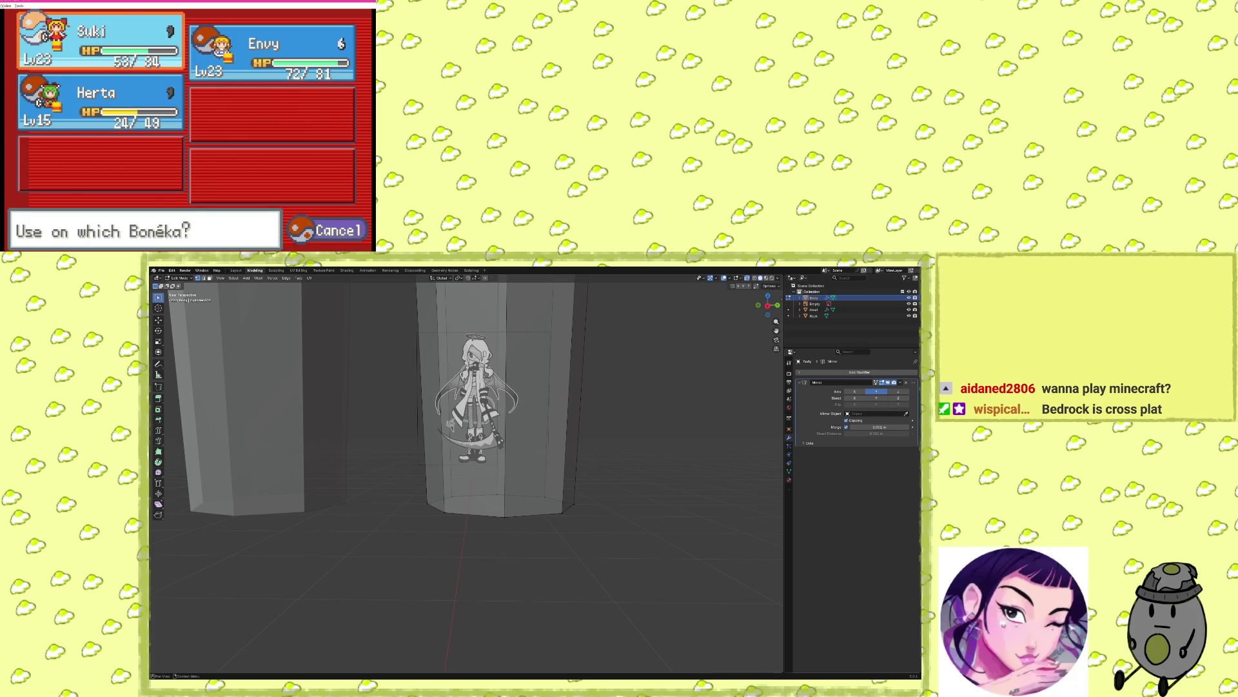
pyautogui.press('x')
pyautogui.press('x')
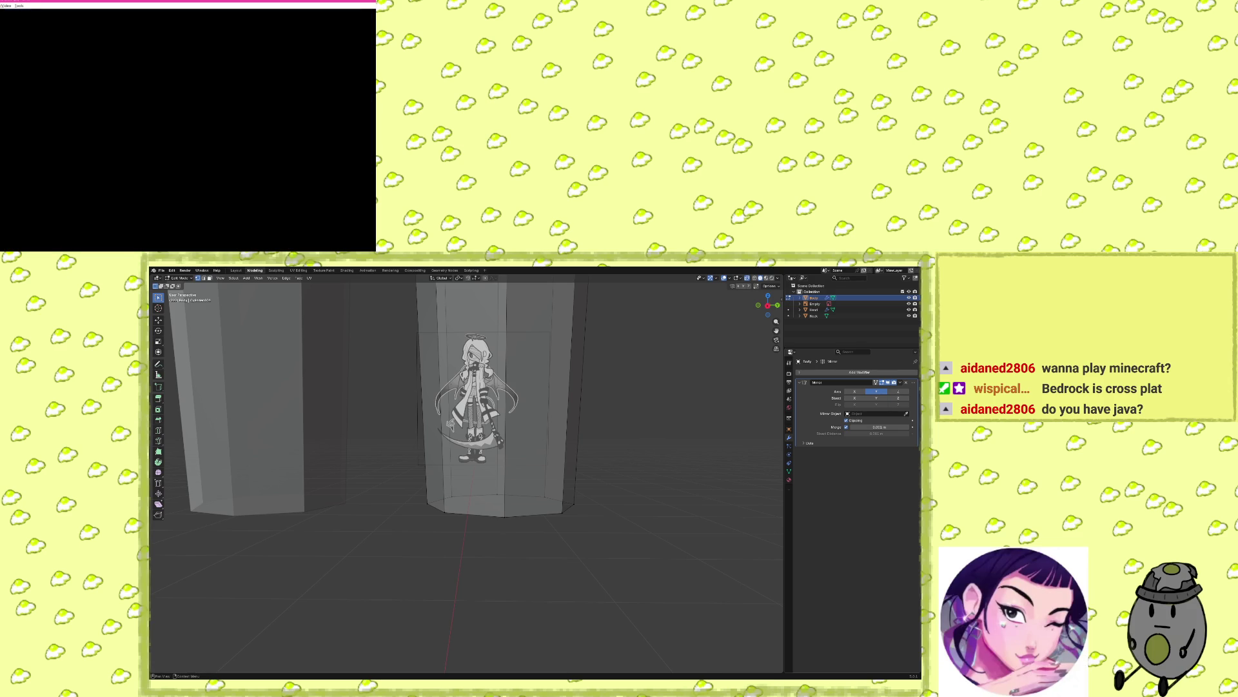
pyautogui.press('Left')
pyautogui.press('z')
pyautogui.press('z')
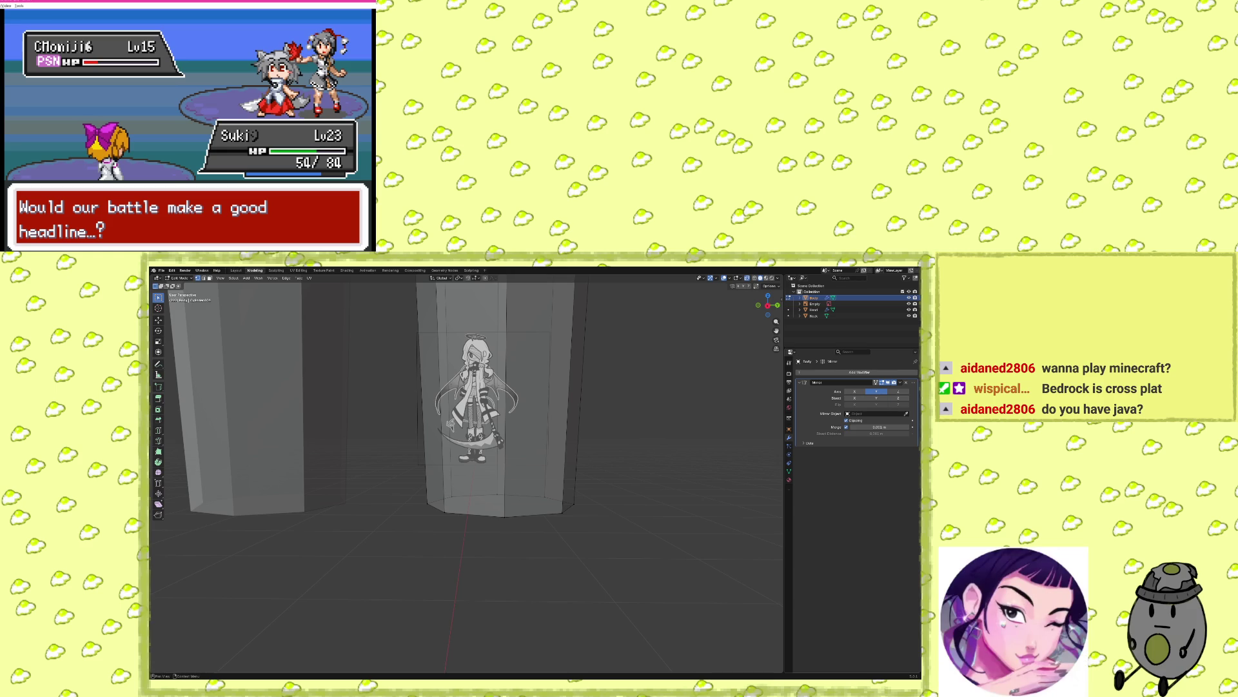
# Browse Suki's moves and attack with Mystic Fire.
pyautogui.press('Return')
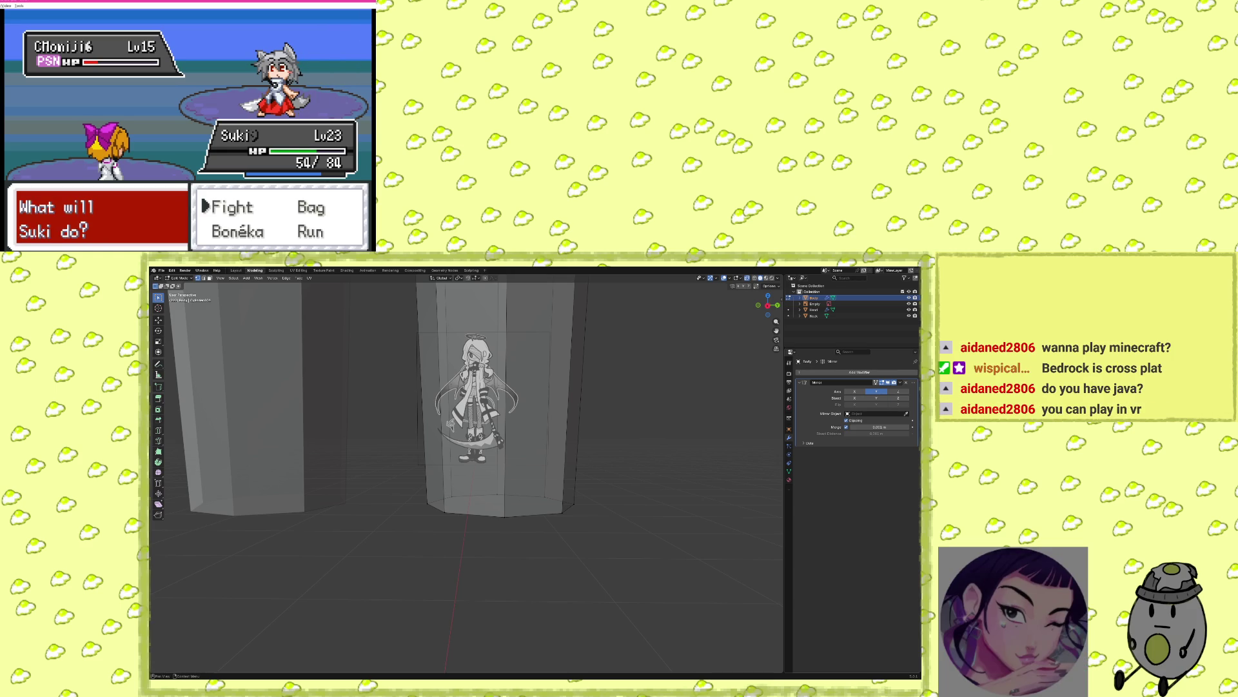
pyautogui.press('Return')
pyautogui.press('Left')
pyautogui.press('Down')
pyautogui.press('Up')
pyautogui.press('Down')
pyautogui.press('Right')
pyautogui.press('Up')
pyautogui.press('Left')
pyautogui.press('Return')
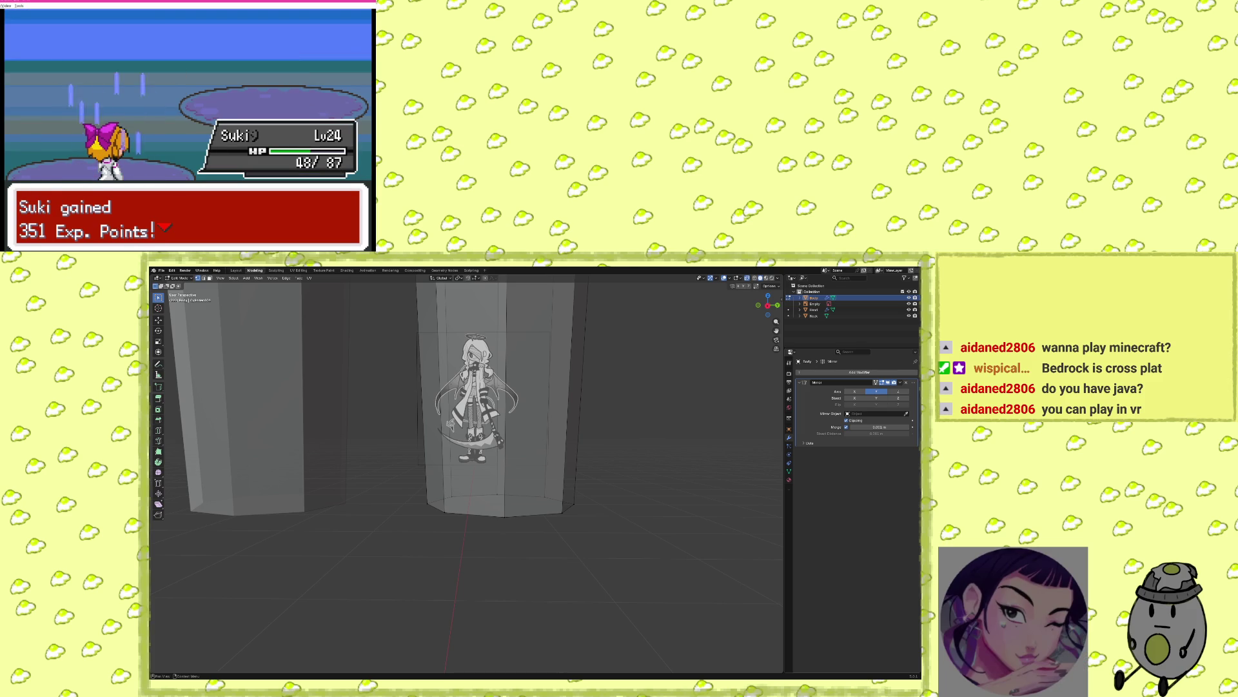
# Go through the experience and level 24 messages, decline learning Teleport, and leave battle.
pyautogui.press('Return')
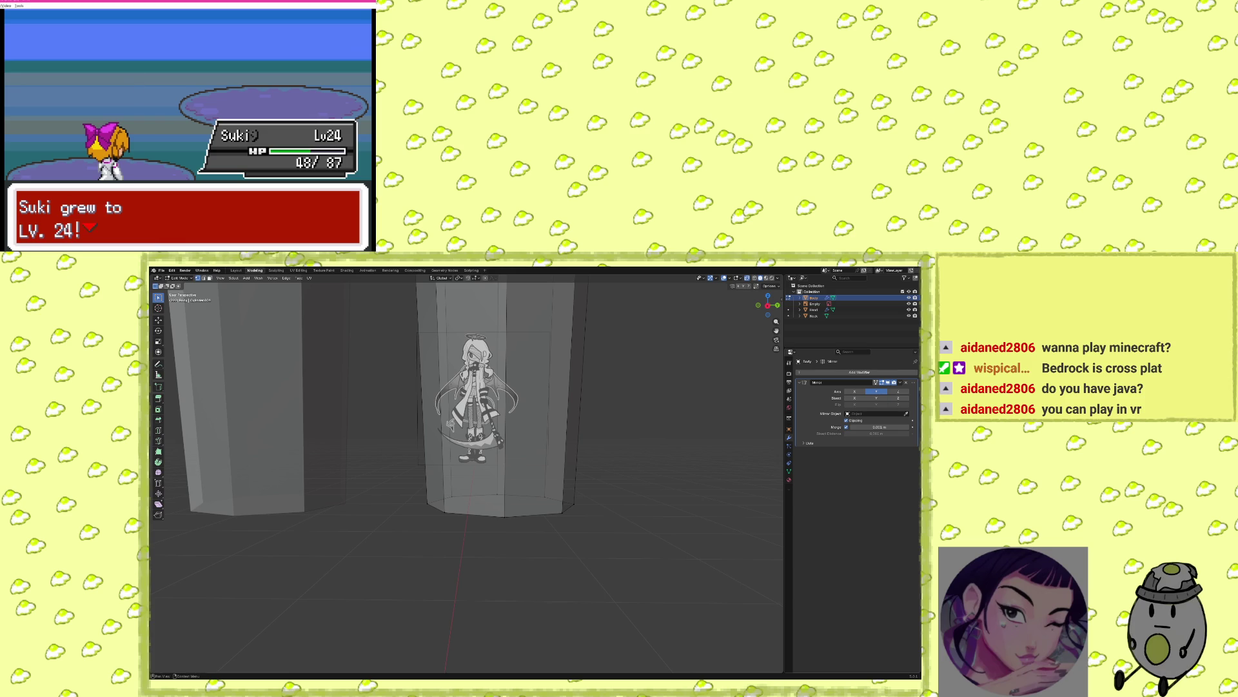
pyautogui.press('Return')
pyautogui.press('Return')
pyautogui.press('Return')
pyautogui.press('Return')
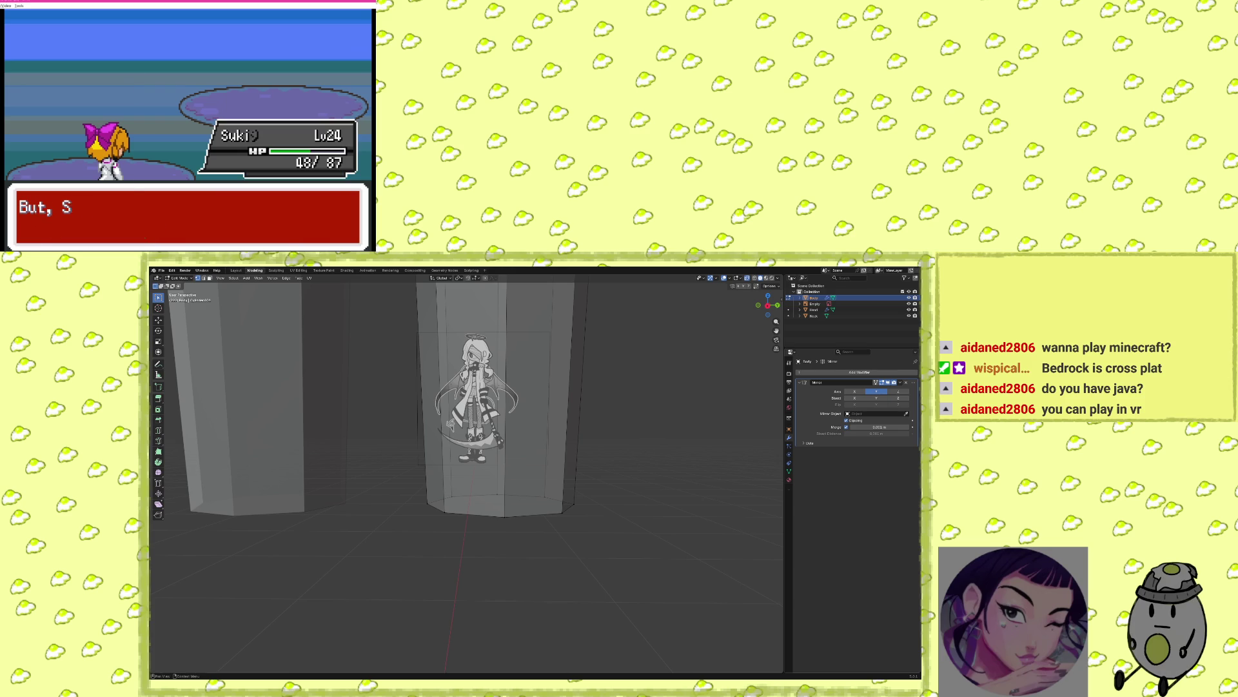
pyautogui.press('Return')
pyautogui.press('Return')
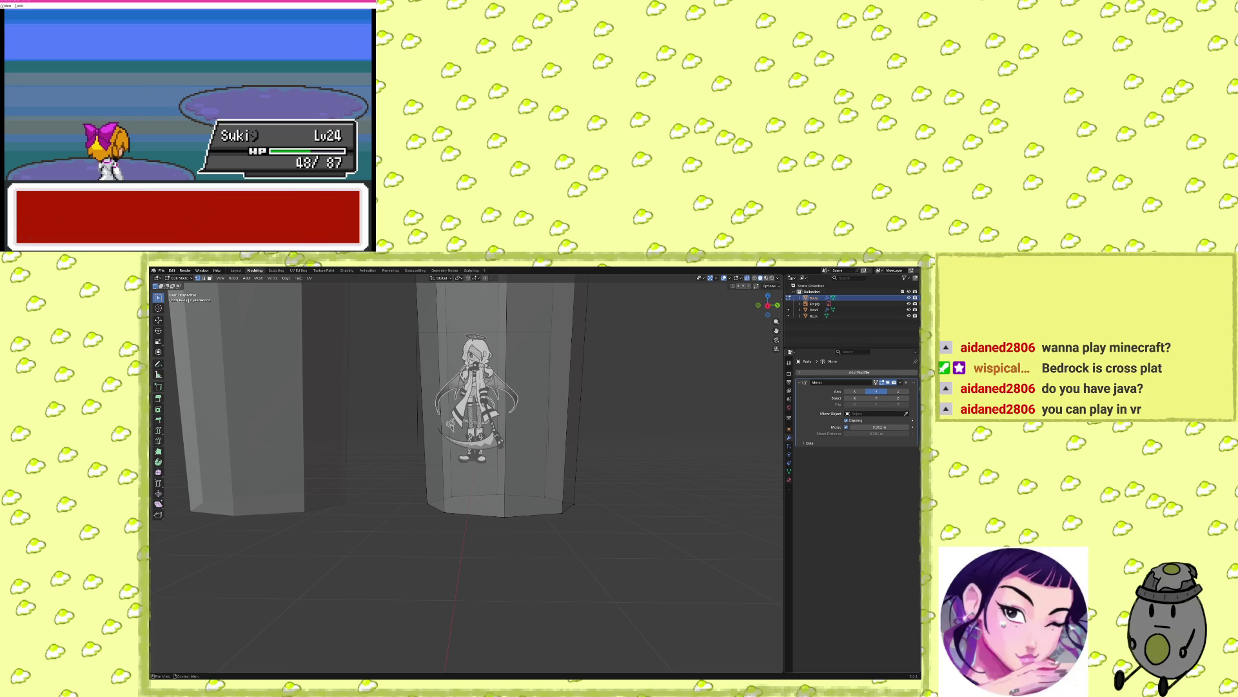
pyautogui.press('Return')
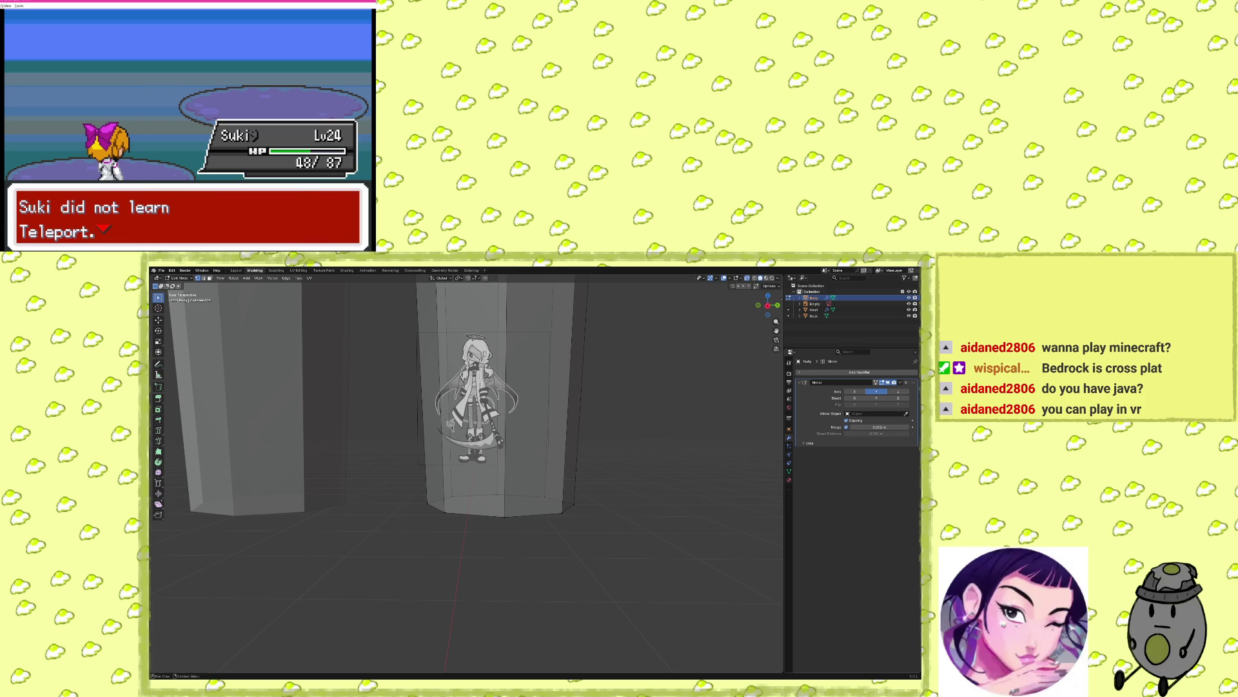
pyautogui.press('Return')
pyautogui.press('Return')
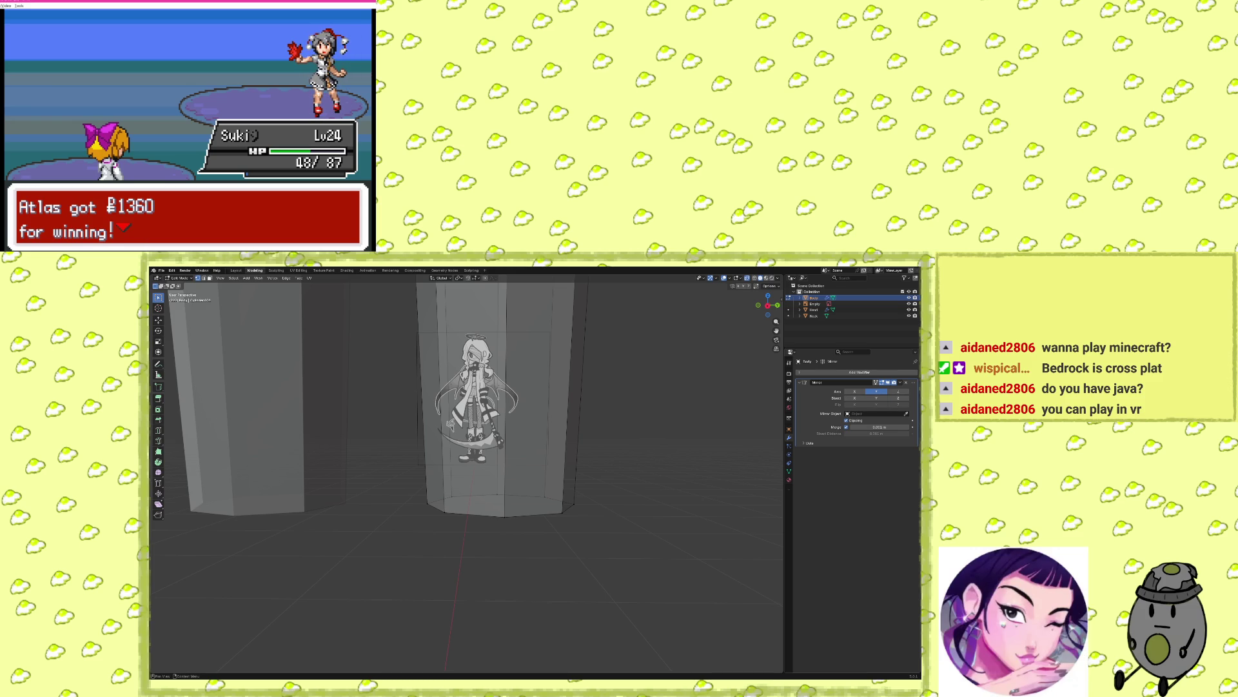
pyautogui.press('Return')
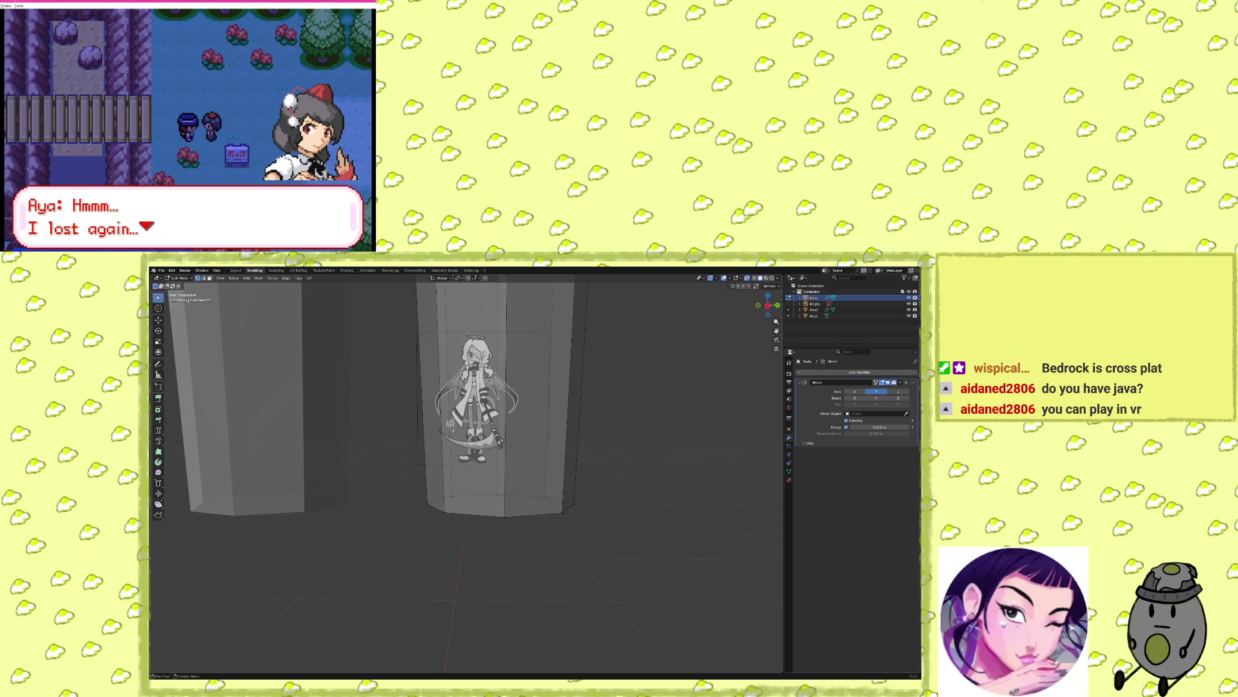
# Finish Aya's dialogue and walk right through Human Village into the healing center.
pyautogui.press('Return')
pyautogui.press('Return')
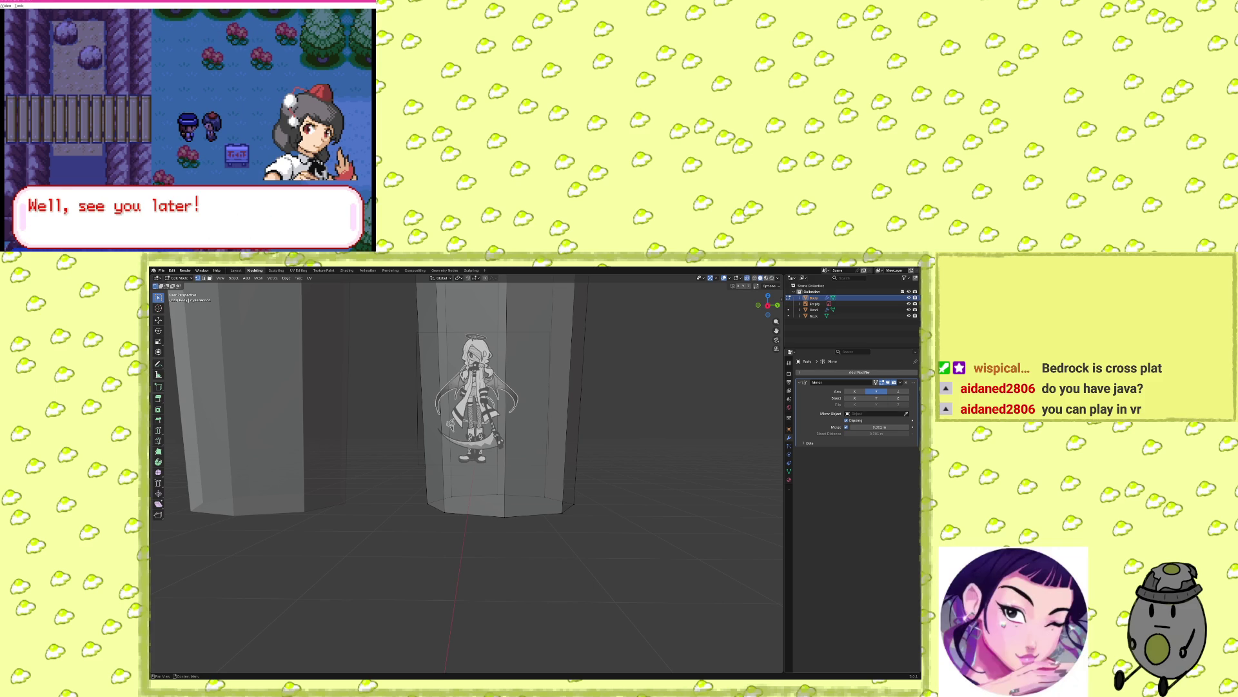
pyautogui.press('Return')
pyautogui.press('Right')
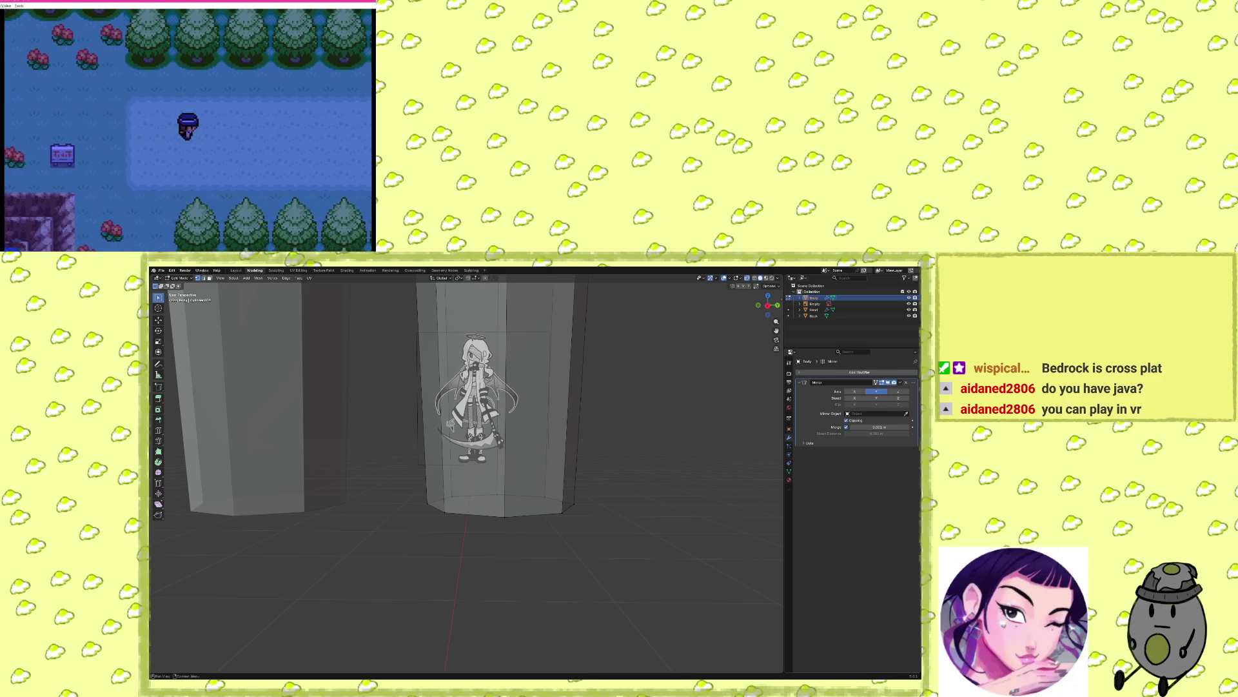
pyautogui.press('Right')
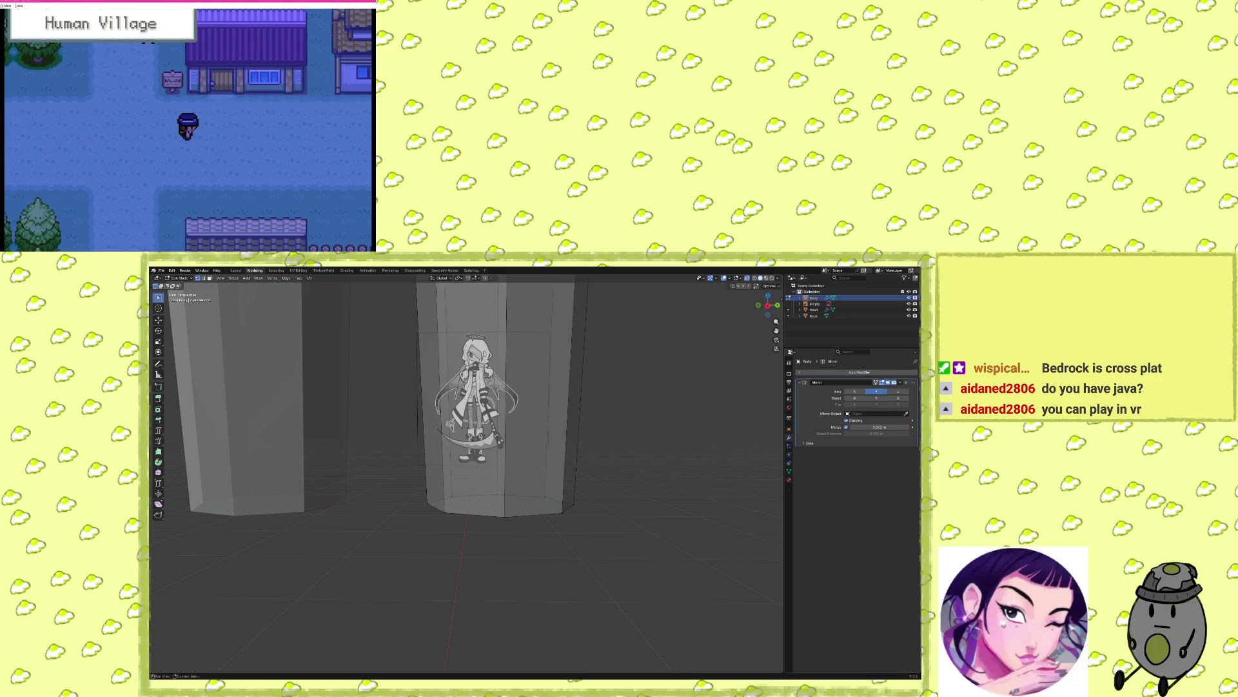
pyautogui.press('Right')
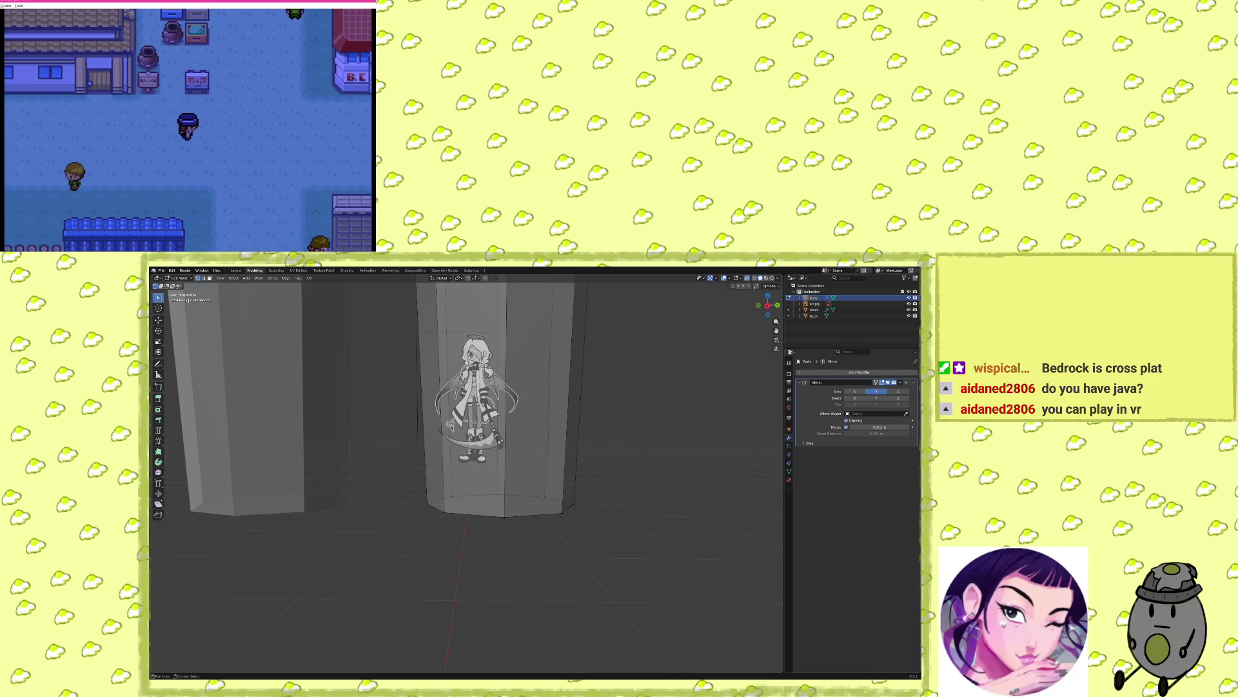
pyautogui.press('Up')
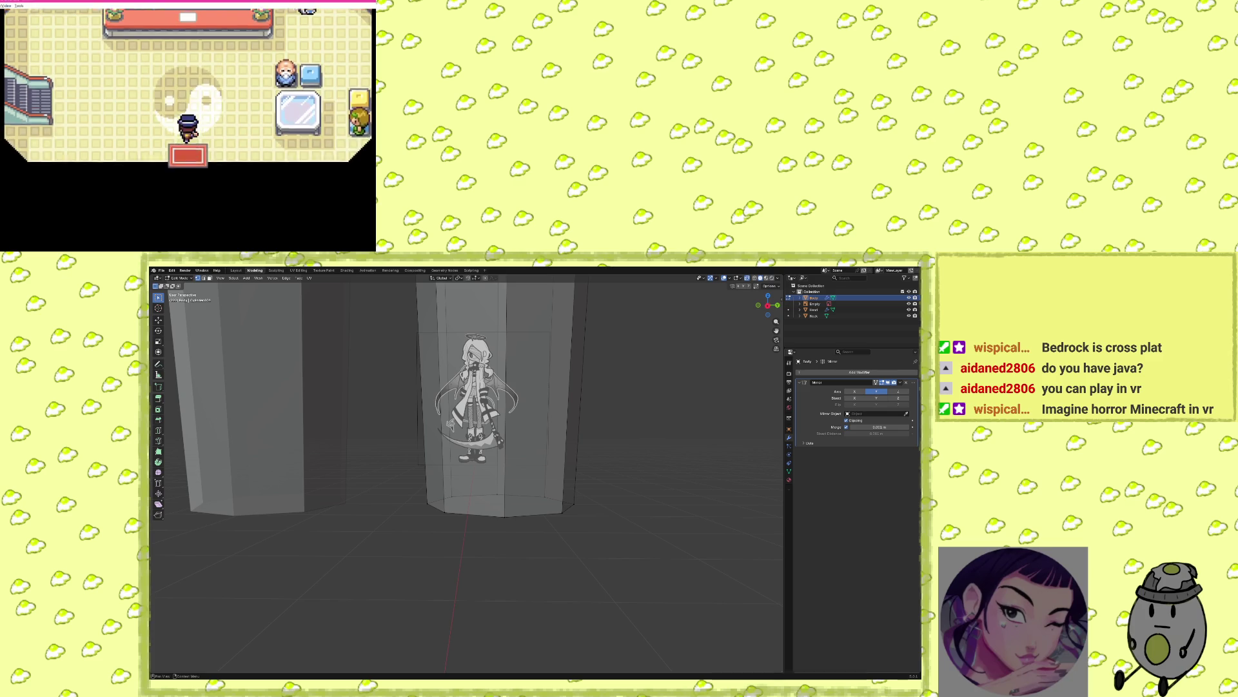
# Heal the team at the nurse's counter.
pyautogui.press('Up')
pyautogui.press('x')
pyautogui.press('x')
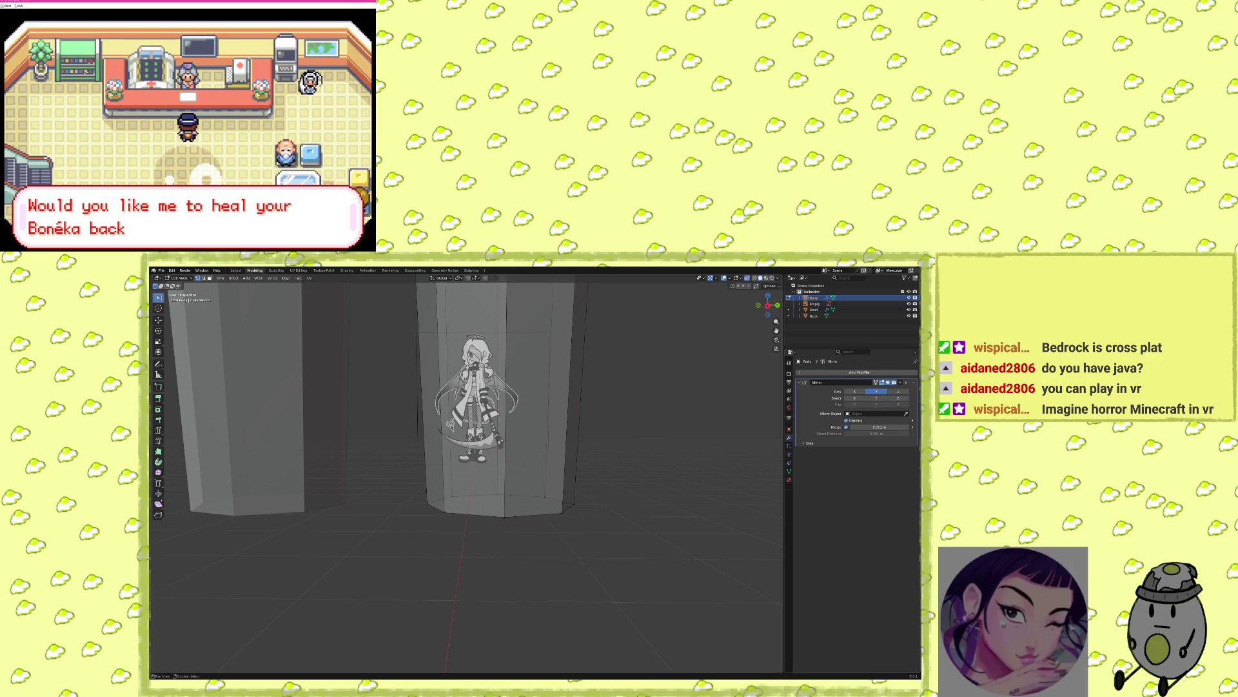
pyautogui.press('x')
pyautogui.press('x')
pyautogui.press('x')
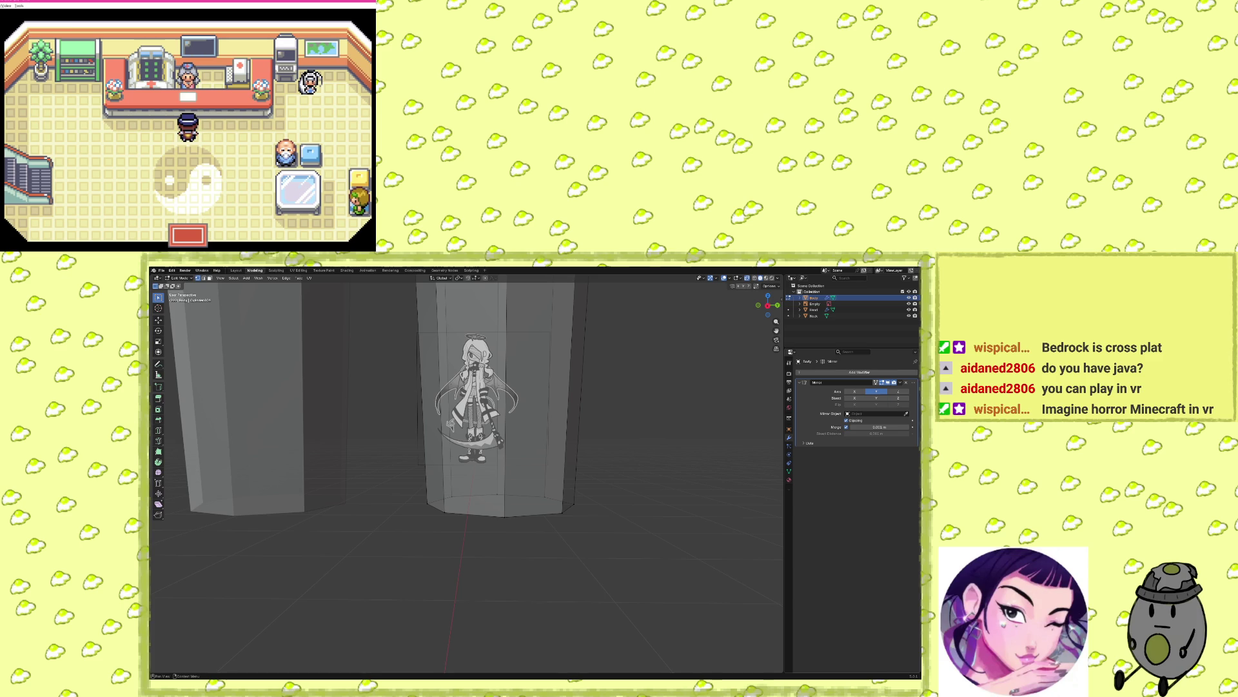
pyautogui.press('Down')
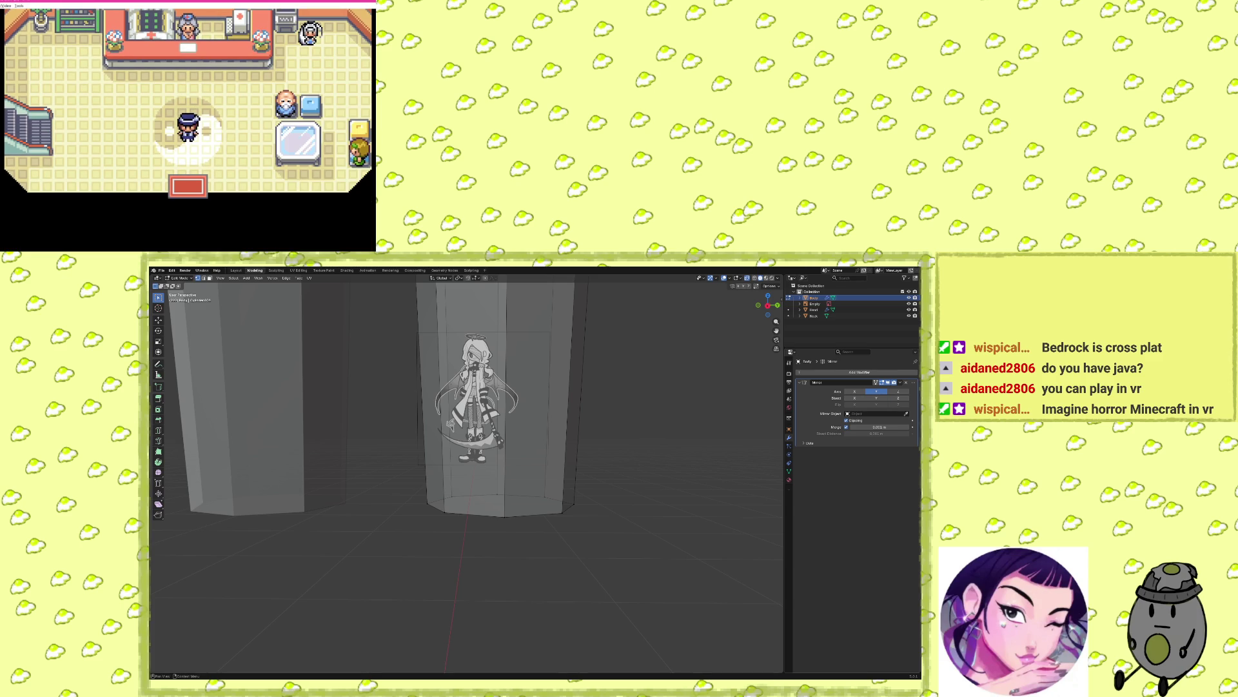
# Check the party screen from the pause menu.
pyautogui.press('Escape')
pyautogui.press('Up')
pyautogui.press('Return')
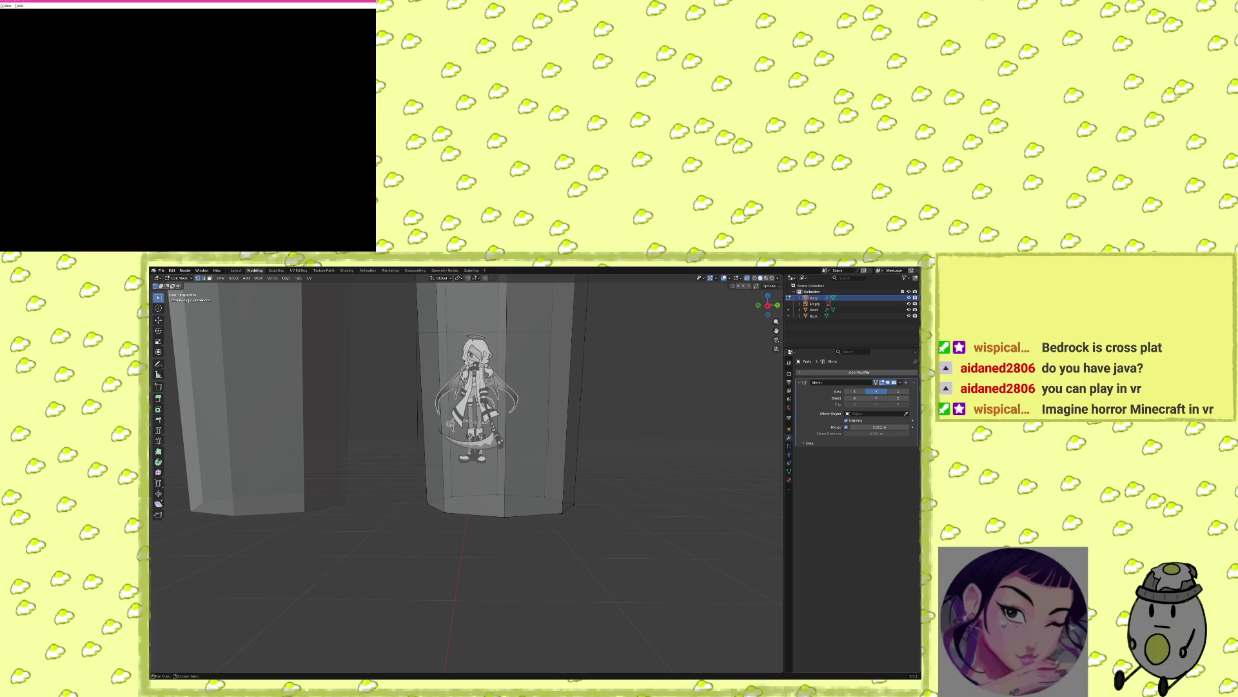
pyautogui.press('Escape')
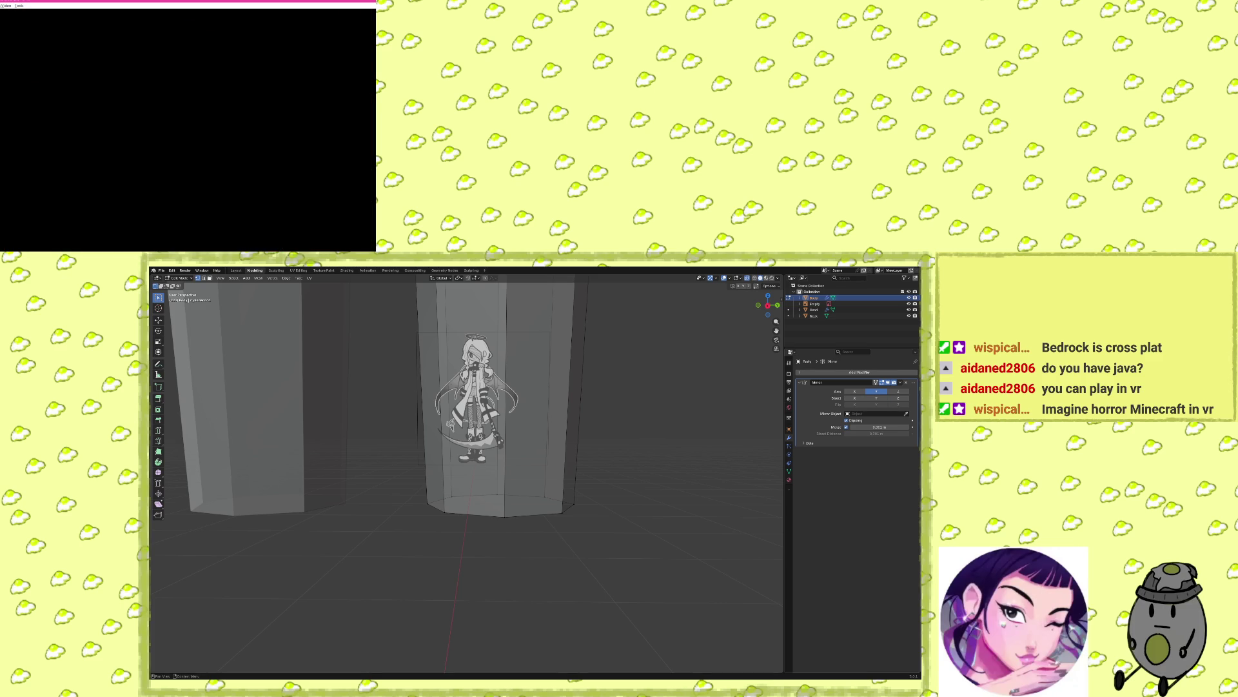
pyautogui.press('Escape')
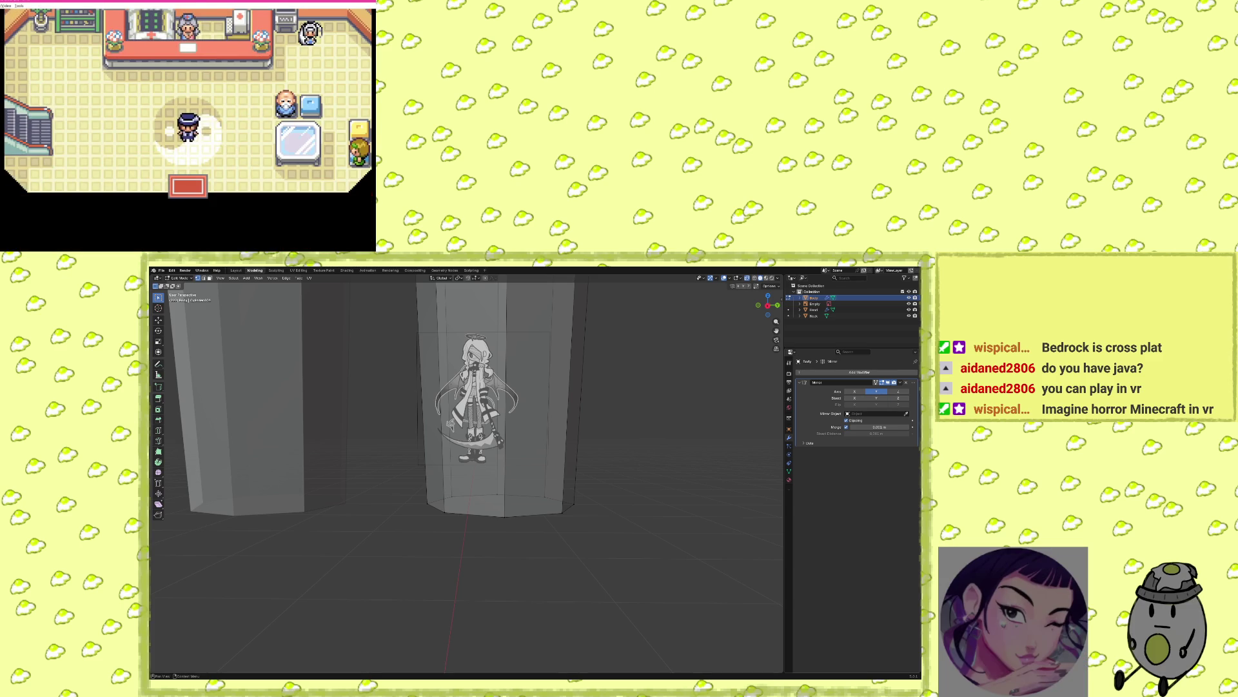
# Walk to Western Road, pick up the Repel, and have Herta use Poison Gas on CNitori.
pyautogui.press('Down')
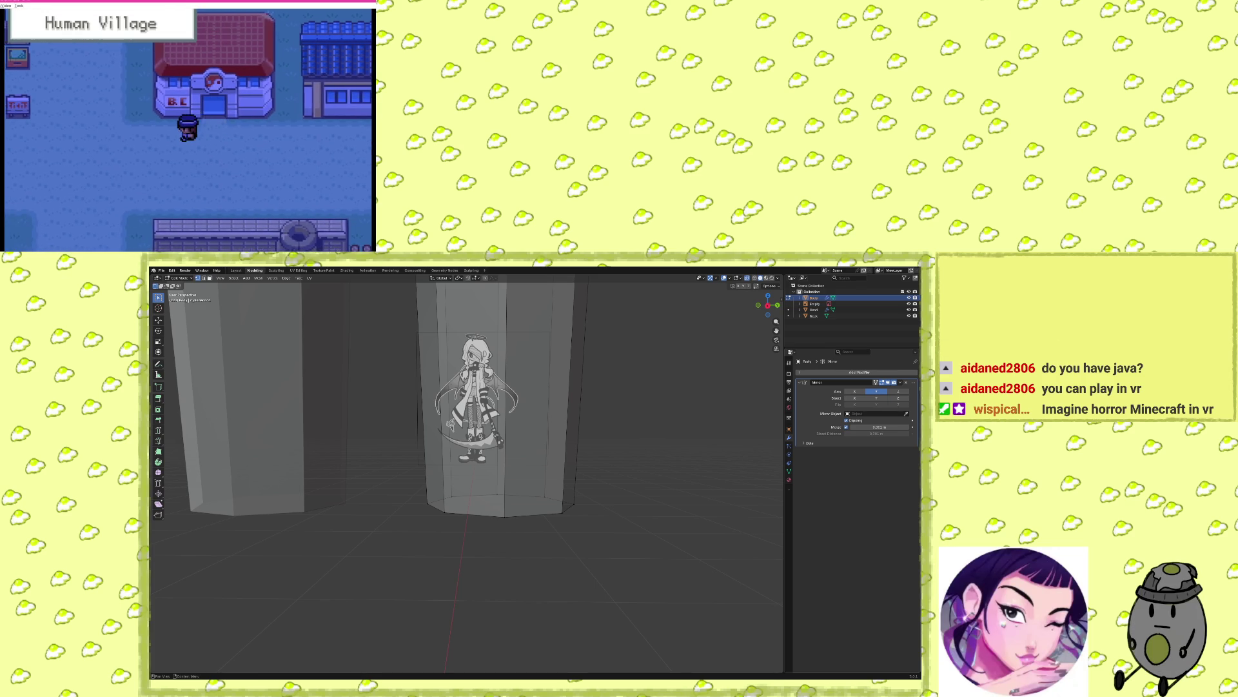
pyautogui.press('Left')
pyautogui.press('Left')
pyautogui.press('Left')
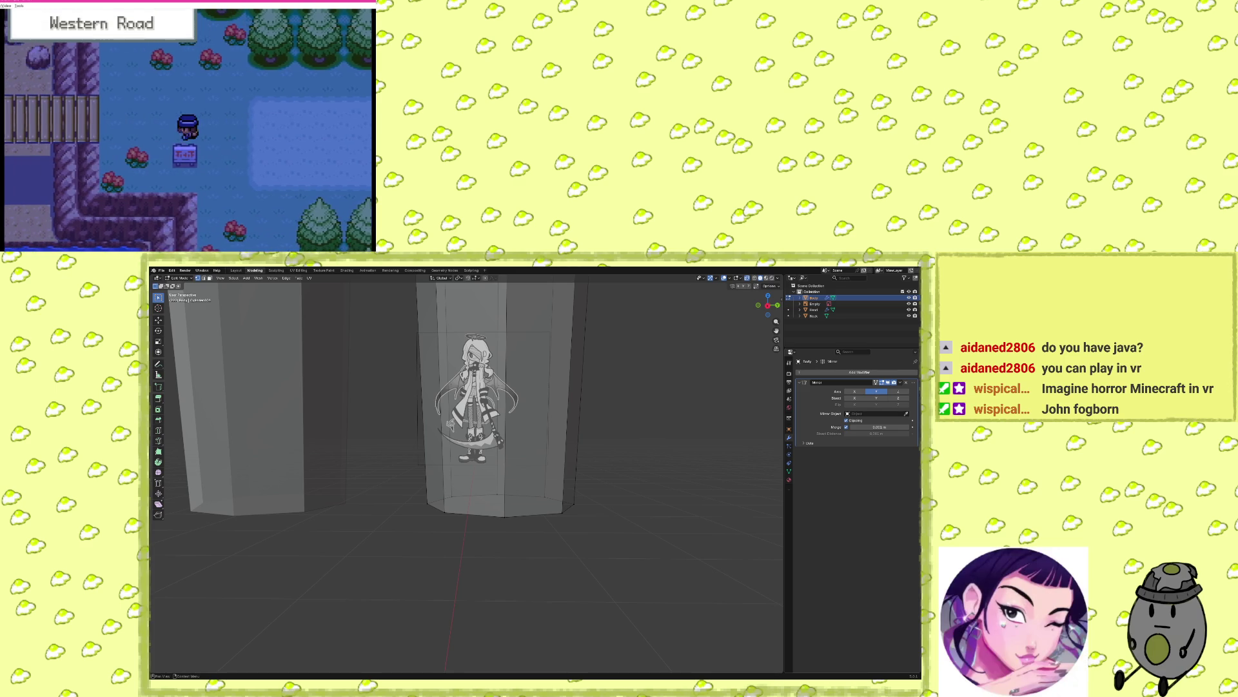
pyautogui.press('Left')
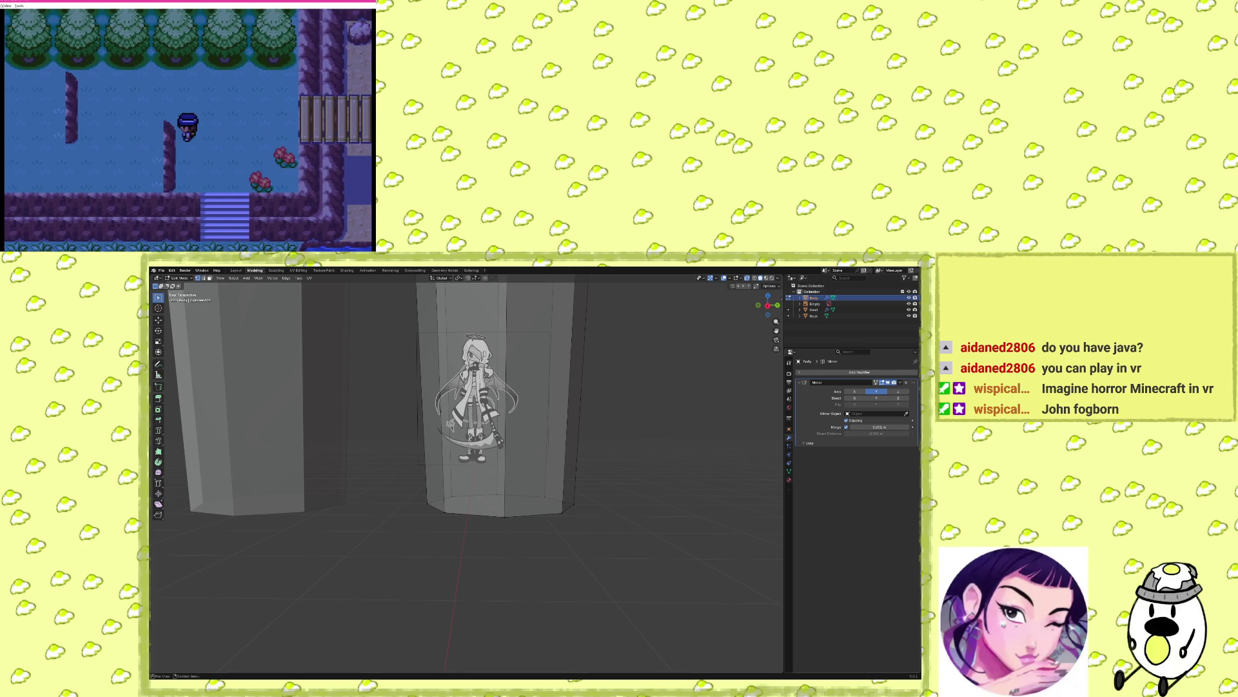
pyautogui.press('Down')
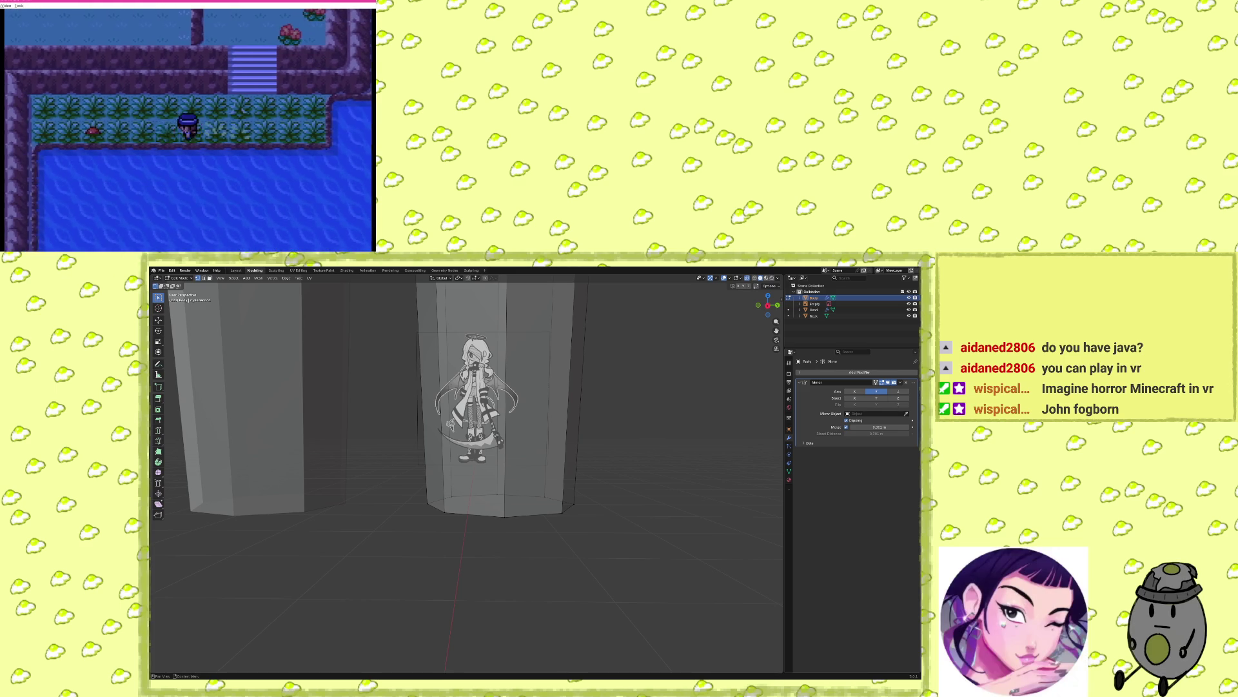
pyautogui.press('Left')
pyautogui.press('x')
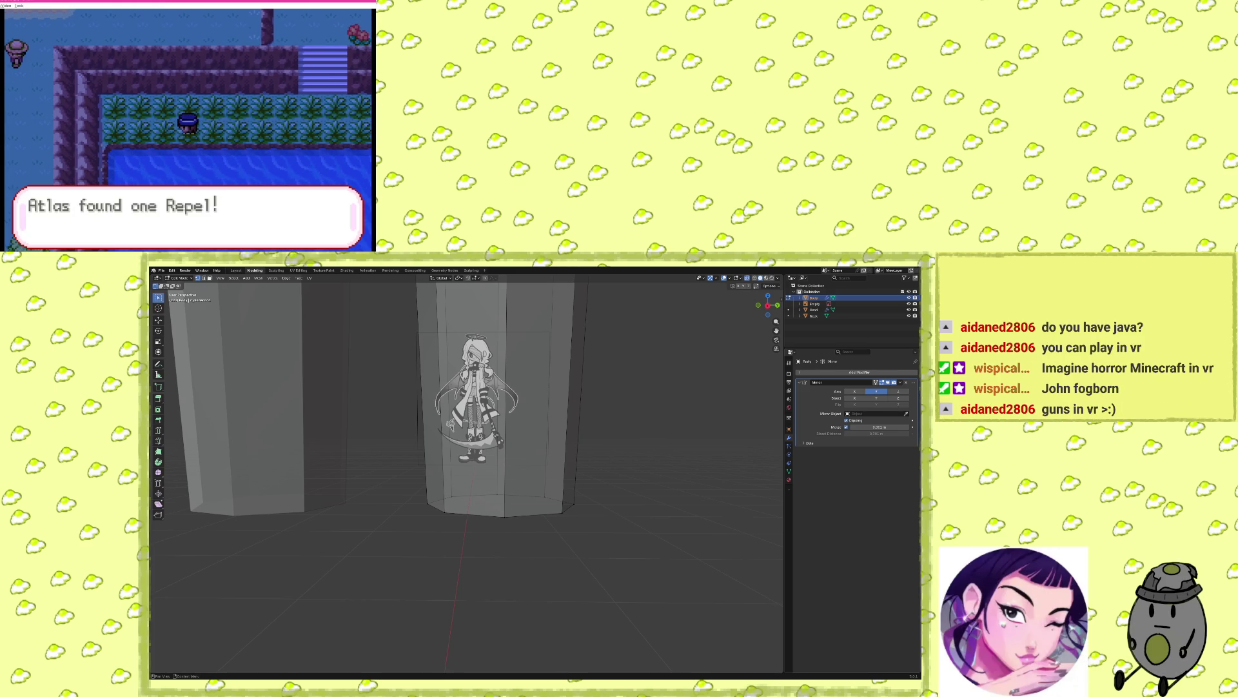
pyautogui.press('x')
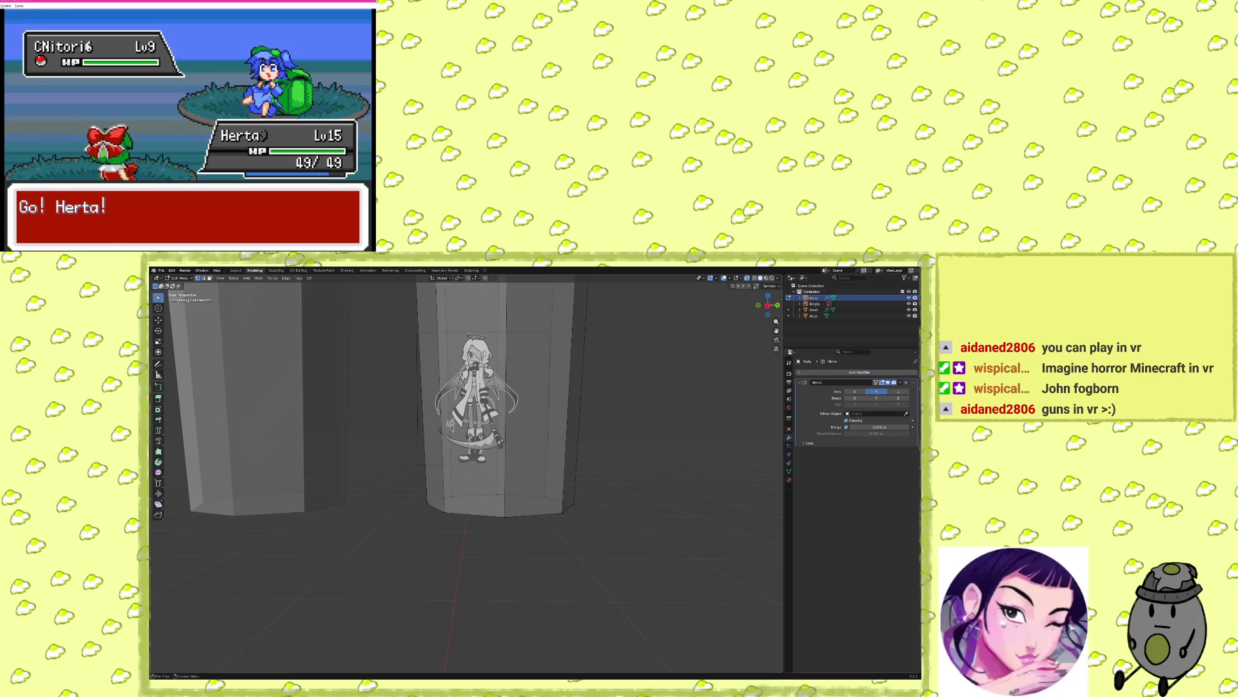
pyautogui.press('Return')
pyautogui.press('Return')
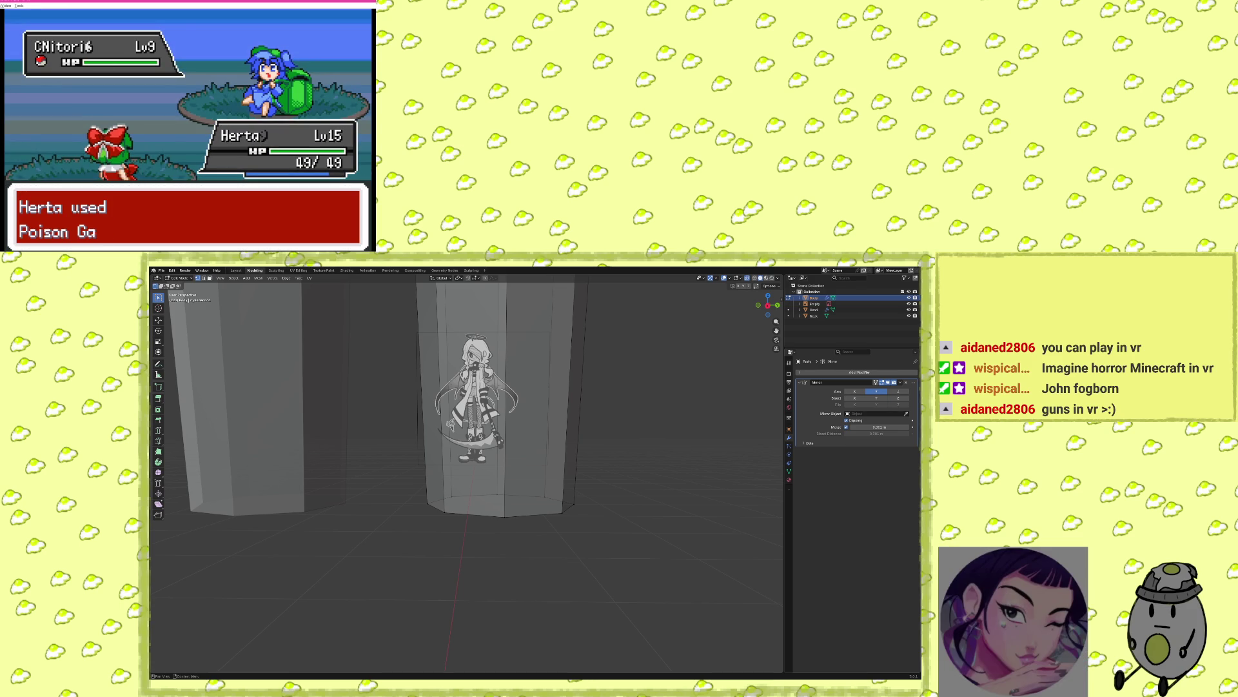
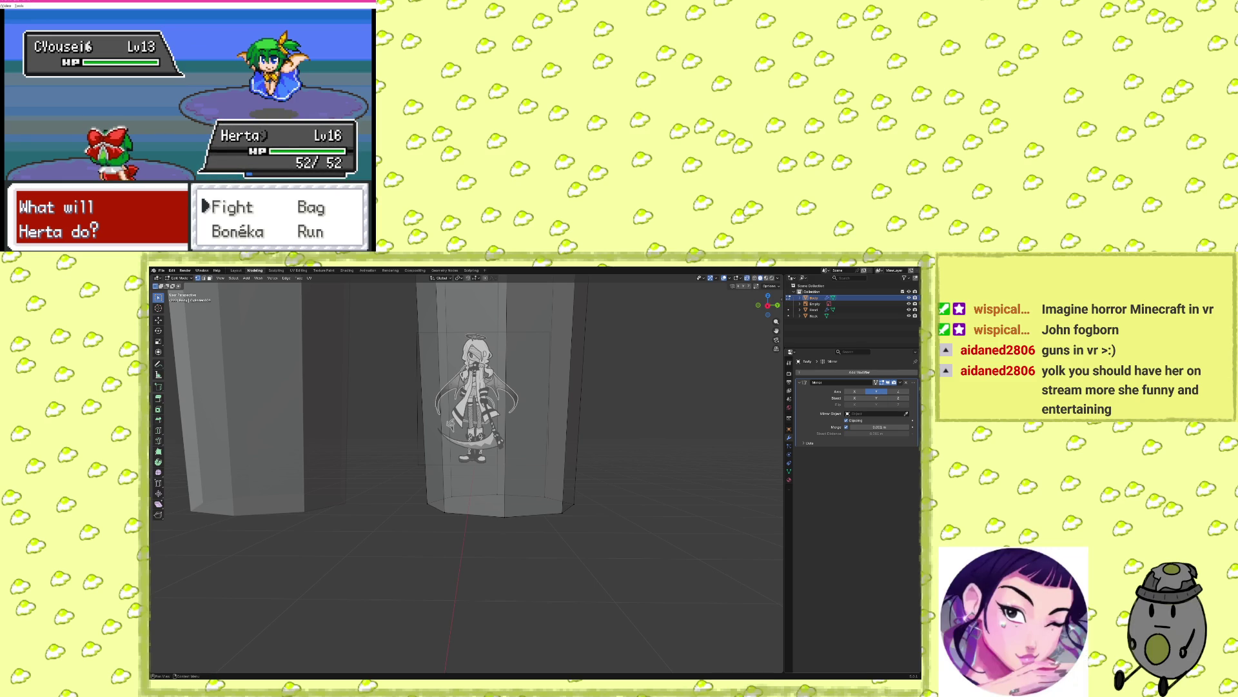
# Attack the foe CYousei until it faints, and bring out the opponent's next Bonéka.
pyautogui.press('Return')
pyautogui.press('Return')
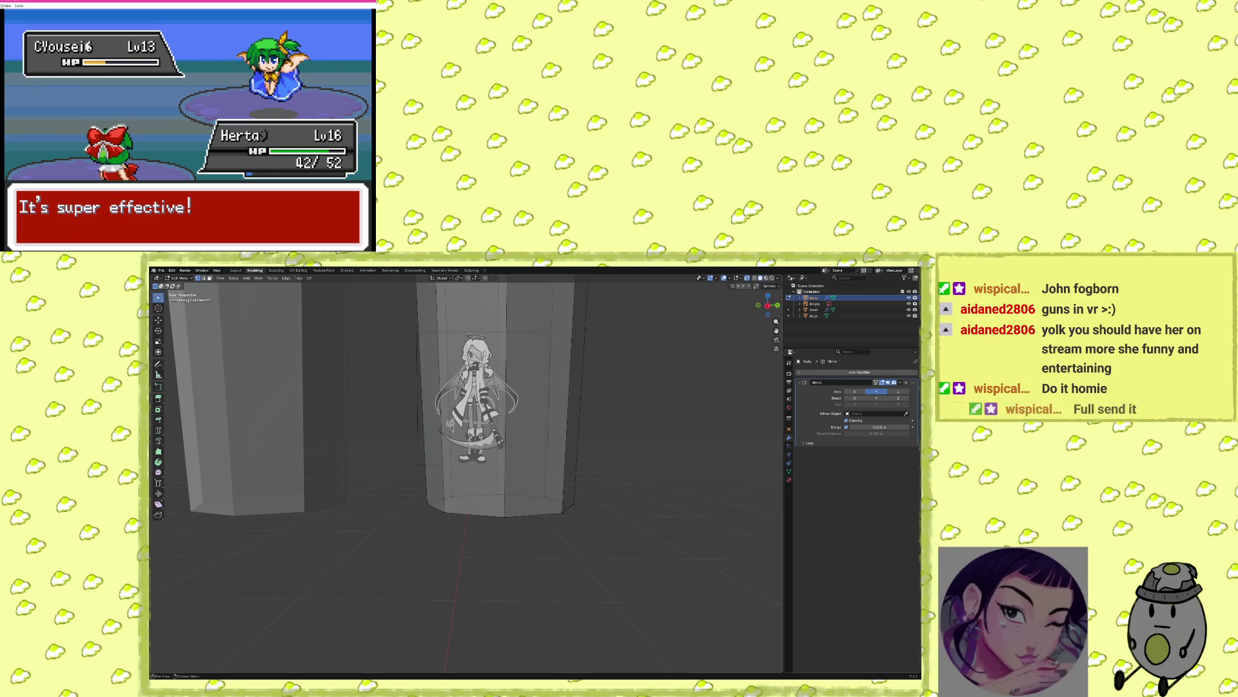
pyautogui.press('x')
pyautogui.press('x')
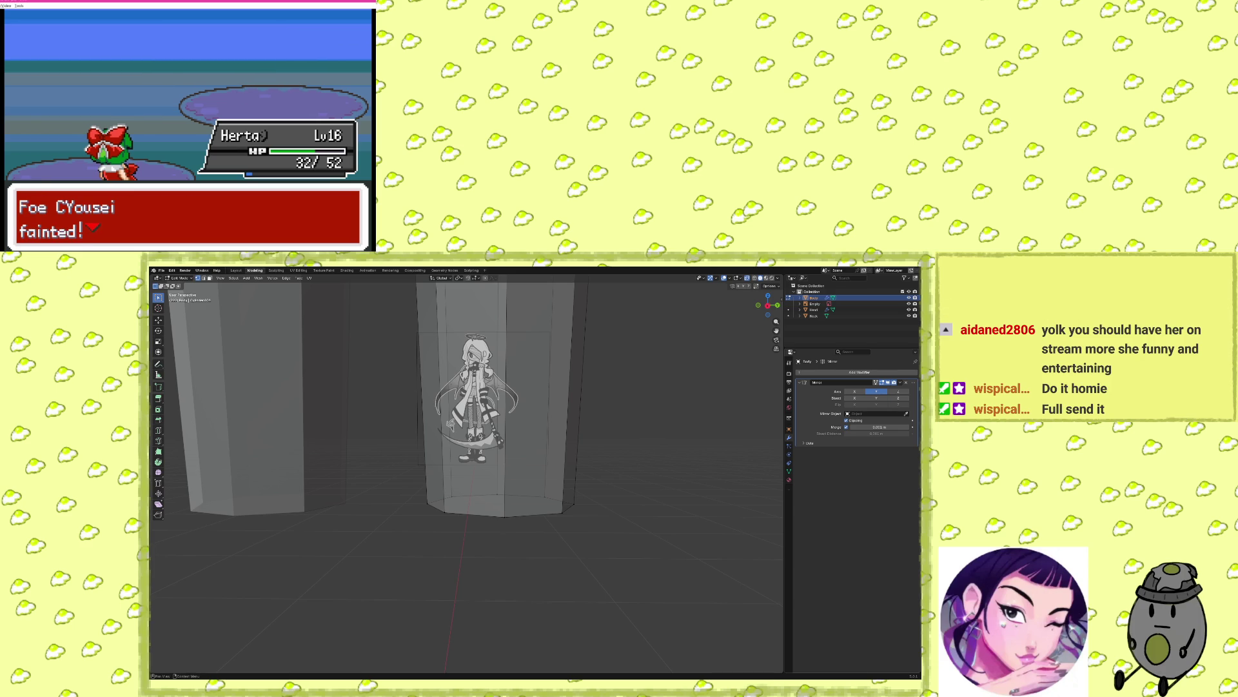
pyautogui.press('z')
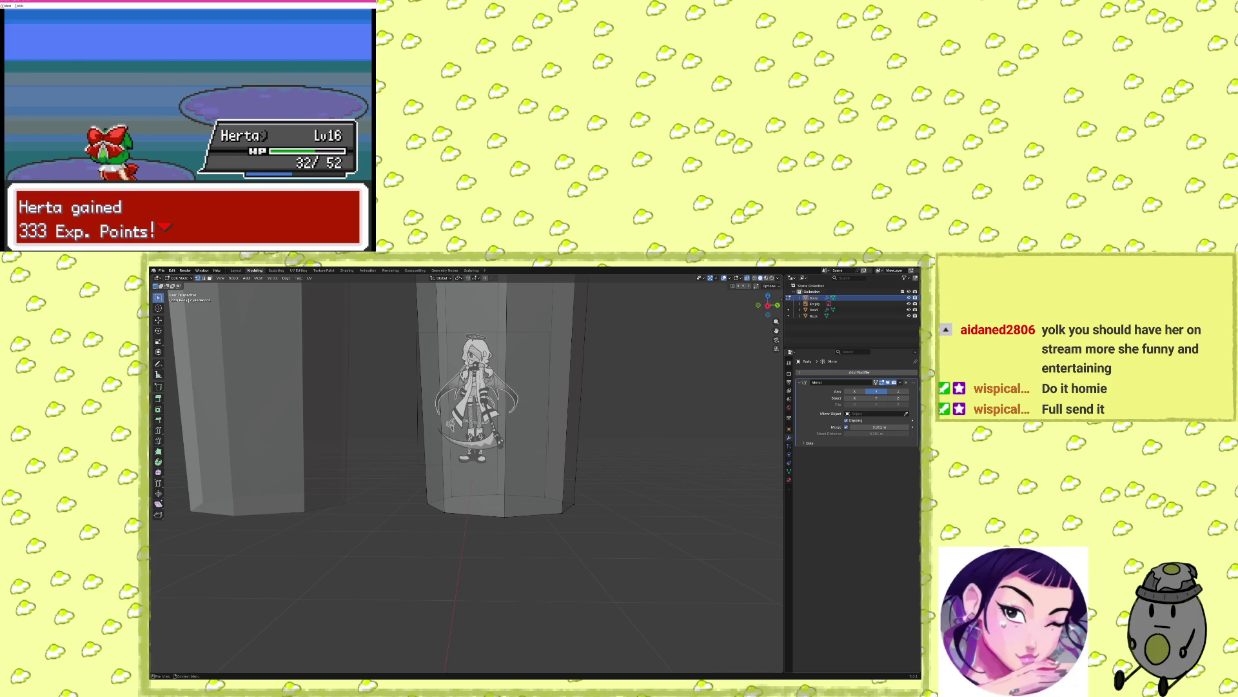
pyautogui.press('z')
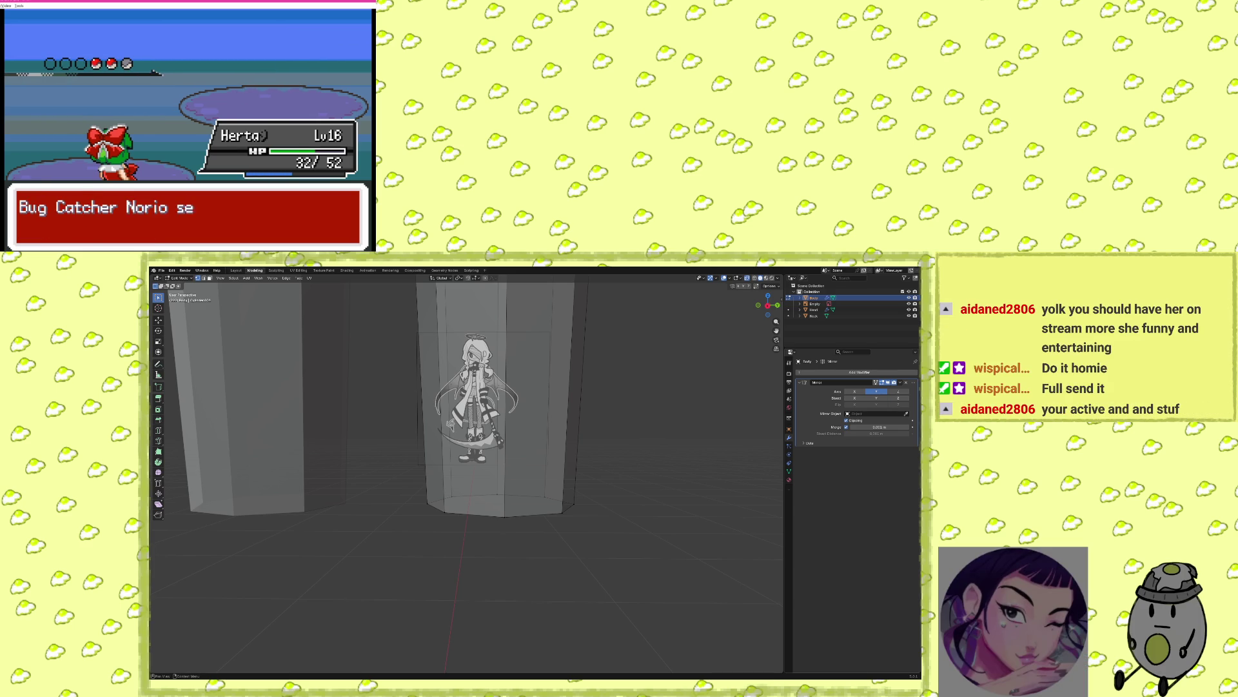
# Have Herta use Constrict and then Poison Gas on CLilyWhite.
pyautogui.press('z')
pyautogui.press('Right')
pyautogui.press('Down')
pyautogui.press('Left')
pyautogui.press('z')
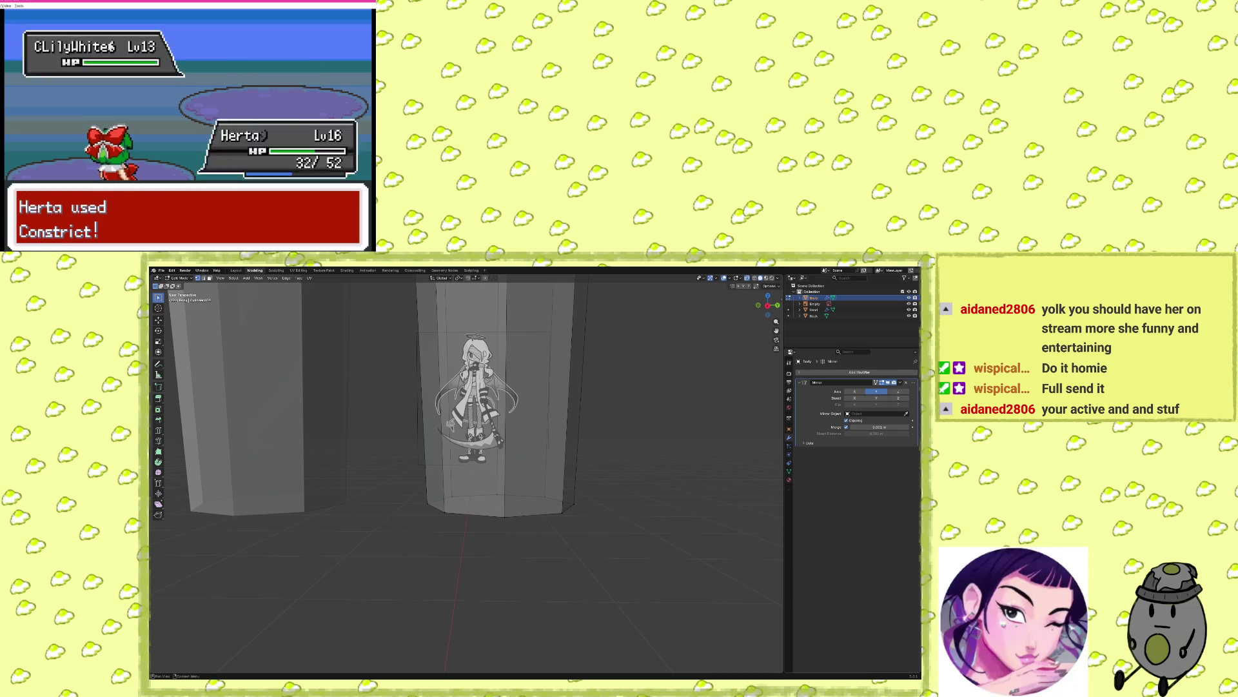
pyautogui.press('z')
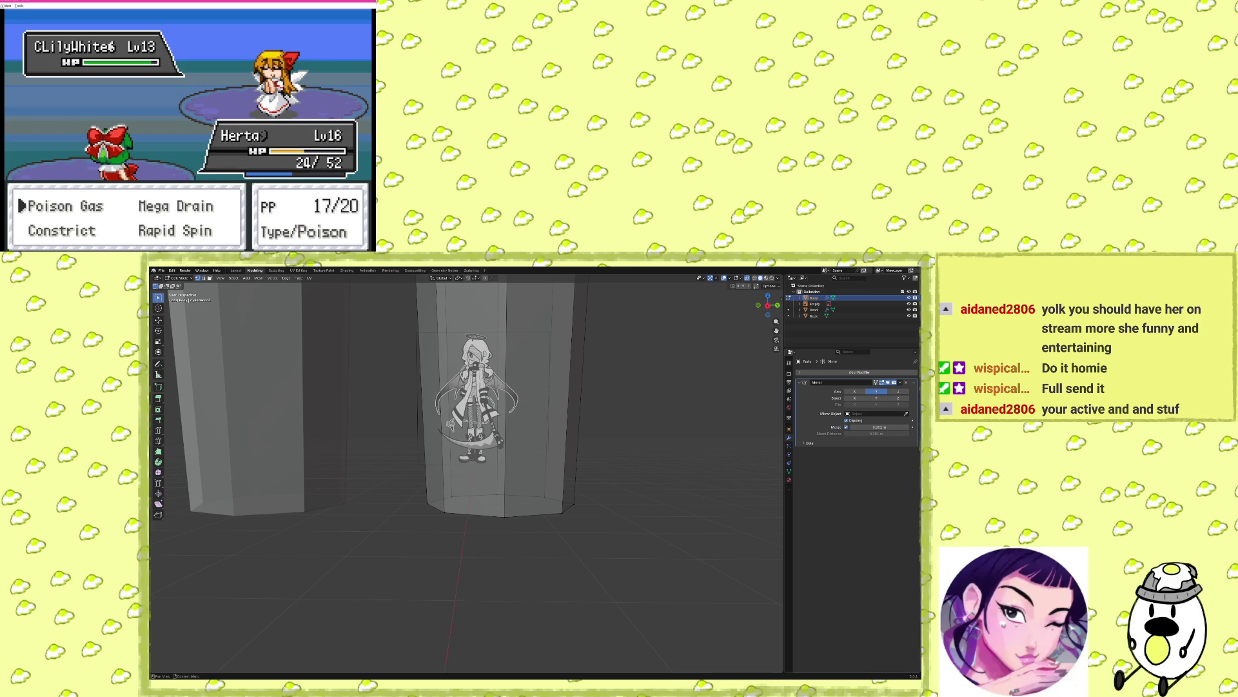
pyautogui.press('z')
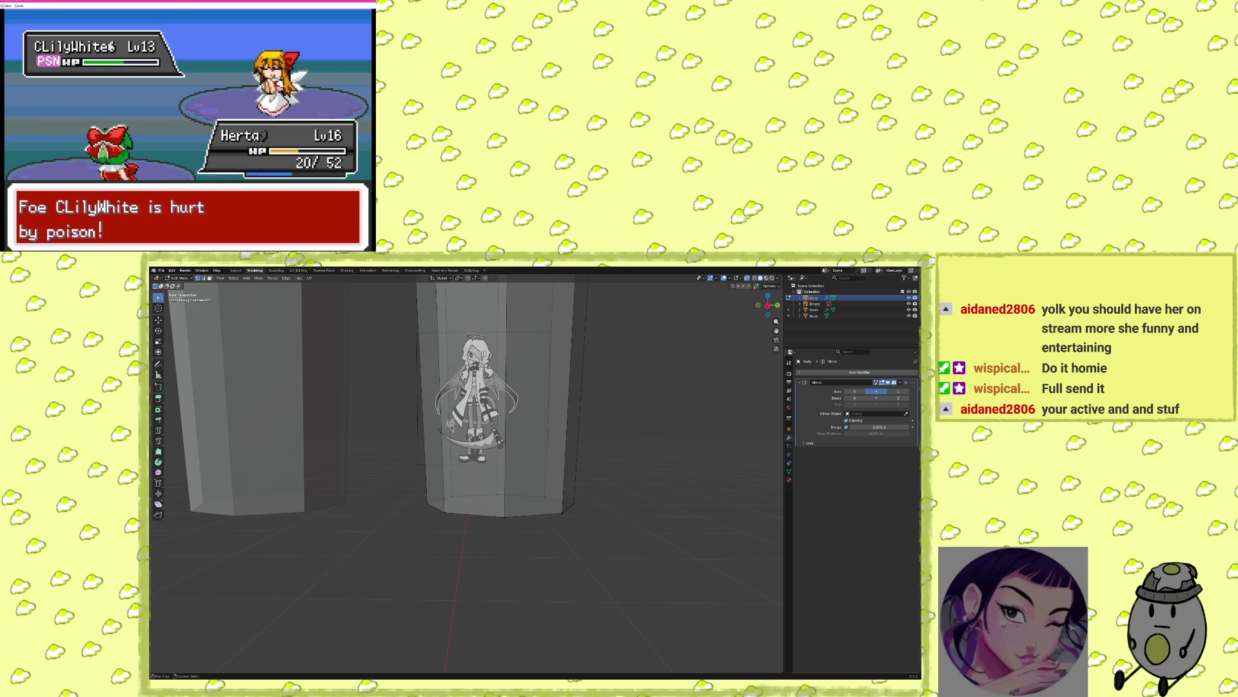
# Switch to Suki and win the battle with Mystic Fire.
pyautogui.press('z')
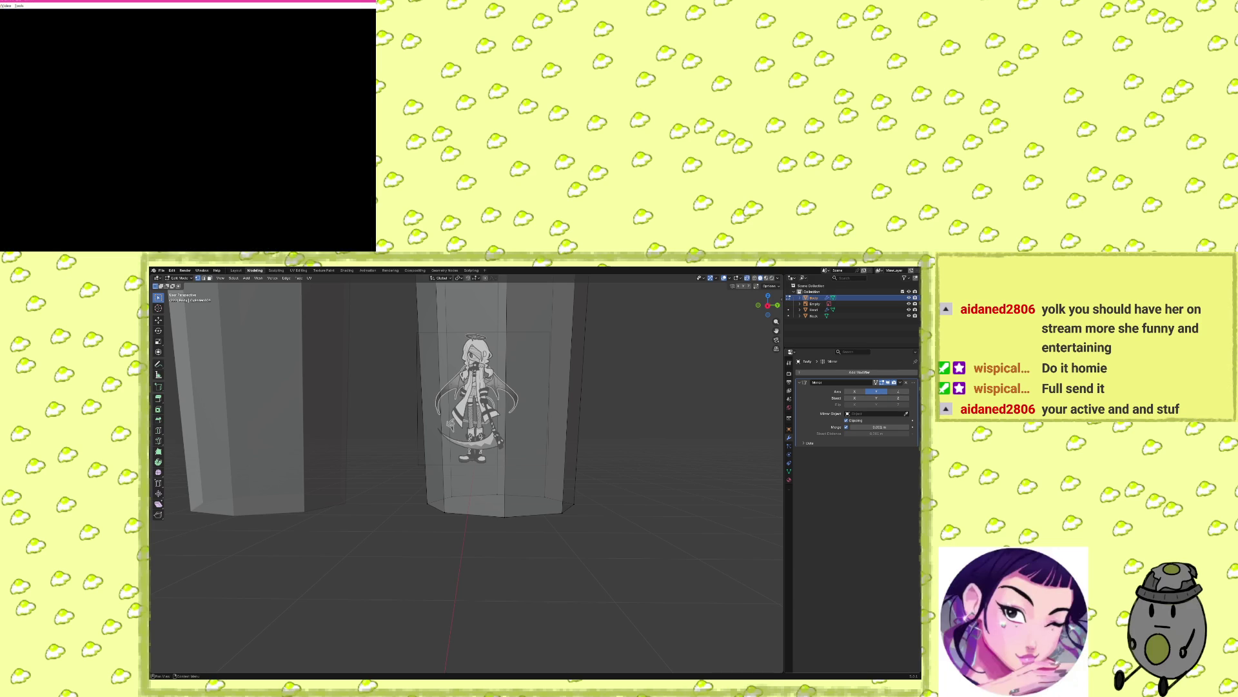
pyautogui.press('Down')
pyautogui.press('z')
pyautogui.press('z')
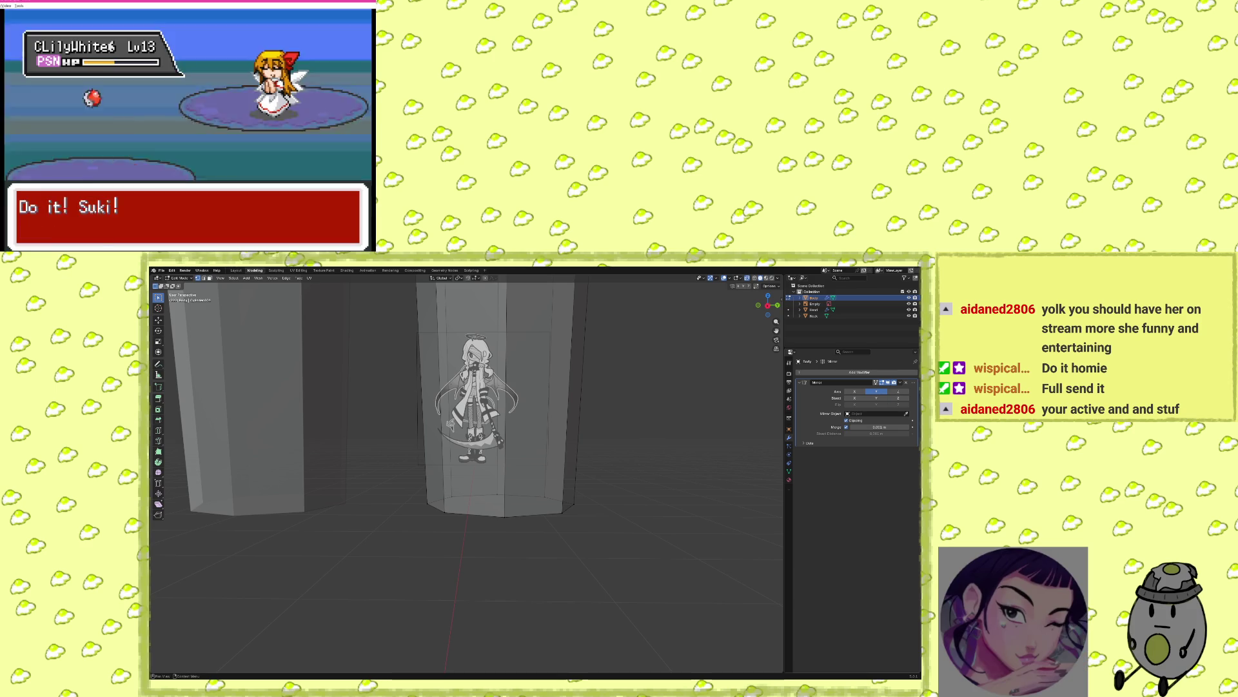
pyautogui.press('z')
pyautogui.press('z')
pyautogui.press('z')
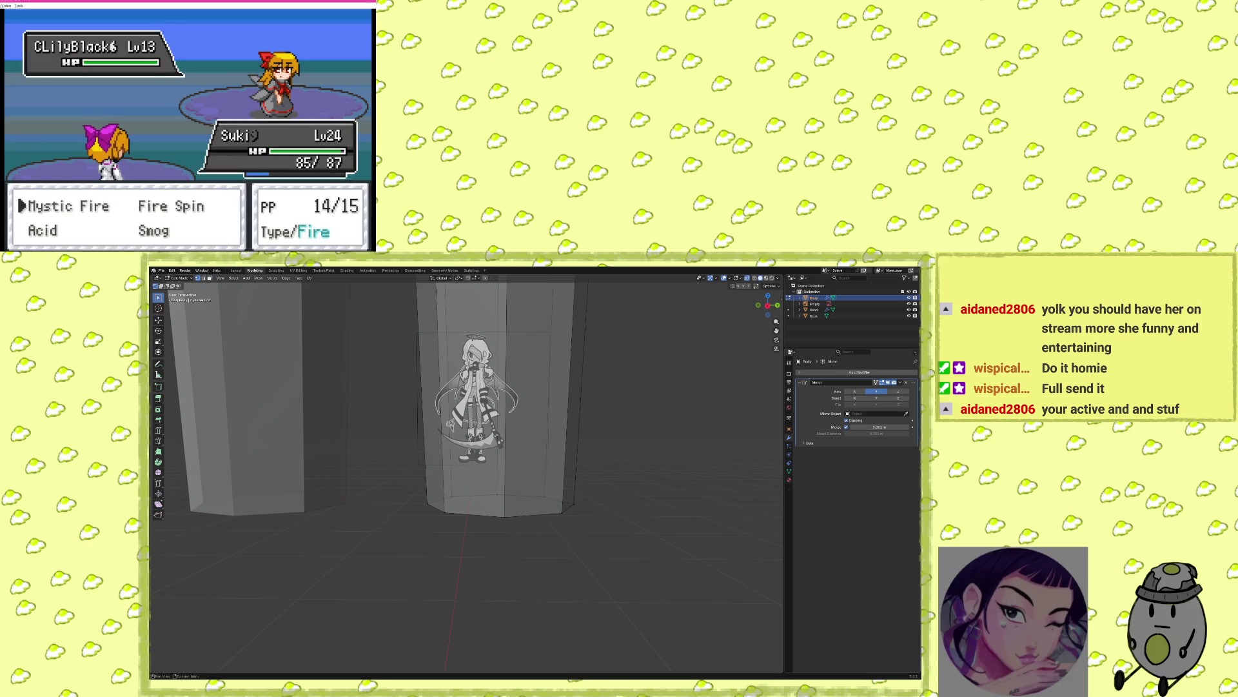
pyautogui.press('z')
pyautogui.press('z')
pyautogui.press('z')
pyautogui.press('z')
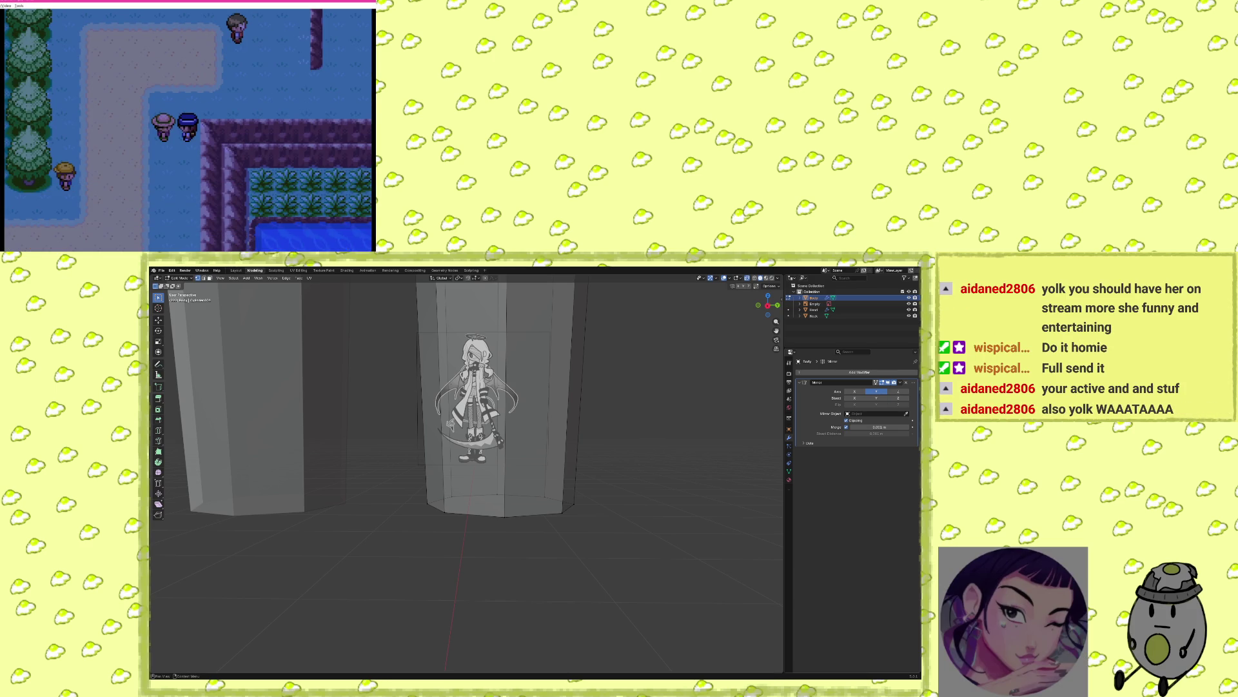
# Use Potions from the Bag on Herta, restoring her to 56/57 HP.
pyautogui.press('Return')
pyautogui.press('Down')
pyautogui.press('z')
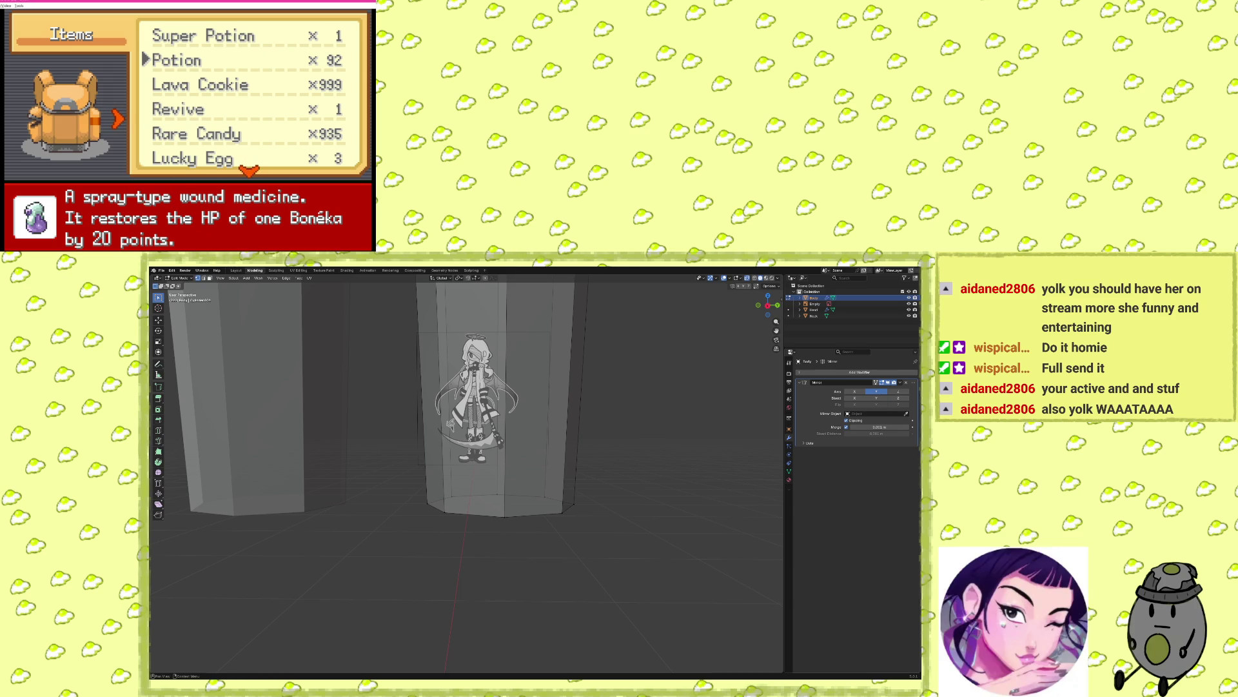
pyautogui.press('Down')
pyautogui.press('x')
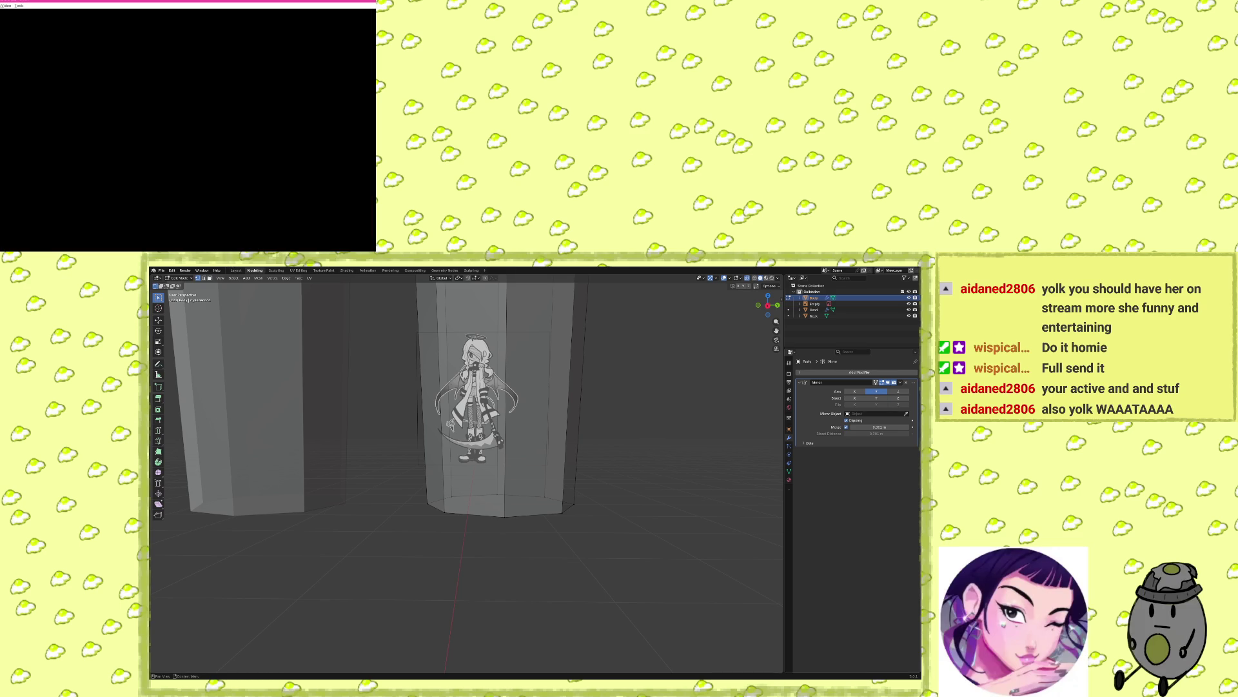
pyautogui.press('x')
pyautogui.press('x')
pyautogui.press('x')
pyautogui.press('x')
pyautogui.press('z')
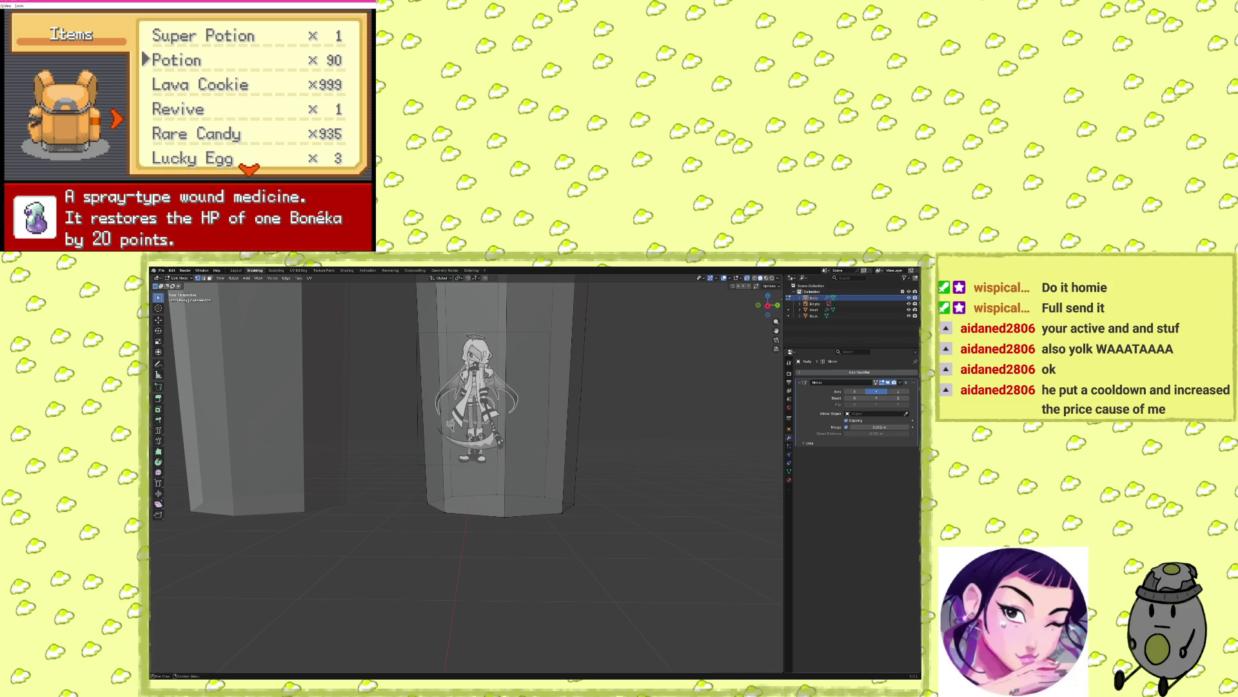
# Heal Herta and Suki with Potions, then close the Bag and menu.
pyautogui.press('x')
pyautogui.press('x')
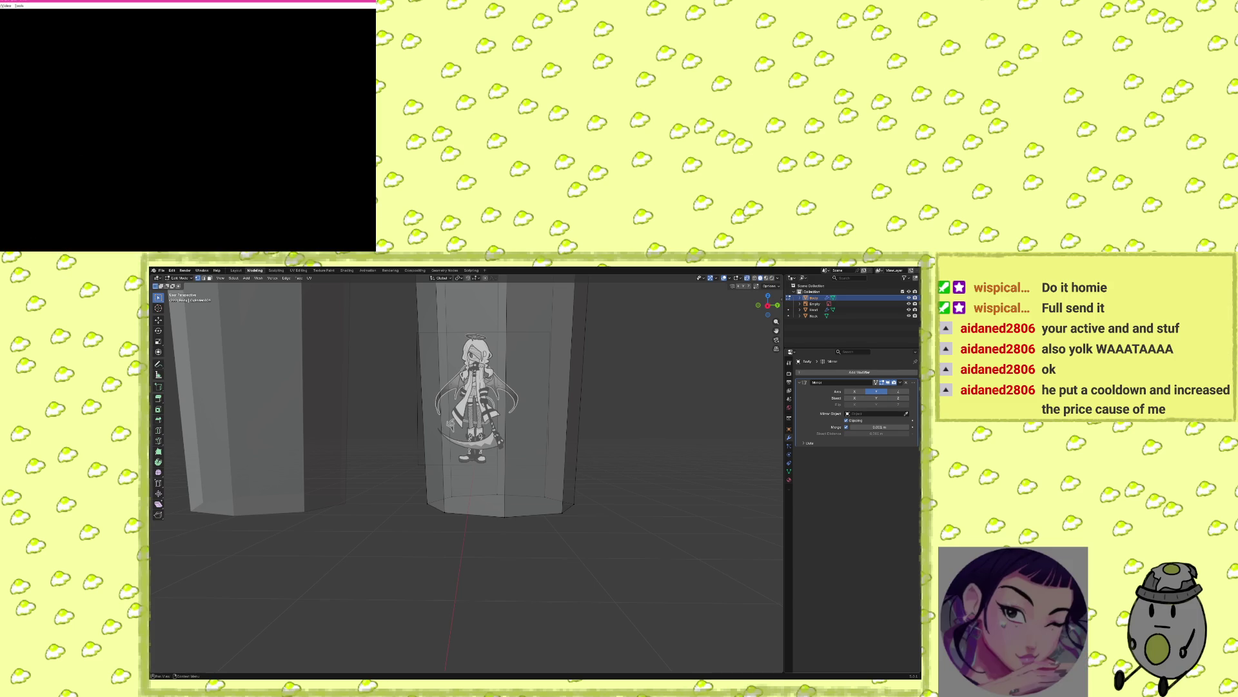
pyautogui.press('x')
pyautogui.press('x')
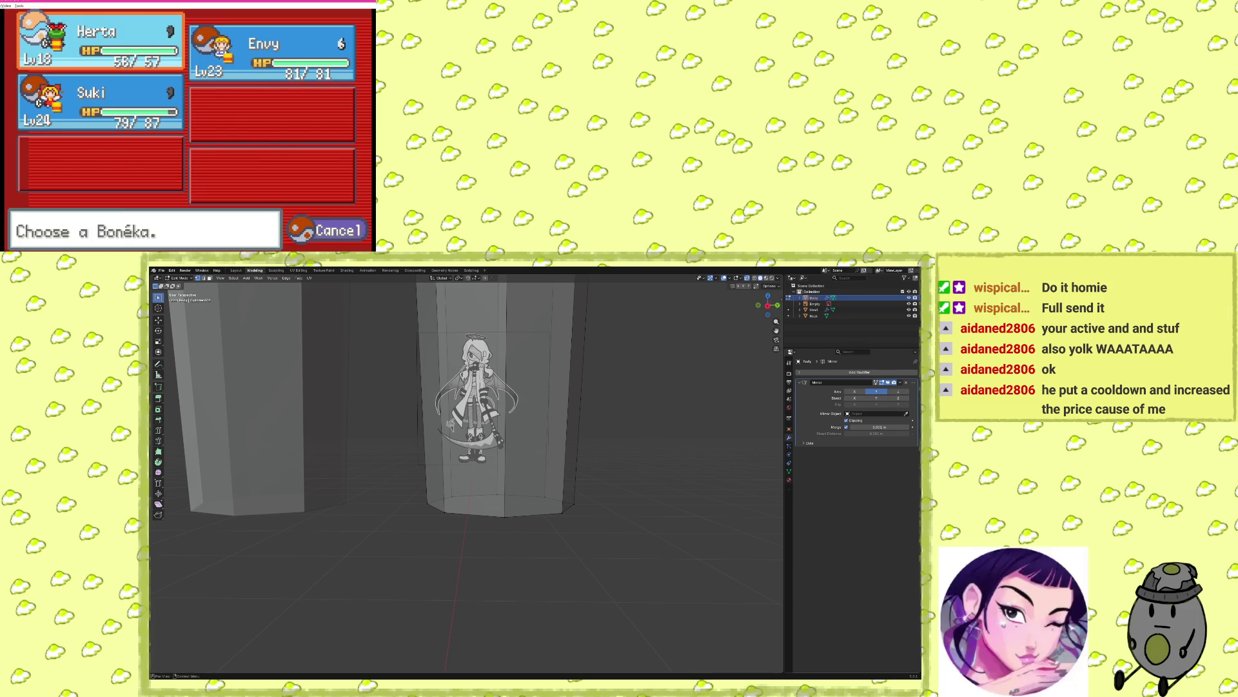
pyautogui.press('Down')
pyautogui.press('x')
pyautogui.press('x')
pyautogui.press('z')
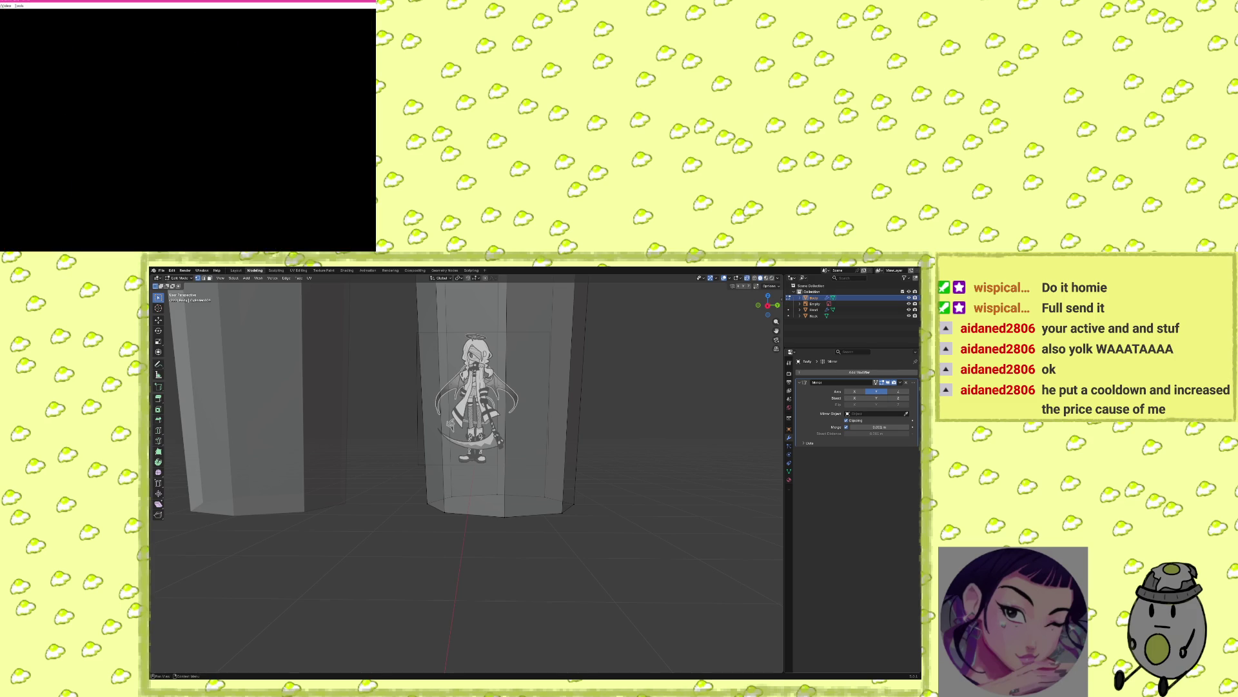
pyautogui.press('z')
pyautogui.press('z')
pyautogui.press('Left')
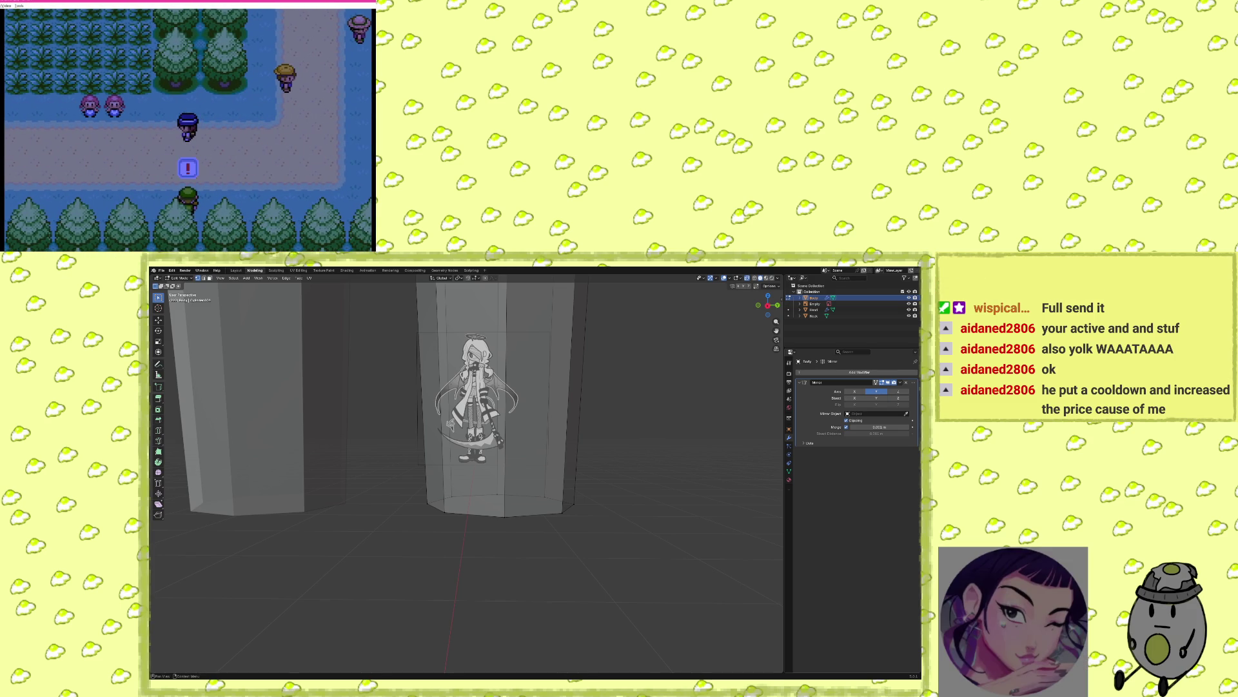
# Win the battle against Picnicker Ami using Poison Gas and Mega Drain.
pyautogui.press('x')
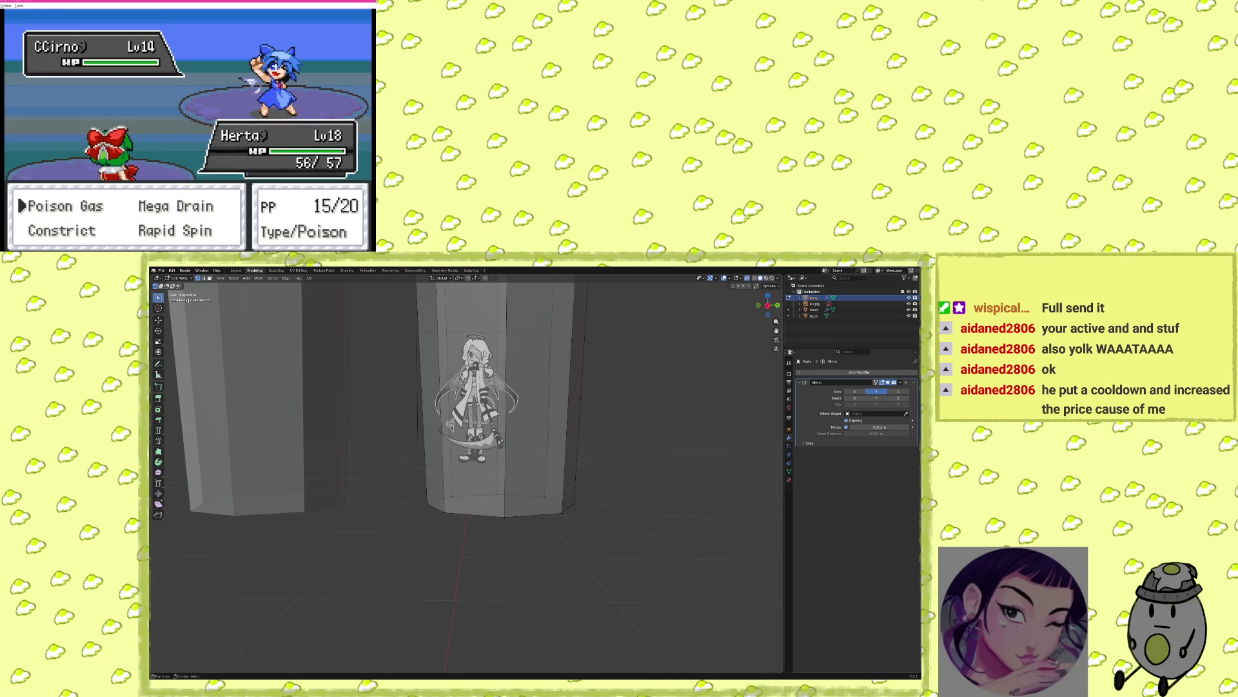
pyautogui.press('z')
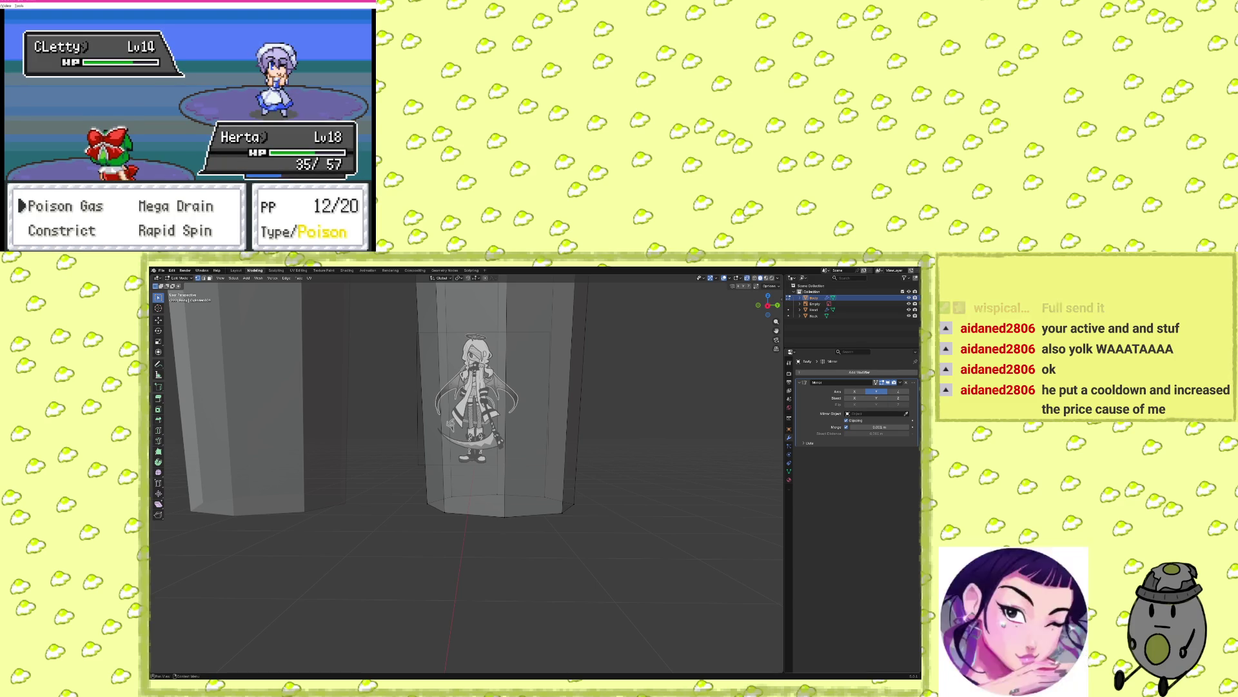
pyautogui.press('Right')
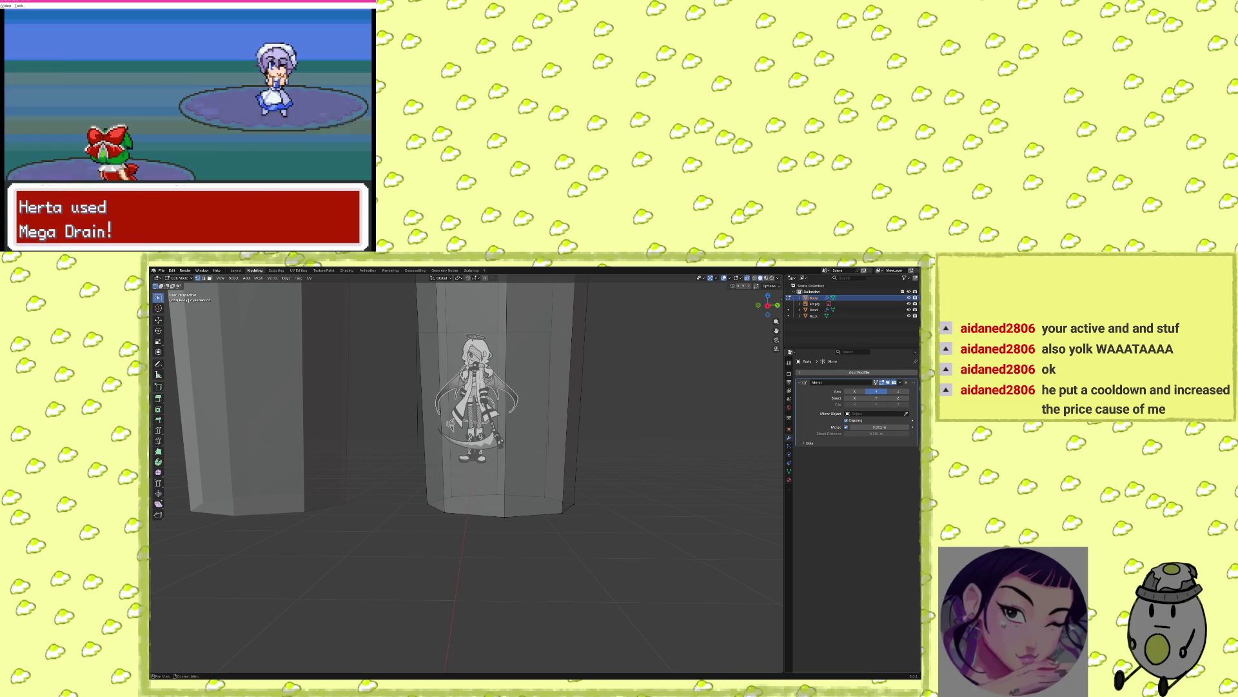
pyautogui.press('x')
pyautogui.press('x')
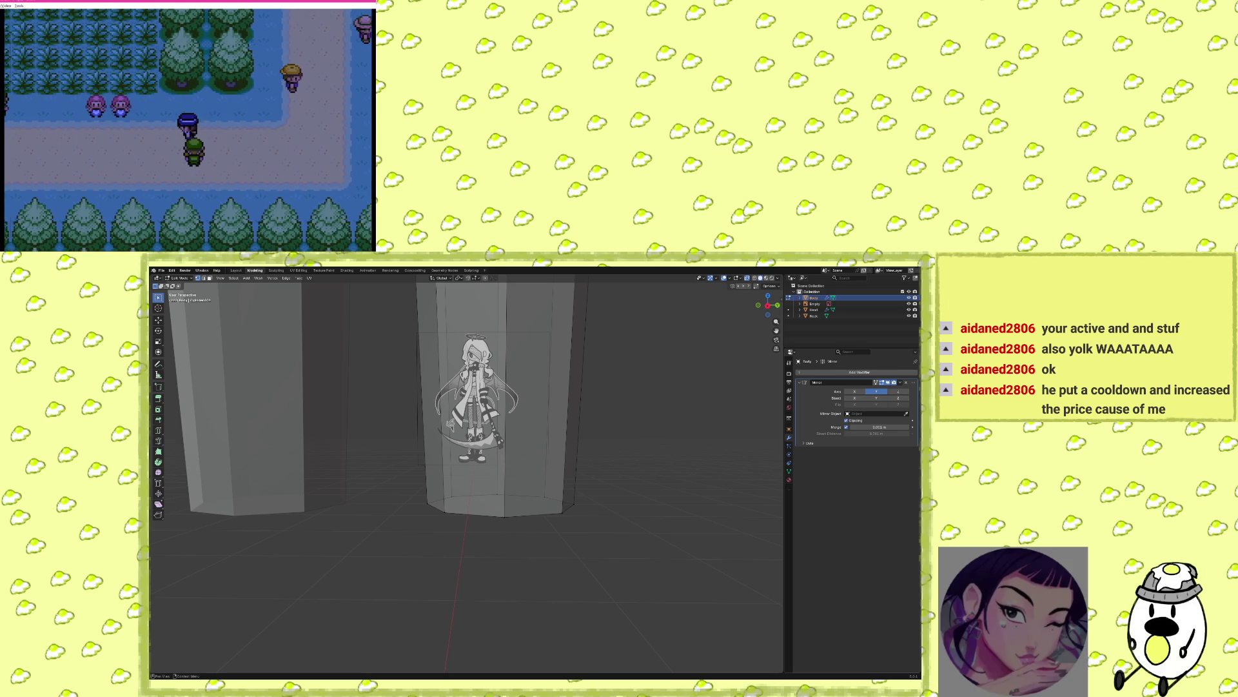
# Beat the next trainer, replacing Constrict with Will-o-Wisp, and collect ₽280.
pyautogui.press('Left')
pyautogui.press('Left')
pyautogui.press('Left')
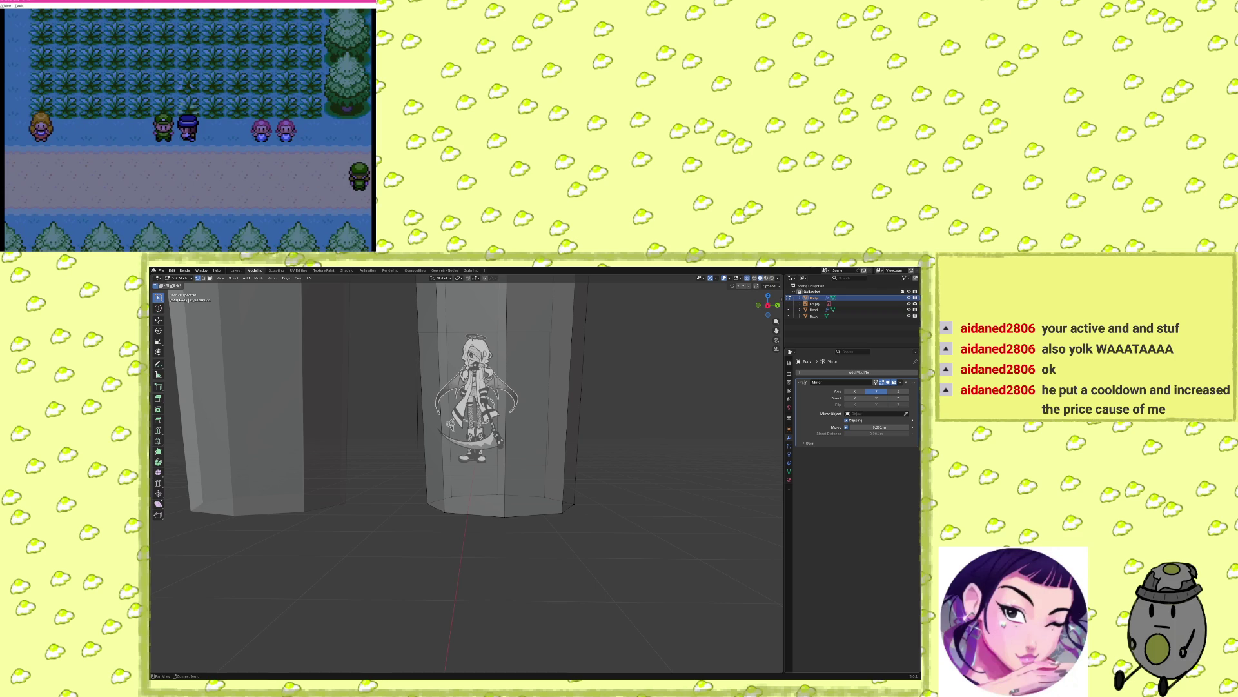
pyautogui.press('x')
pyautogui.press('x')
pyautogui.press('x')
pyautogui.press('x')
pyautogui.press('x')
pyautogui.press('x')
pyautogui.press('x')
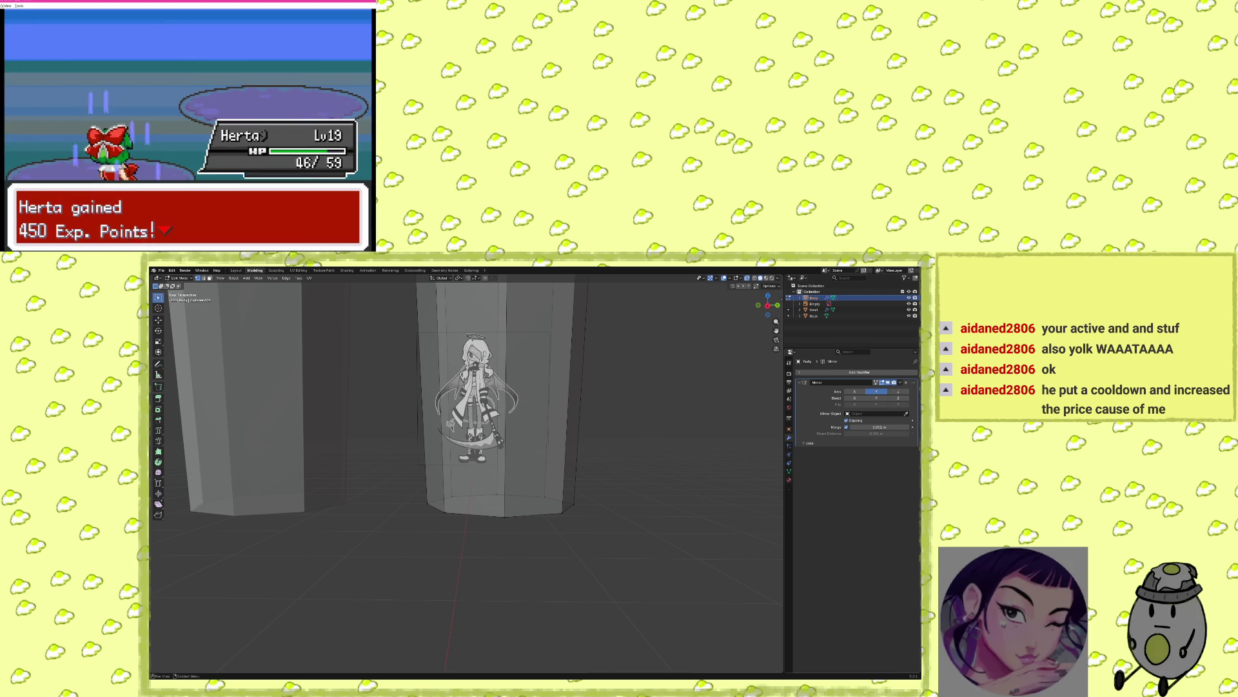
pyautogui.press('x')
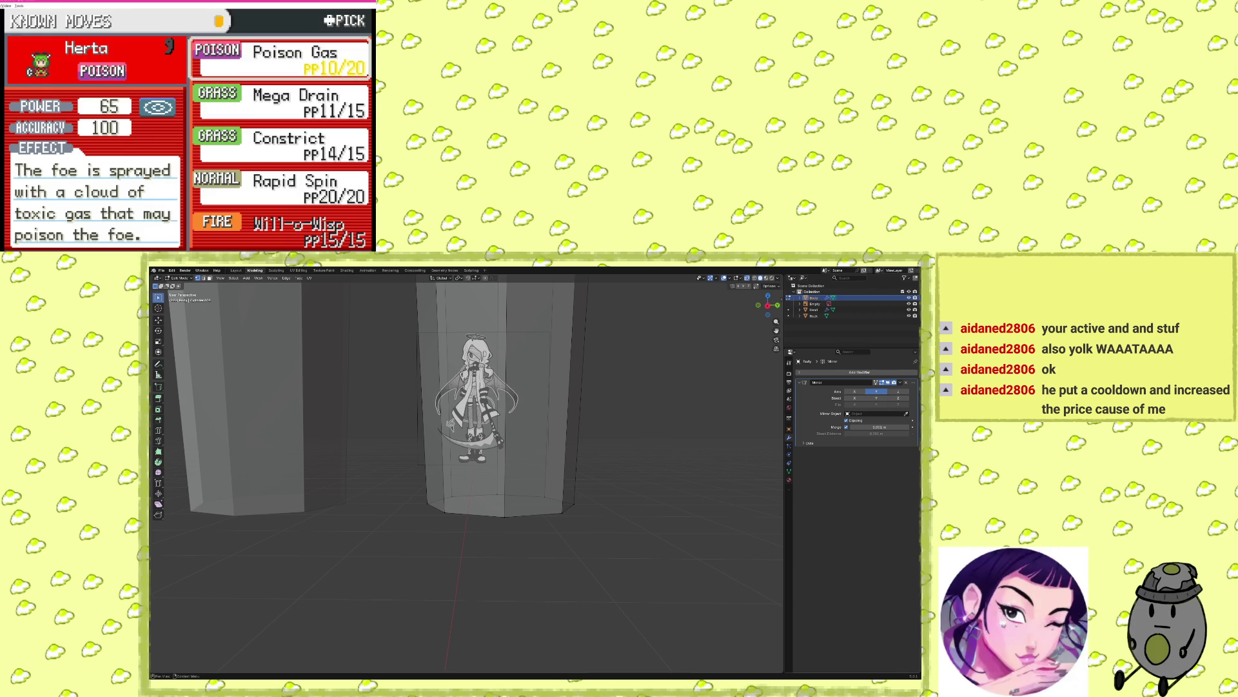
pyautogui.press('Up')
pyautogui.press('x')
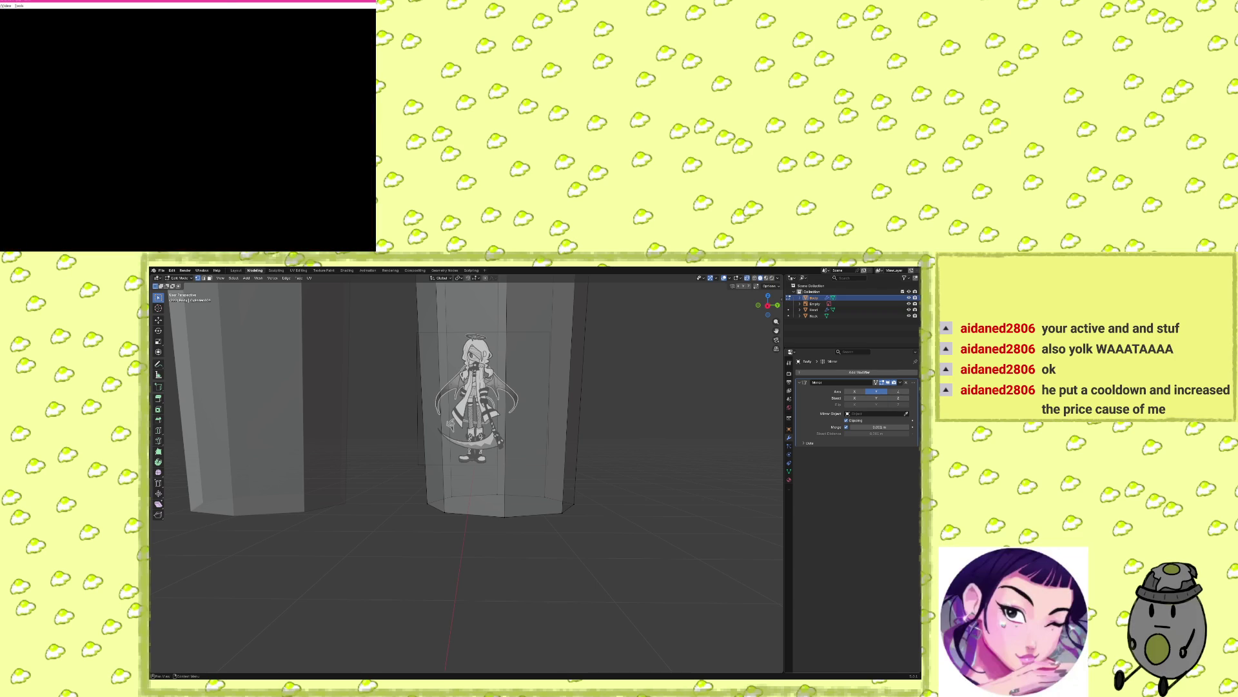
pyautogui.press('x')
pyautogui.press('x')
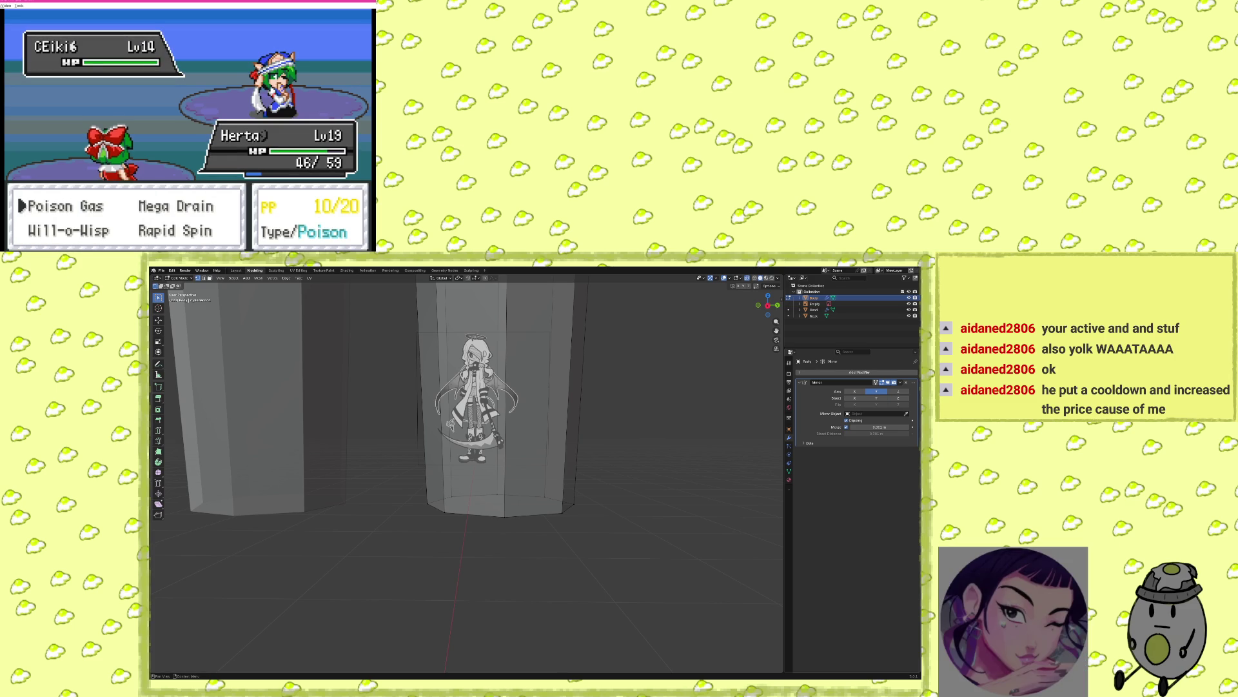
pyautogui.press('x')
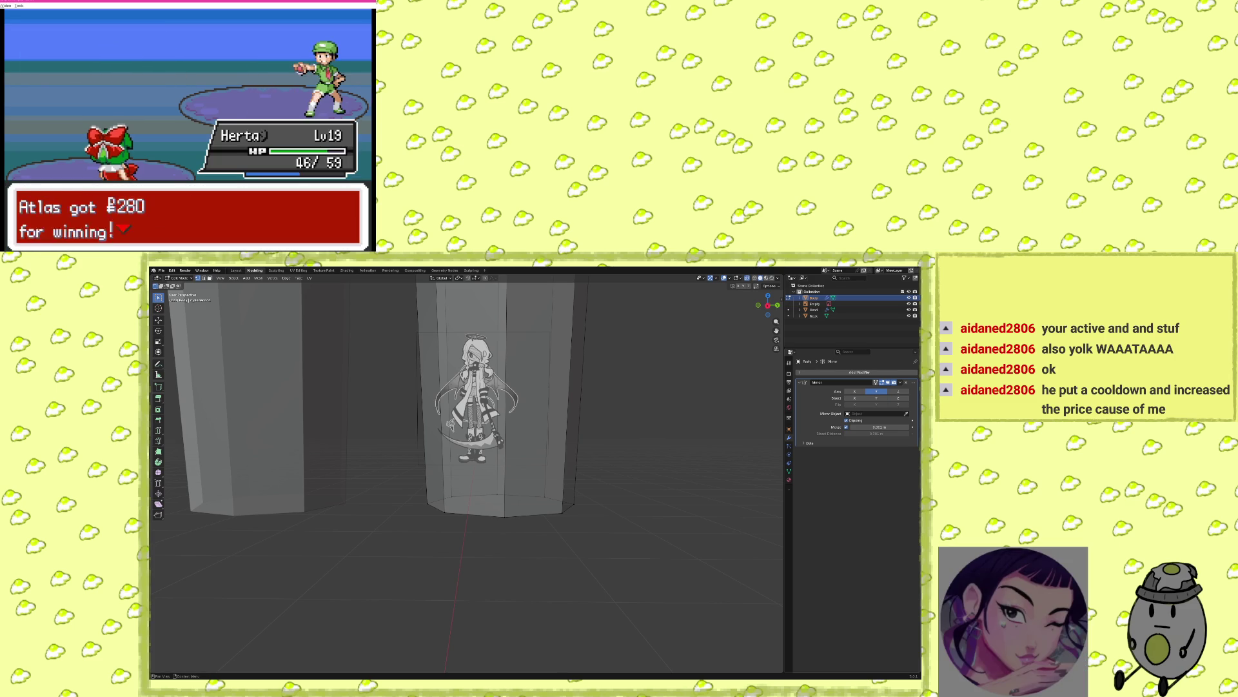
pyautogui.press('x')
pyautogui.press('Return')
# Use a Potion from the Bag to restore Herta's HP.
pyautogui.press('x')
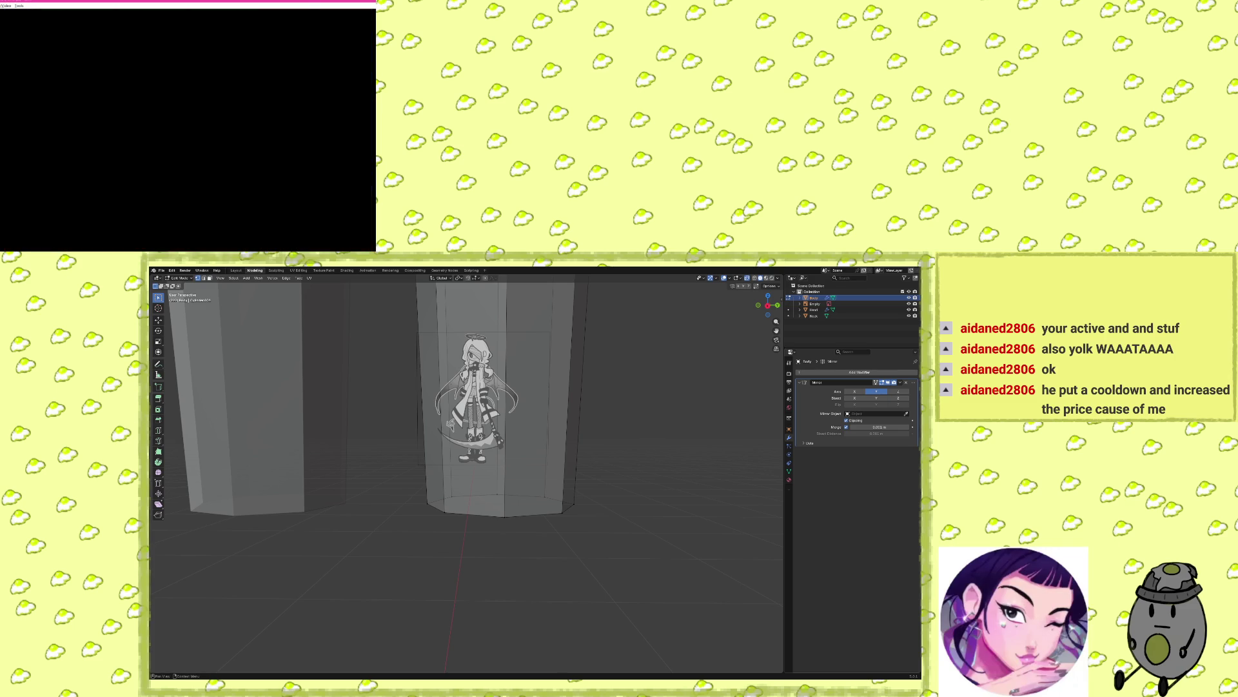
pyautogui.press('x')
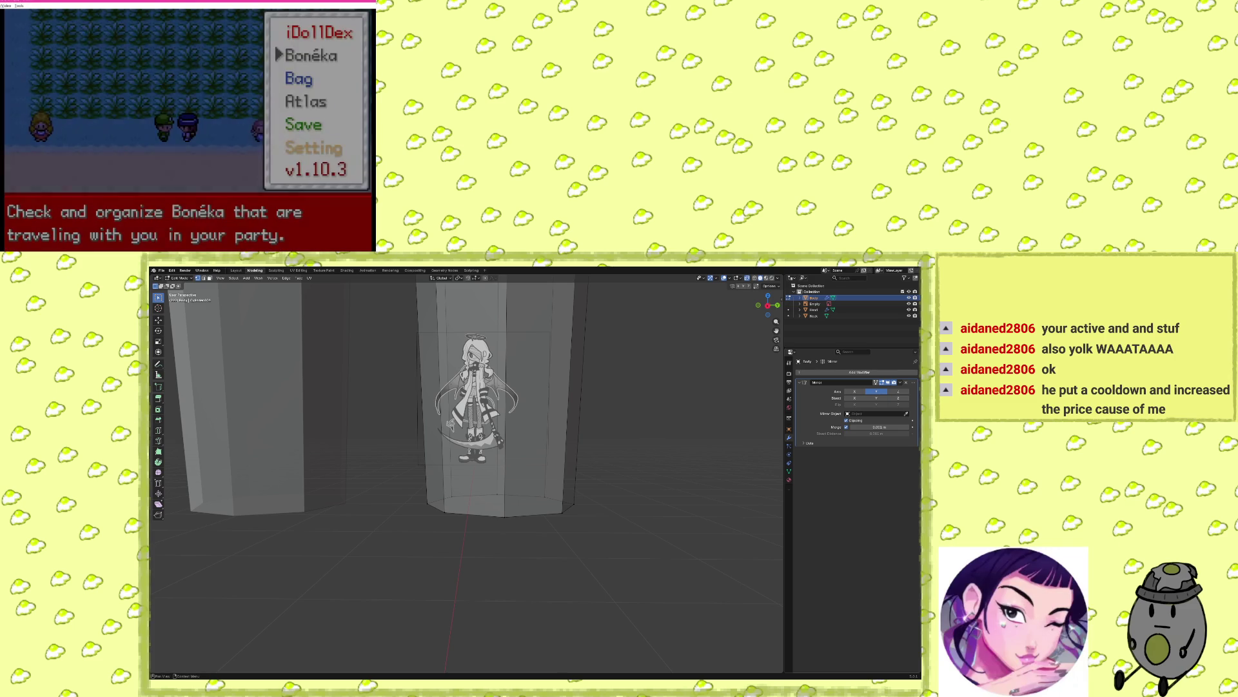
pyautogui.press('x')
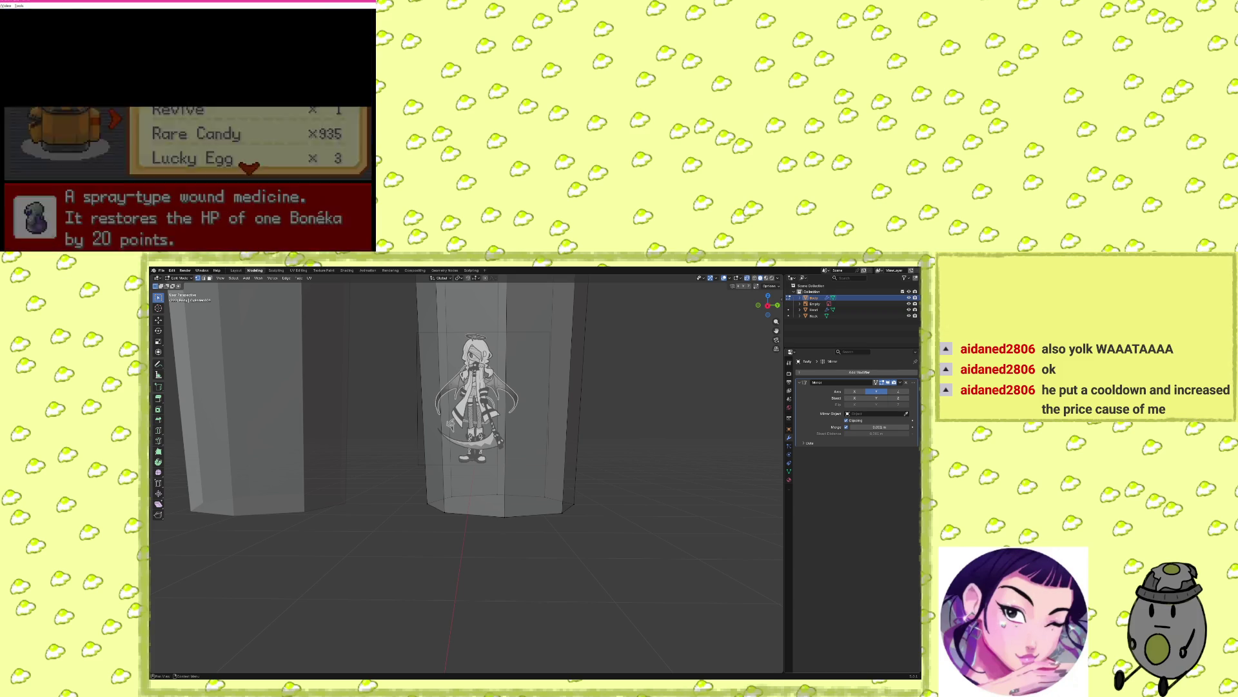
pyautogui.press('Down')
pyautogui.press('Down')
pyautogui.press('Down')
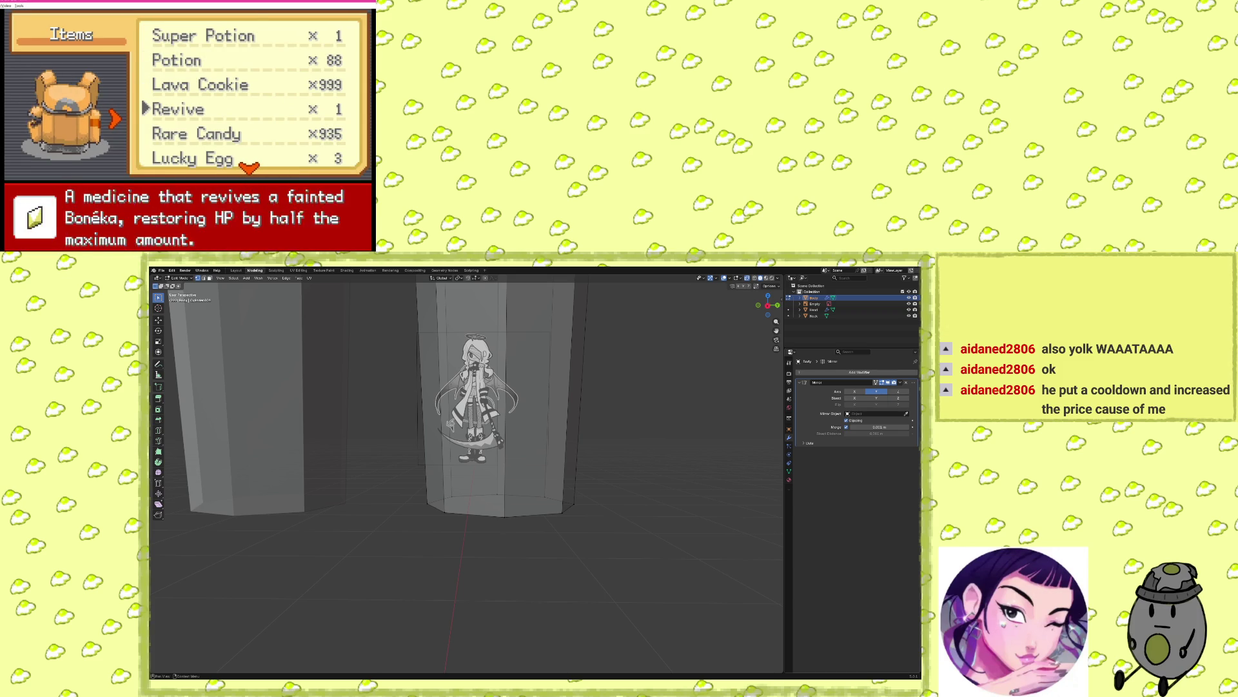
pyautogui.press('Down')
pyautogui.press('Down')
pyautogui.press('Up')
pyautogui.press('Up')
pyautogui.press('Up')
pyautogui.press('Up')
pyautogui.press('Up')
pyautogui.press('Up')
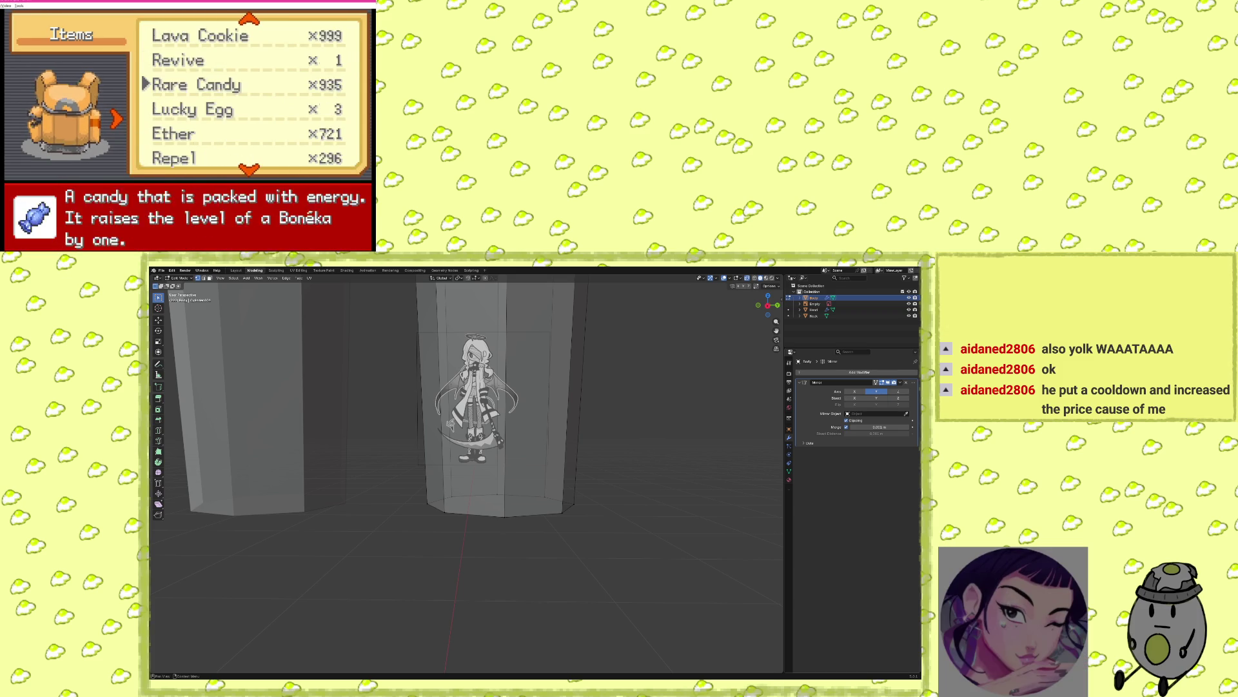
pyautogui.press('Down')
pyautogui.press('z')
pyautogui.press('z')
pyautogui.press('z')
pyautogui.press('z')
pyautogui.press('x')
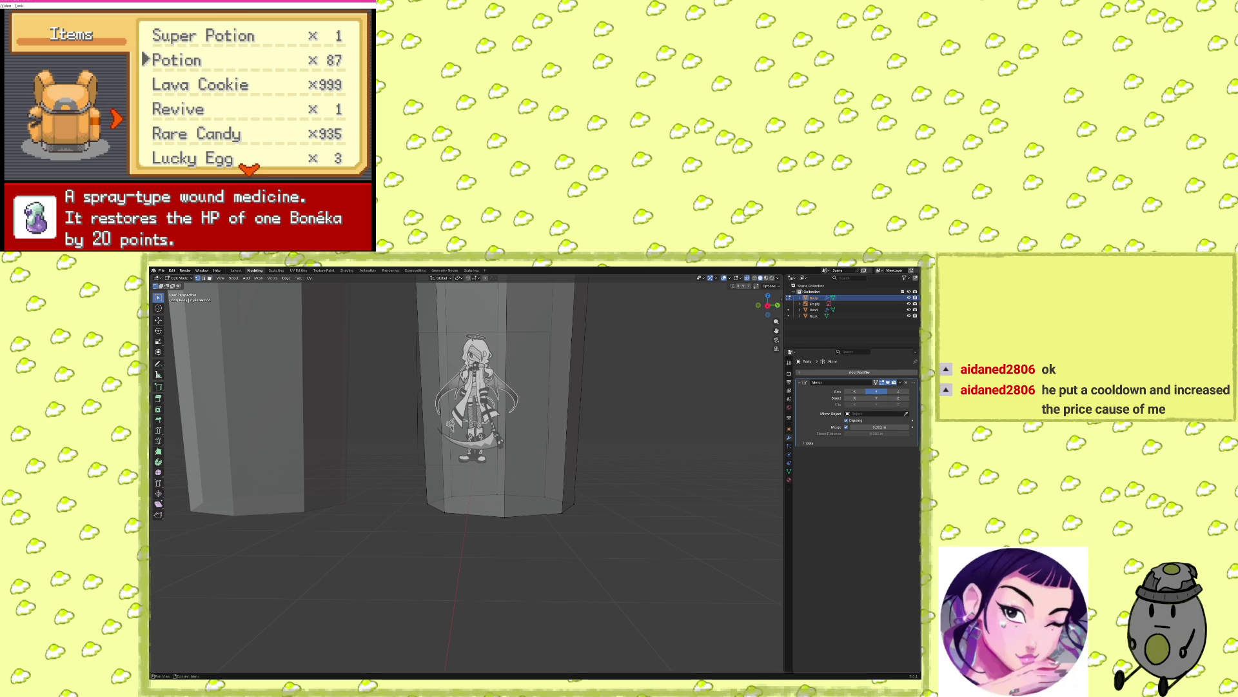
# Try a Lava Cookie on a party member, which has no effect.
pyautogui.press('Down')
pyautogui.press('Up')
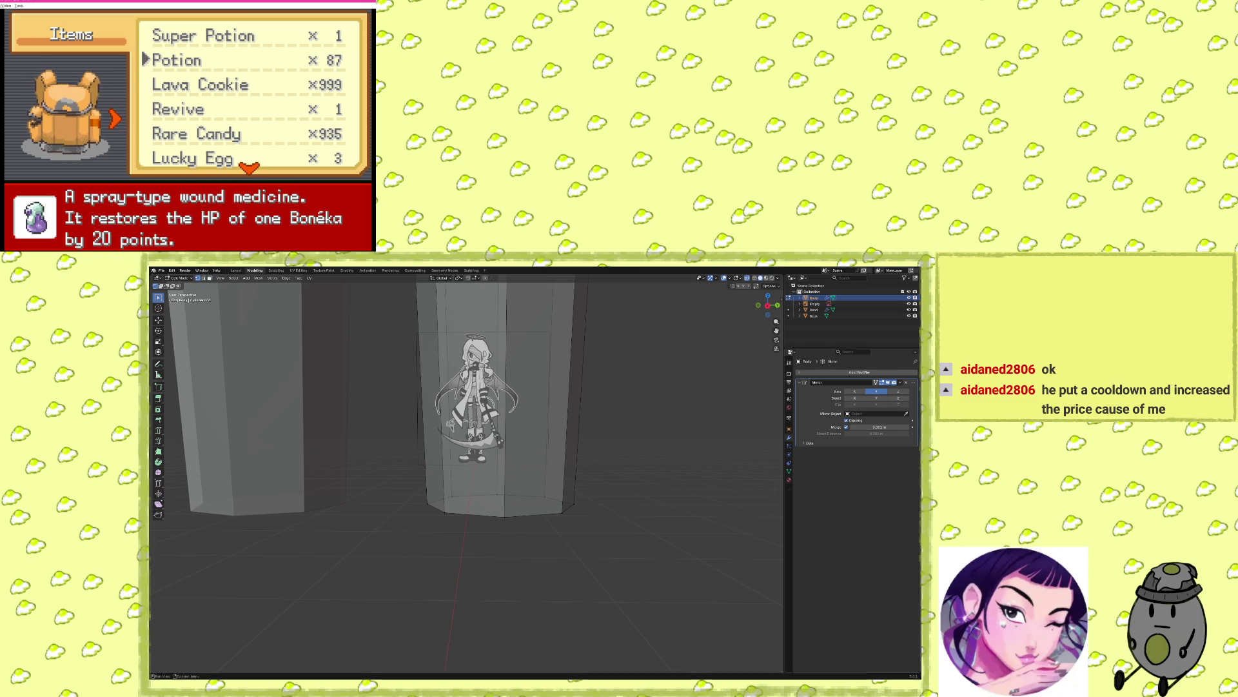
pyautogui.press('Down')
pyautogui.press('x')
pyautogui.press('x')
pyautogui.press('z')
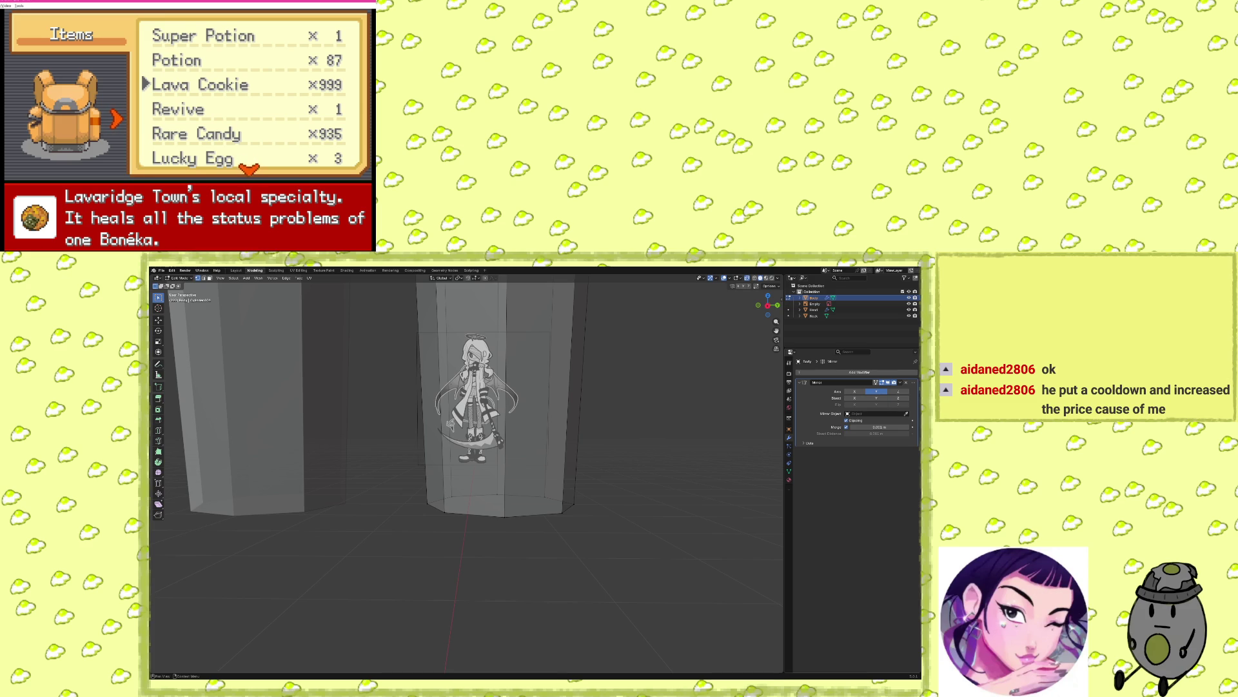
# Use an Ether to restore a move's PP.
pyautogui.press('Down')
pyautogui.press('Down')
pyautogui.press('Down')
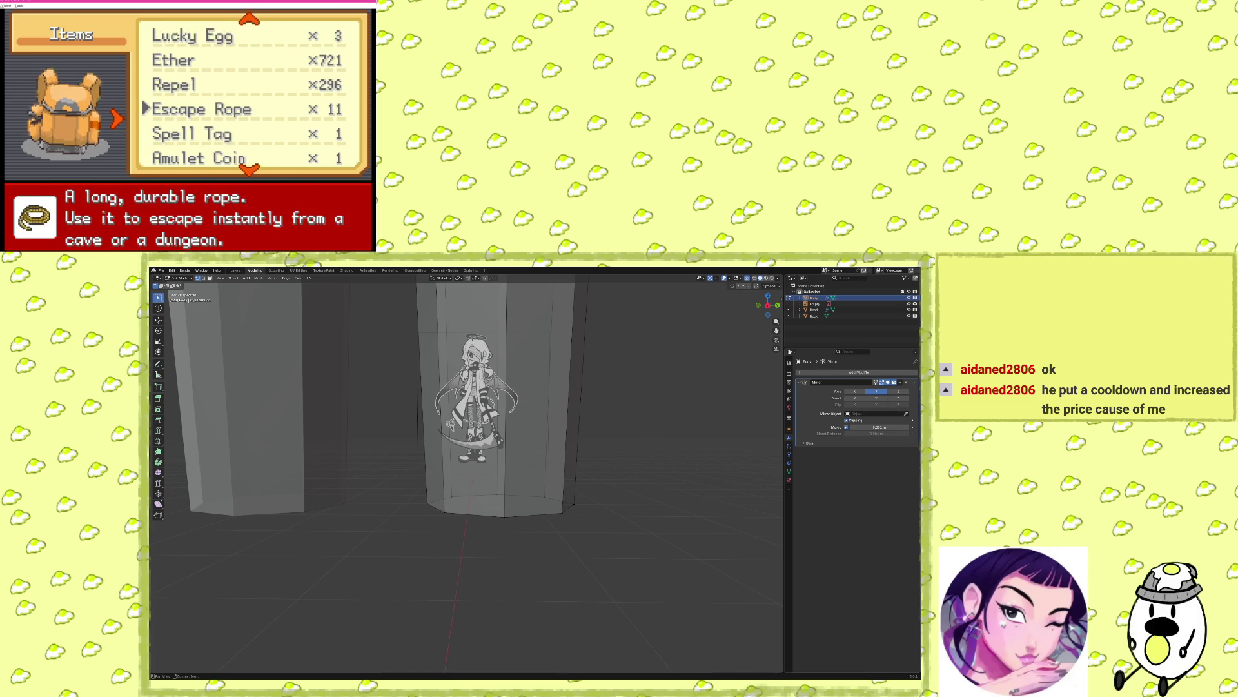
pyautogui.press('Up')
pyautogui.press('Up')
pyautogui.press('Up')
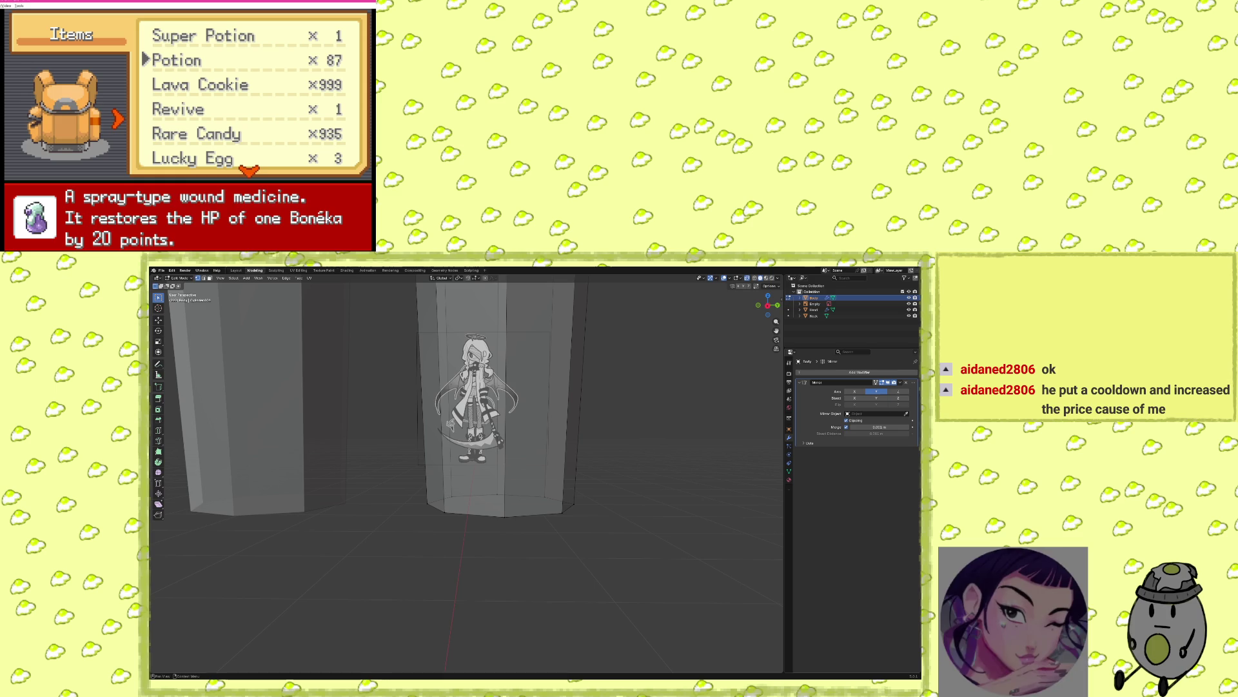
pyautogui.press('Down')
pyautogui.press('Down')
pyautogui.press('Down')
pyautogui.press('Up')
pyautogui.press('Return')
pyautogui.press('Return')
pyautogui.press('Return')
pyautogui.press('Return')
pyautogui.press('Escape')
# Move the Ether between Rare Candy and Lucky Egg.
pyautogui.press('Up')
pyautogui.press('Down')
pyautogui.press('BackSpace')
pyautogui.press('Up')
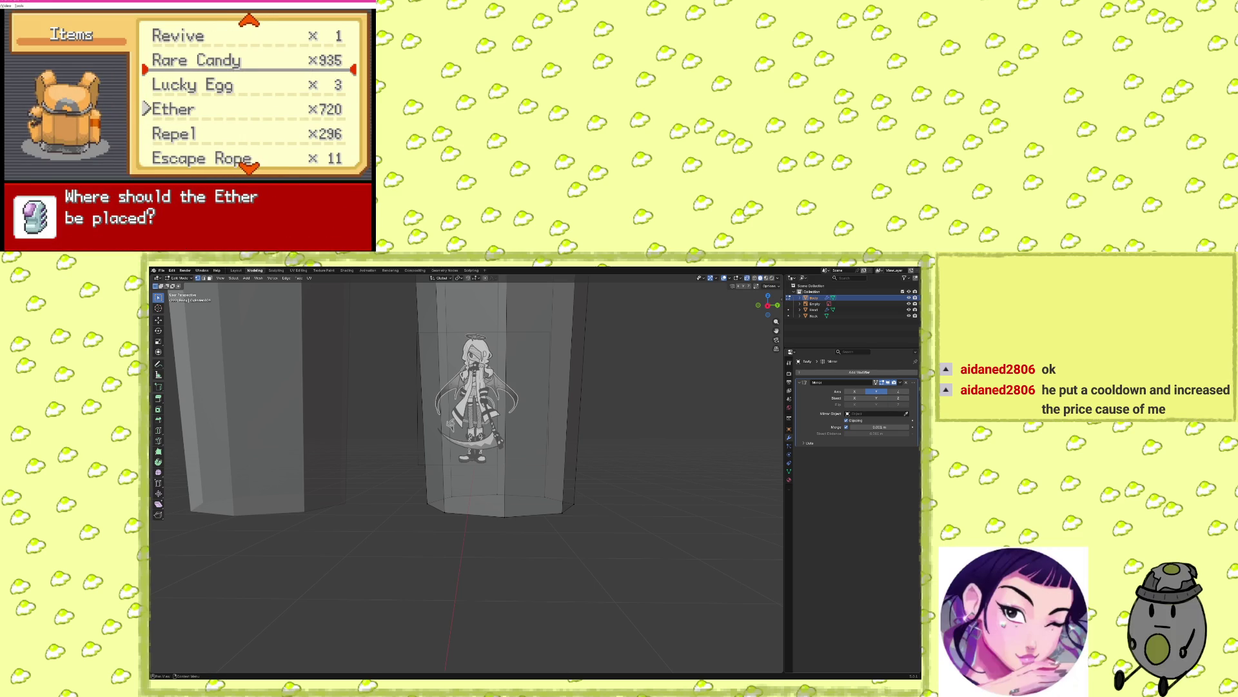
pyautogui.press('Return')
# Move Spell Tag above Repel and Amulet Coin right after Ether, then close the bag.
pyautogui.press('Down')
pyautogui.press('Down')
pyautogui.press('Up')
pyautogui.press('BackSpace')
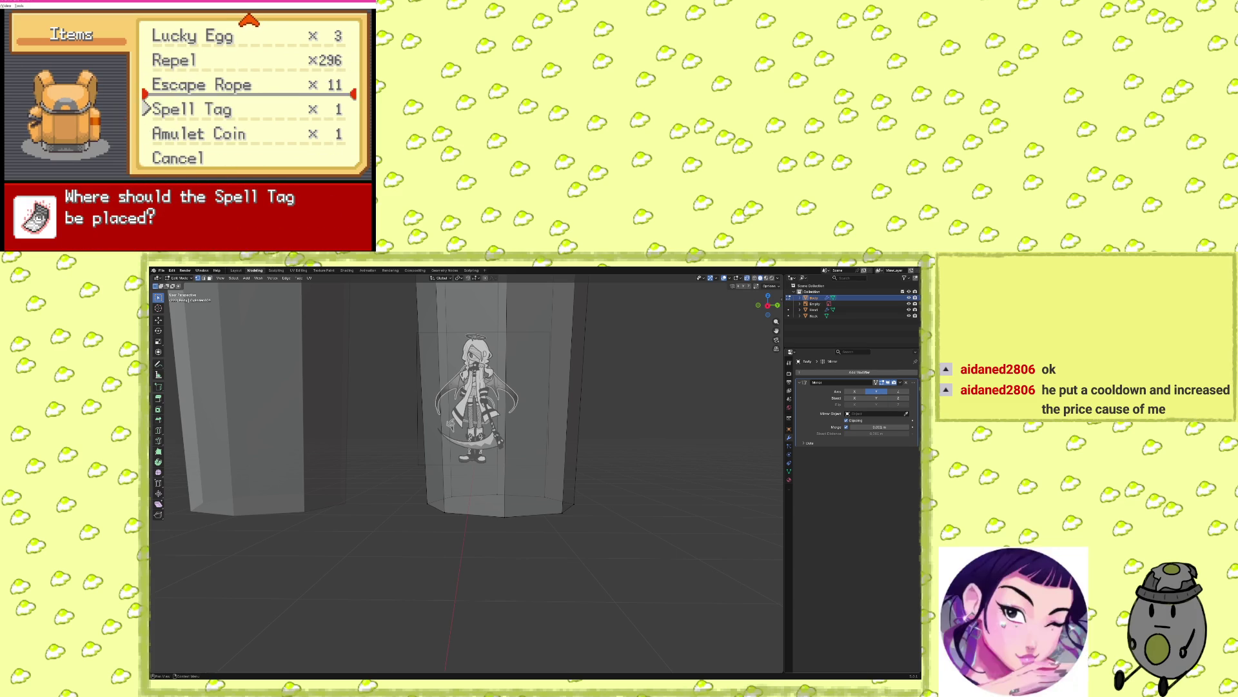
pyautogui.press('Up')
pyautogui.press('Up')
pyautogui.press('Return')
pyautogui.press('Down')
pyautogui.press('Down')
pyautogui.press('Down')
pyautogui.press('BackSpace')
pyautogui.press('Up')
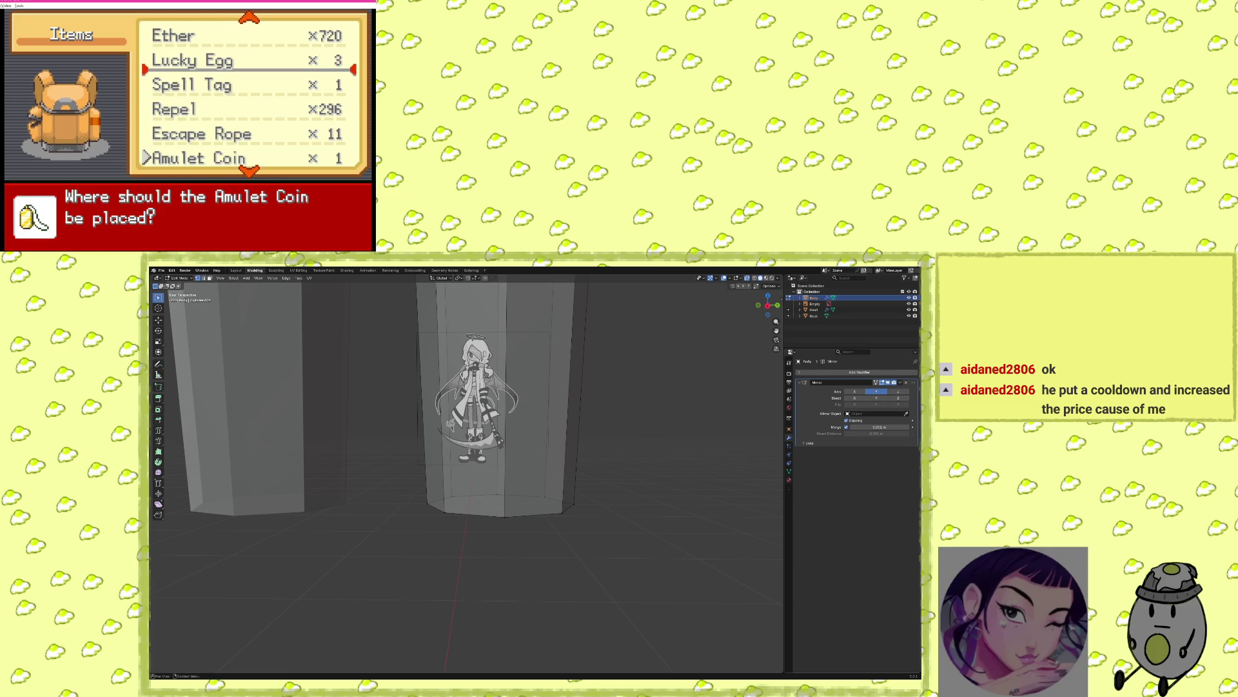
pyautogui.press('Return')
pyautogui.press('Down')
pyautogui.press('Down')
pyautogui.press('Down')
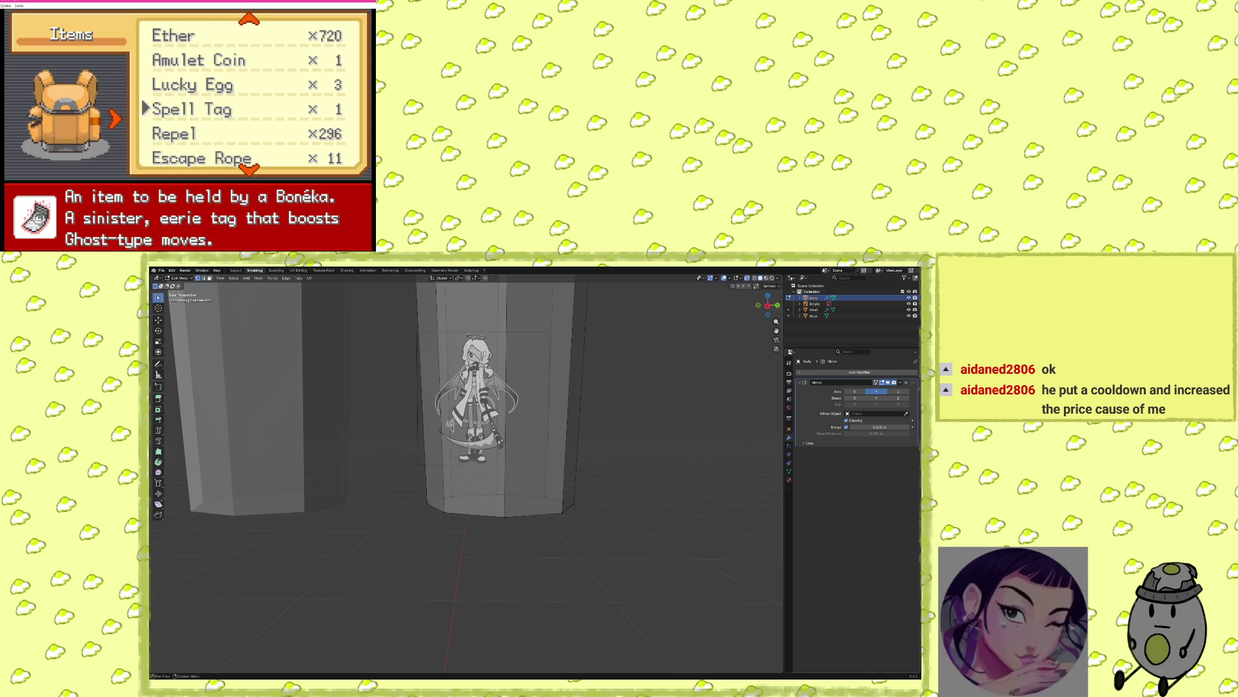
pyautogui.press('Return')
# Walk to the trainer and win the battle with Mega Drain.
pyautogui.press('x')
pyautogui.press('Left')
pyautogui.press('Left')
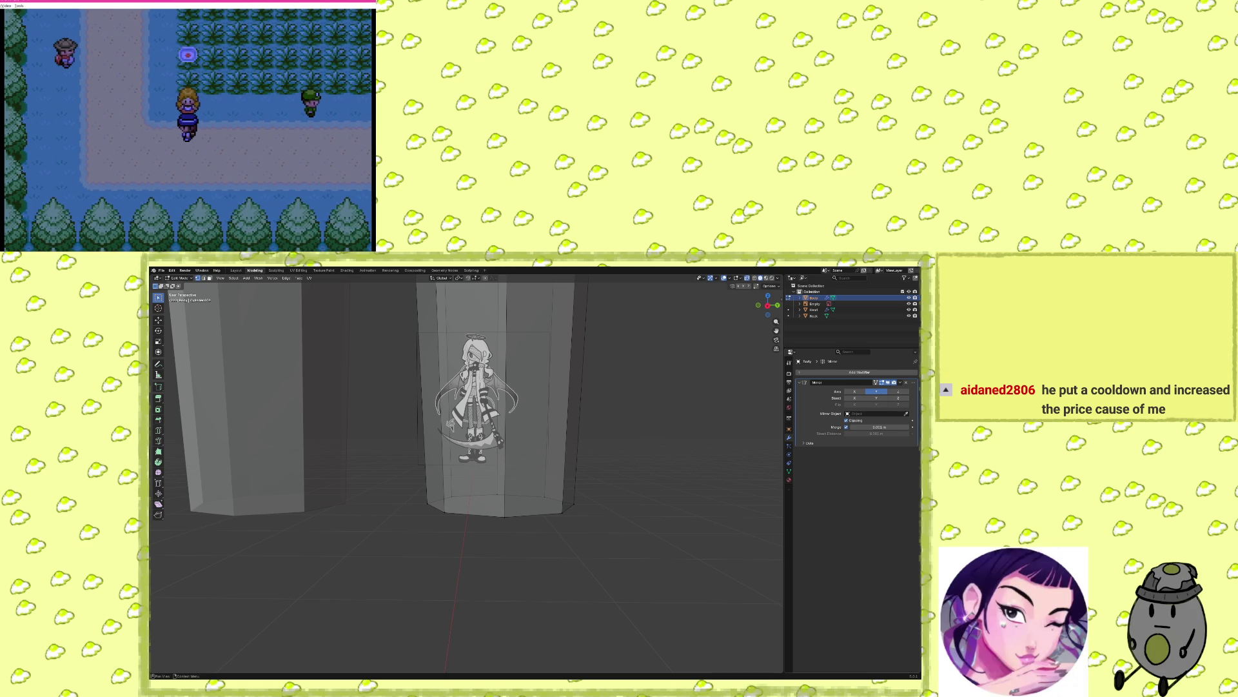
pyautogui.press('Return')
pyautogui.press('Return')
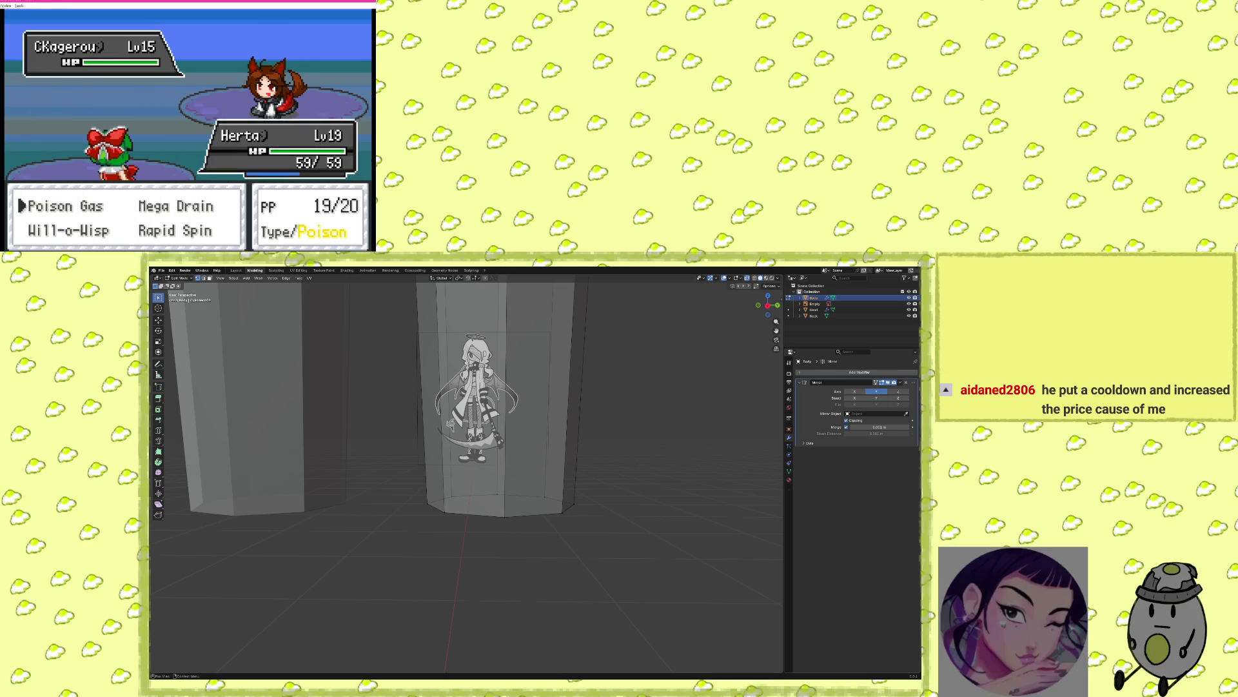
pyautogui.press('Right')
pyautogui.press('Return')
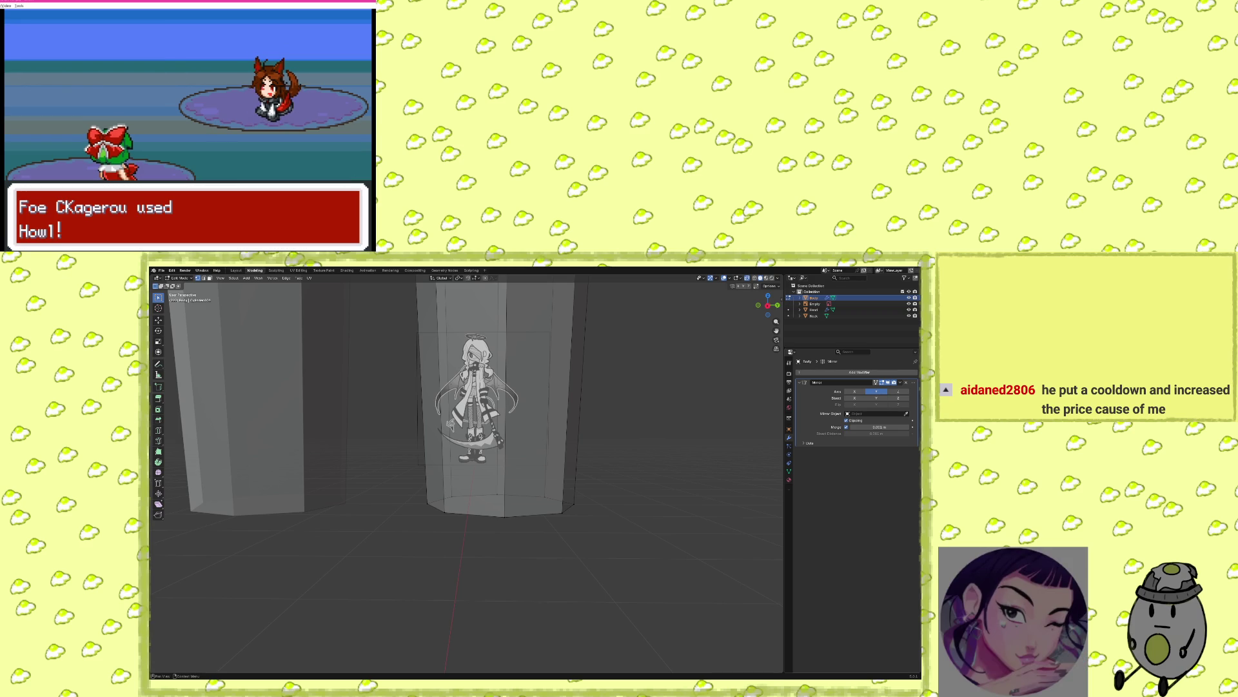
pyautogui.press('Return')
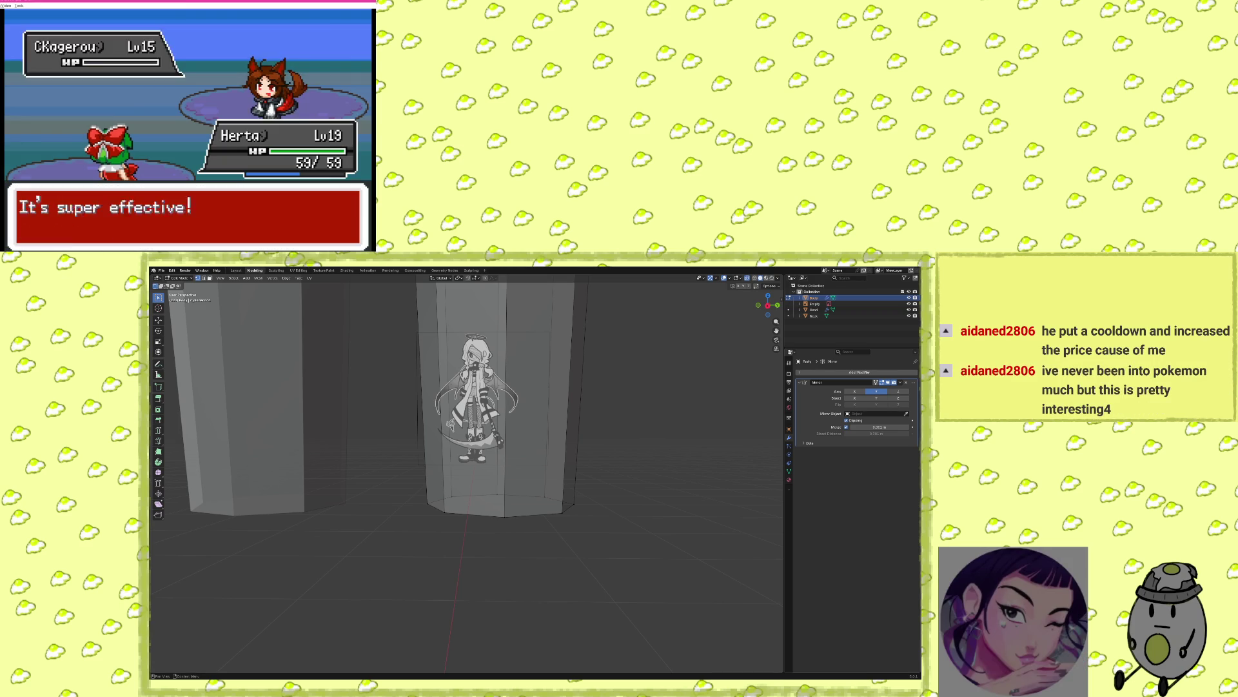
pyautogui.press('Return')
pyautogui.press('Return')
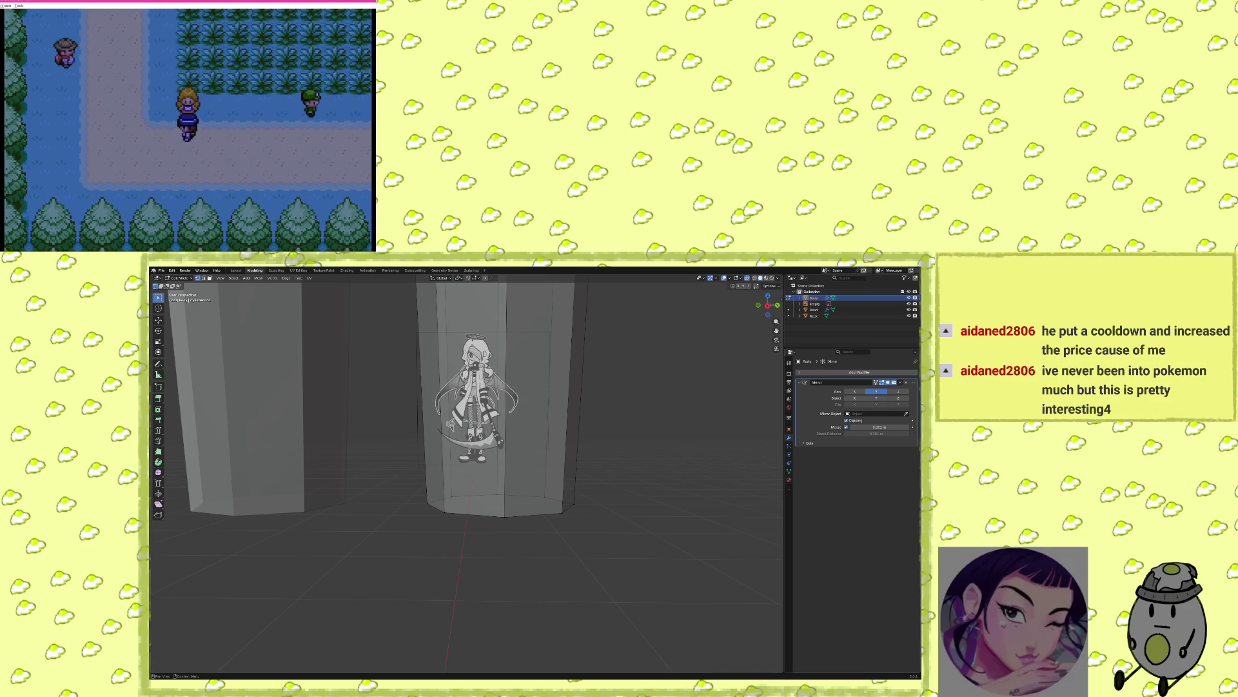
pyautogui.press('Left')
pyautogui.press('Return')
# Fight the next battle with Poison Gas, then burn CKeine with Will-o-Wisp as Herta reaches Lv20.
pyautogui.press('Return')
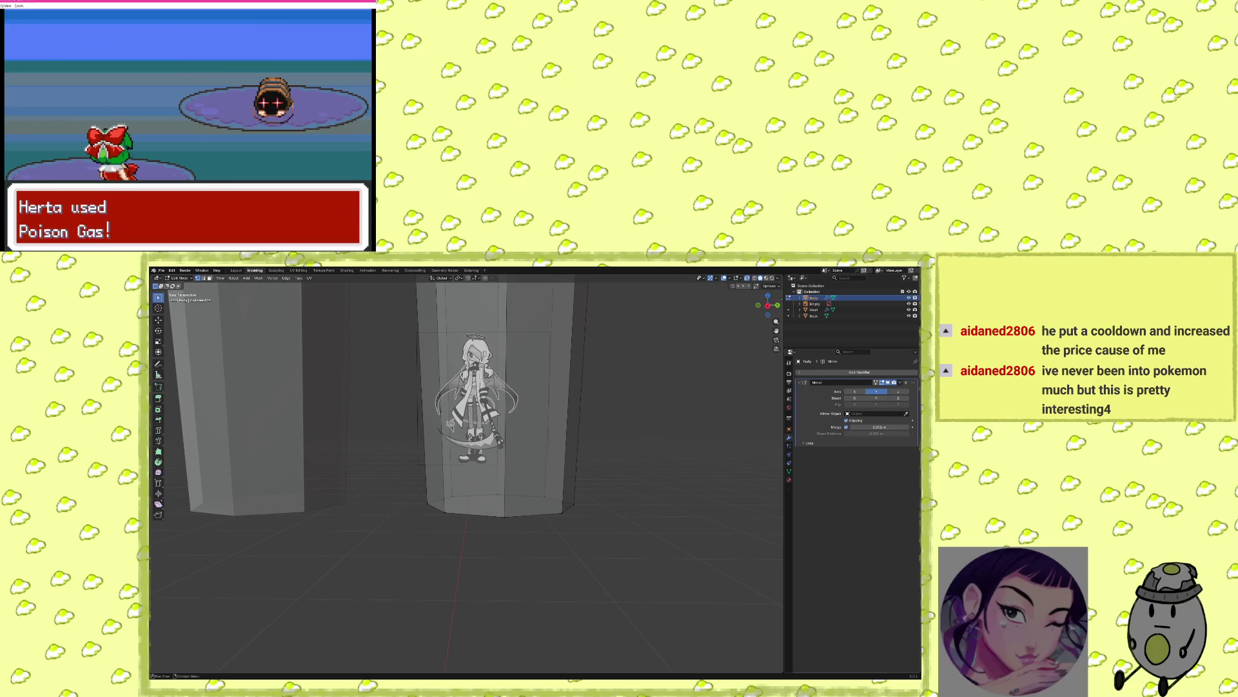
pyautogui.press('Return')
pyautogui.press('Return')
pyautogui.press('Return')
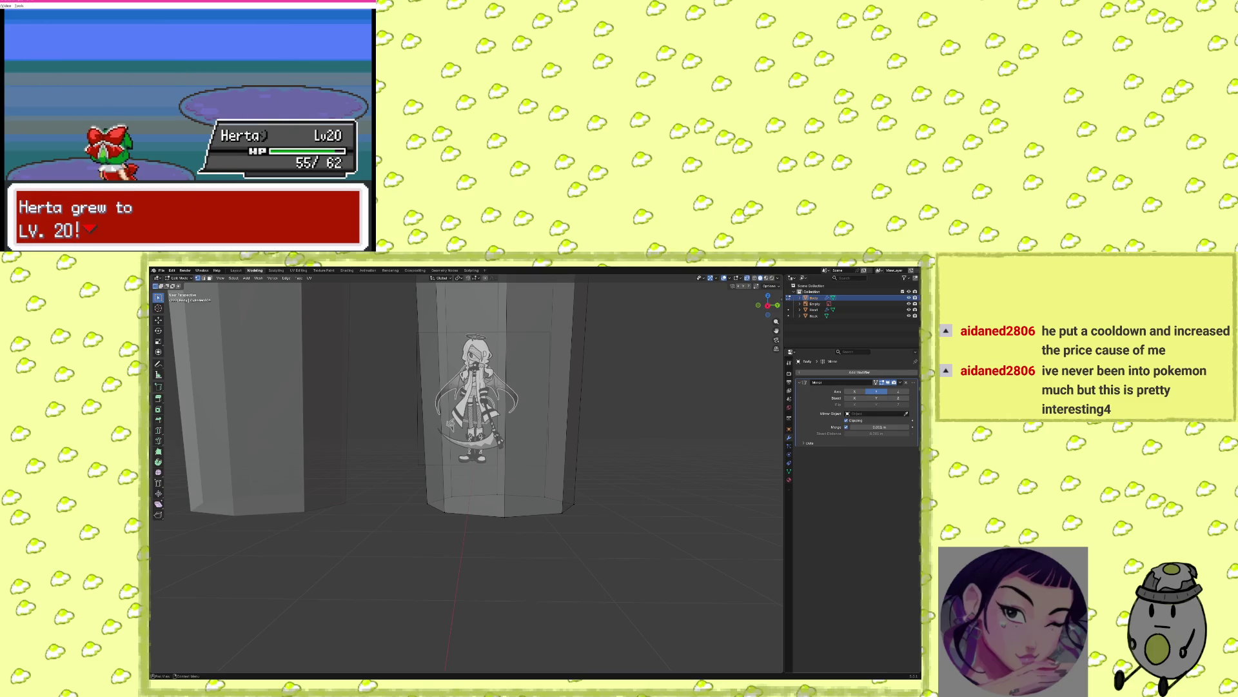
pyautogui.press('Return')
pyautogui.press('Return')
pyautogui.press('Return')
pyautogui.press('Return')
pyautogui.press('Down')
pyautogui.press('Left')
pyautogui.press('Return')
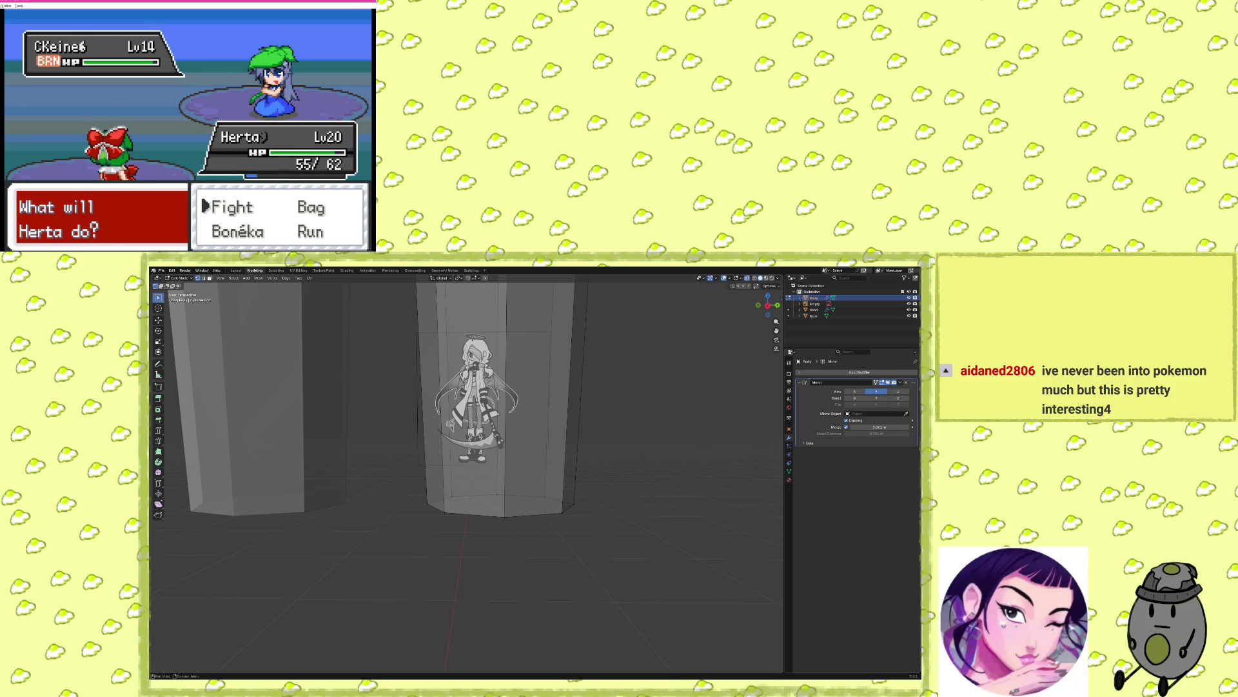
pyautogui.press('z')
pyautogui.press('Down')
pyautogui.press('Right')
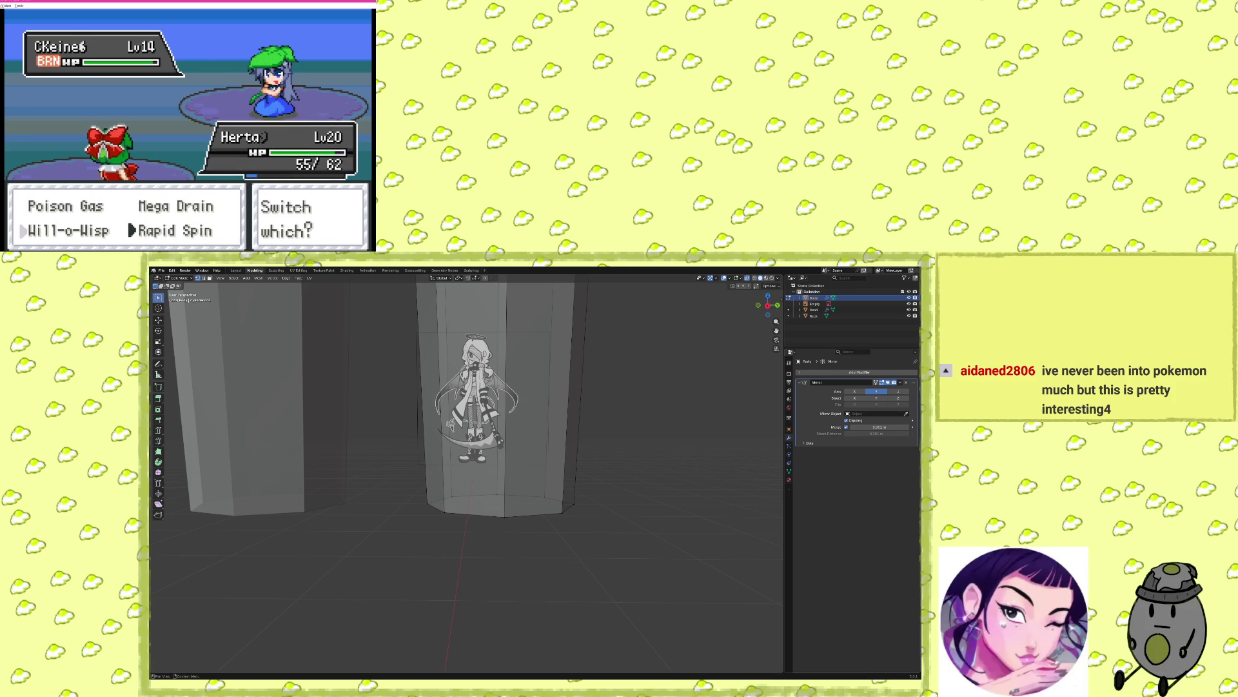
# Swap the positions of Herta's Will-o-Wisp and Rapid Spin in her move list.
pyautogui.press('BackSpace')
pyautogui.press('x')
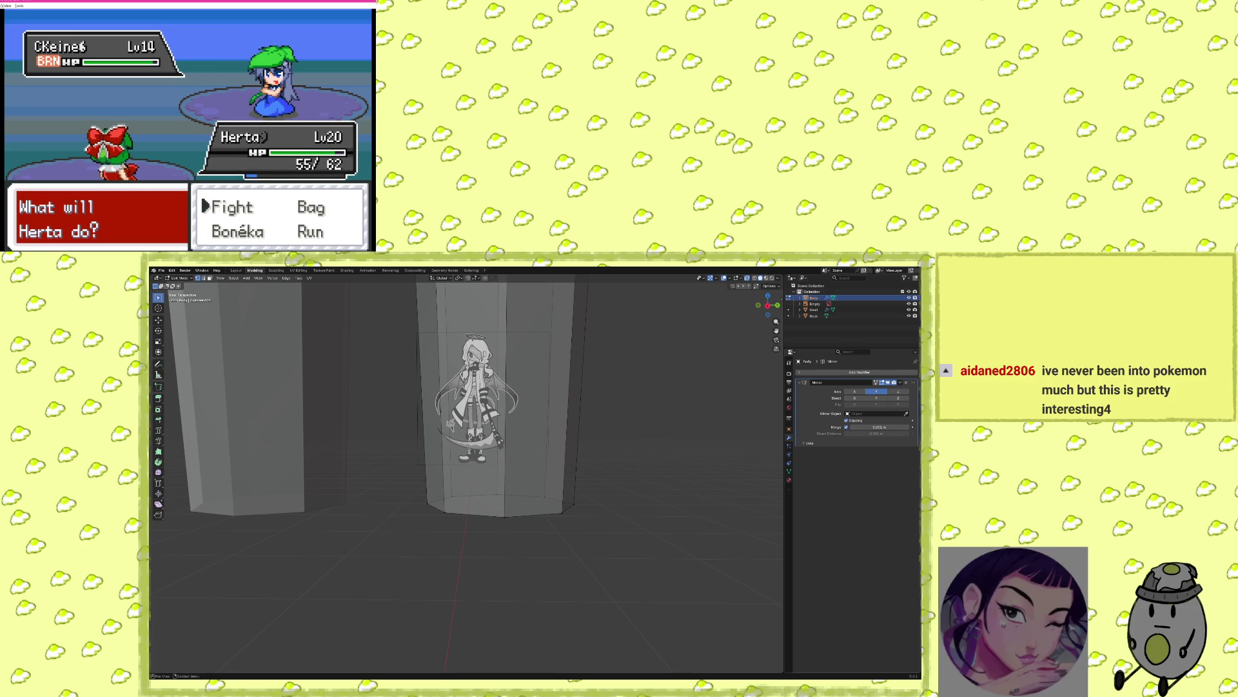
pyautogui.press('z')
pyautogui.press('Left')
pyautogui.press('Up')
pyautogui.press('Right')
pyautogui.press('Down')
pyautogui.press('x')
# Switch to Suki and knock out CKeine with Mystic Fire, reaching Lv. 25.
pyautogui.press('Down')
pyautogui.press('z')
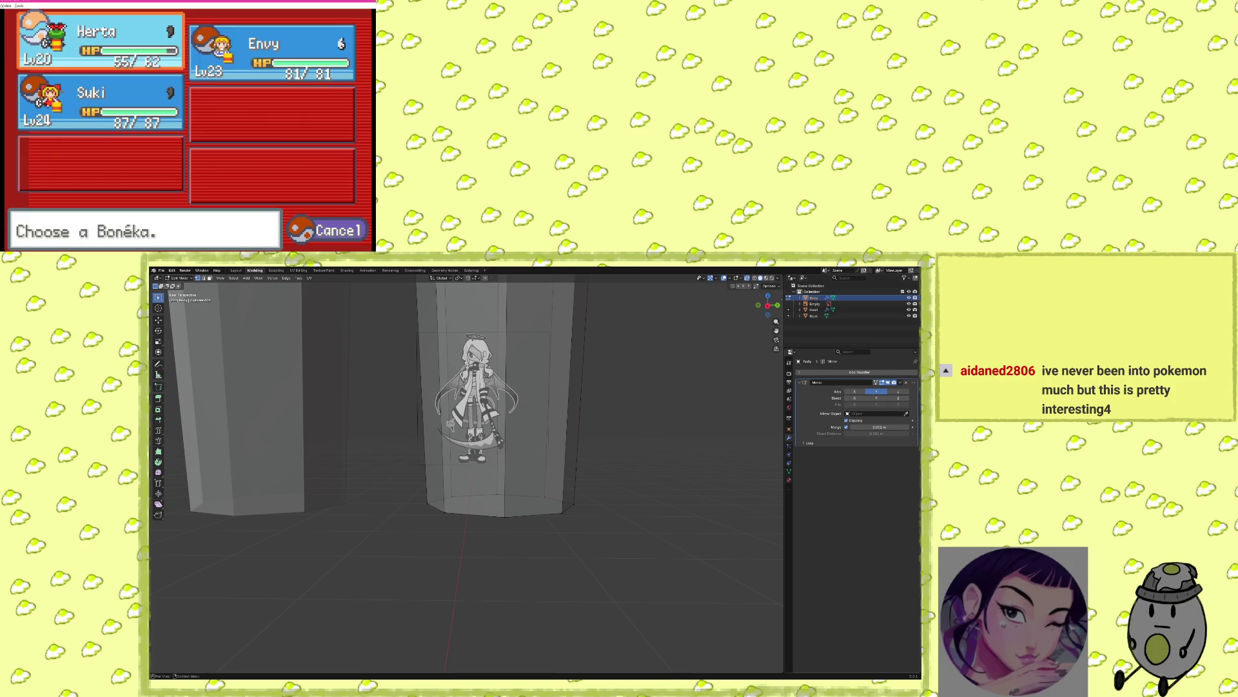
pyautogui.press('Right')
pyautogui.press('Left')
pyautogui.press('x')
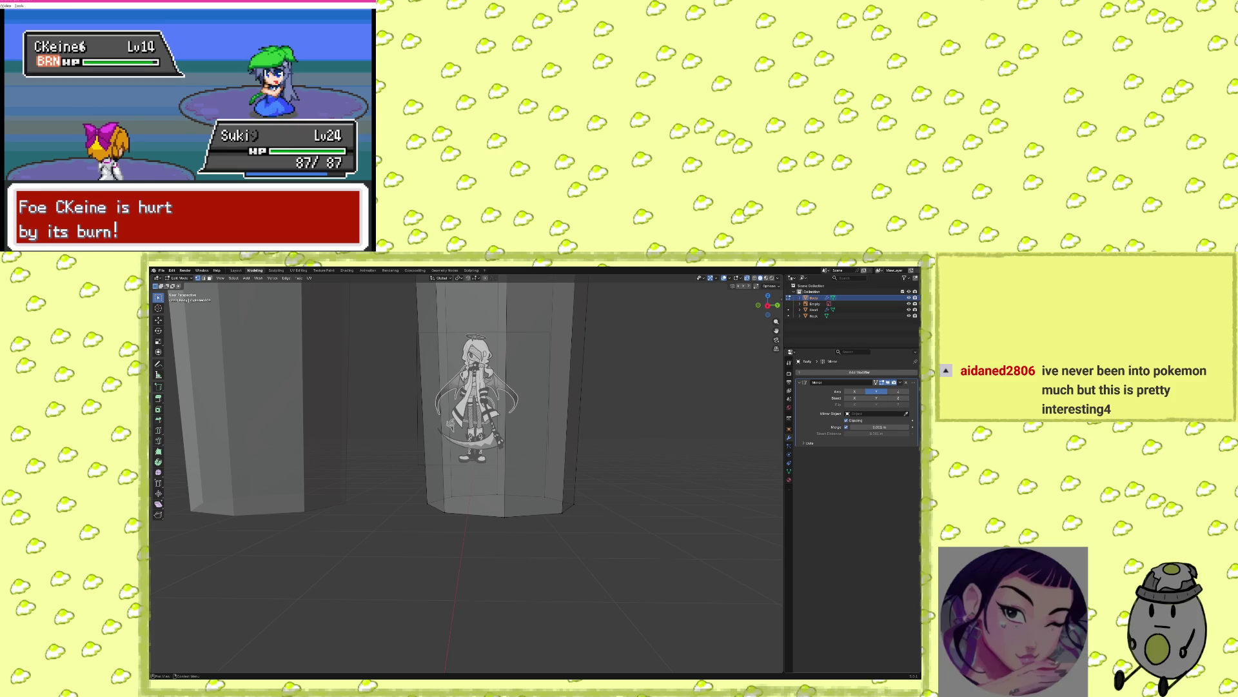
pyautogui.press('x')
pyautogui.press('x')
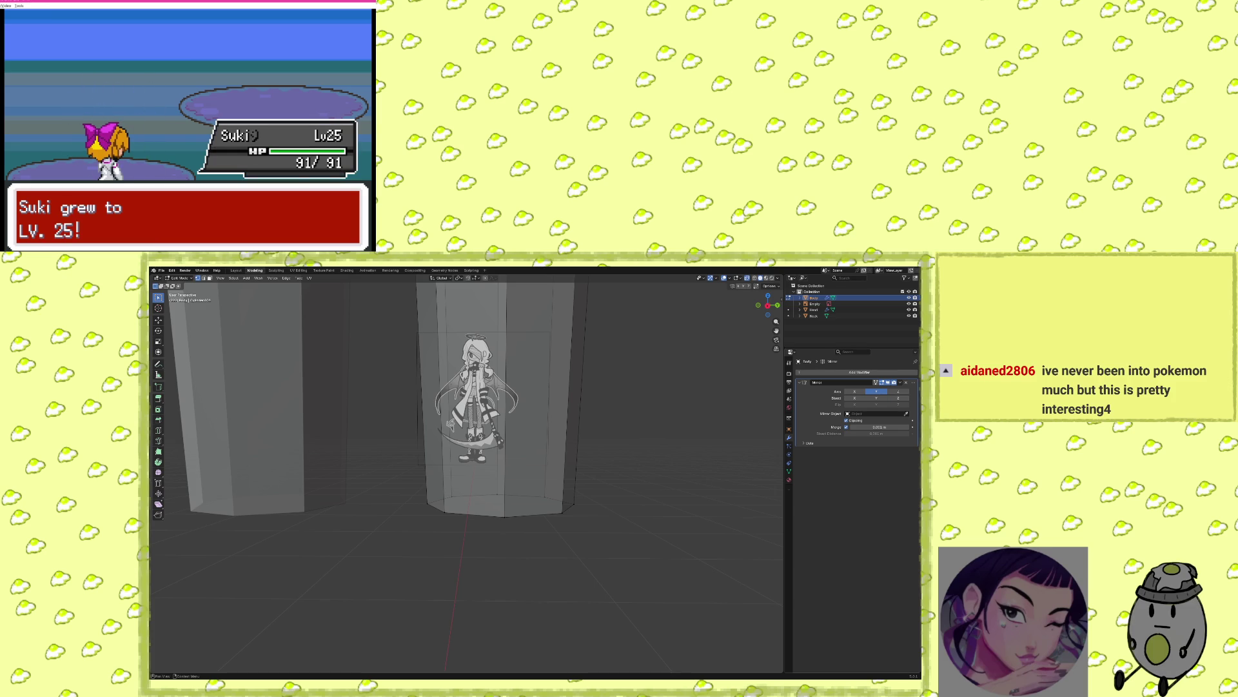
pyautogui.press('Return')
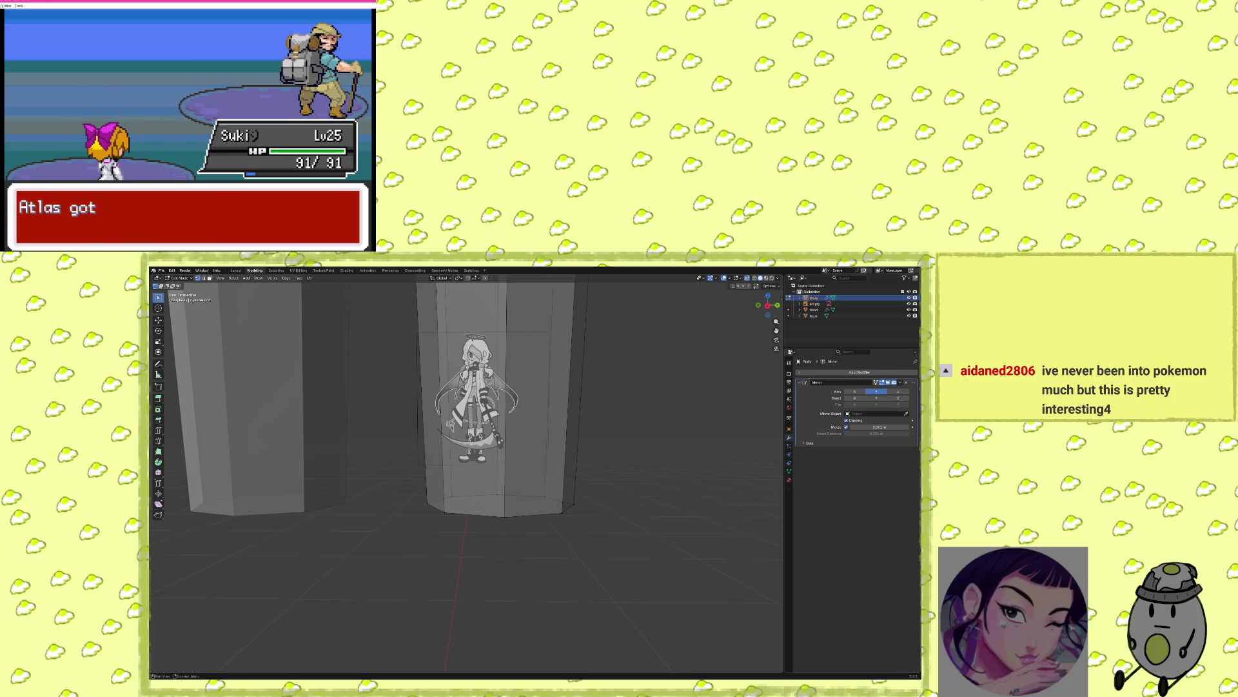
# Dismiss the prize-money message and let Herta evolve into Hina.
pyautogui.press('Return')
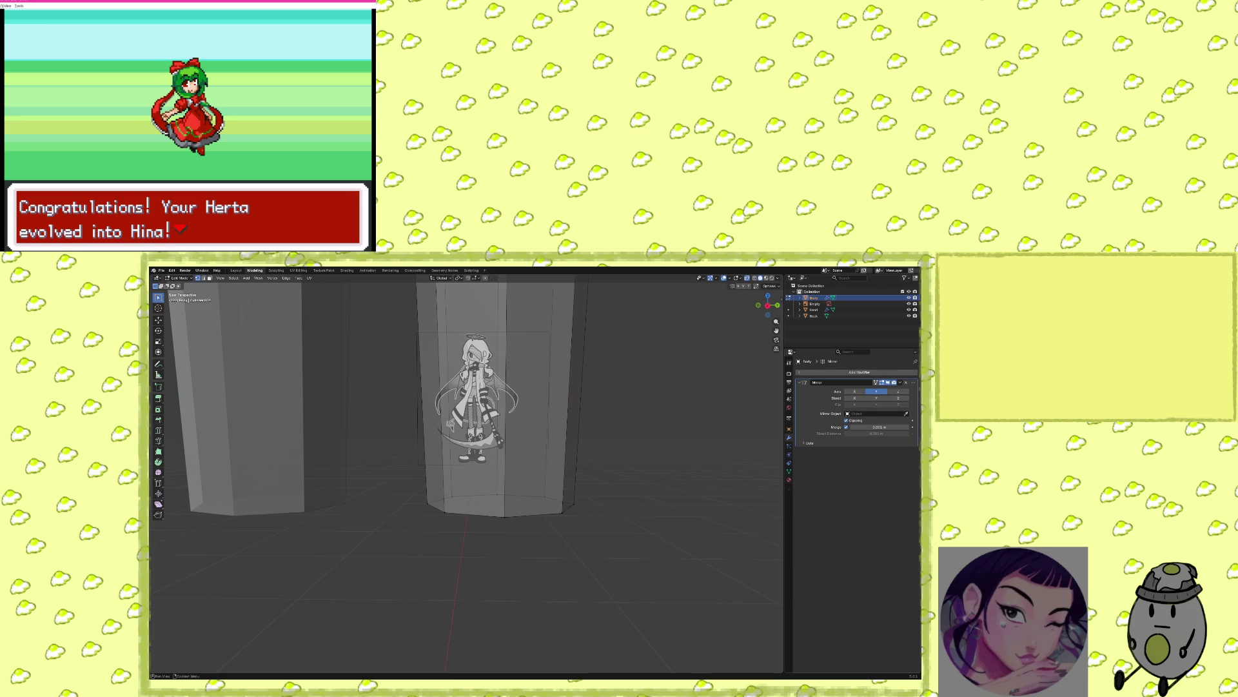
# Return to the map and look through the Bag from the start menu.
pyautogui.press('x')
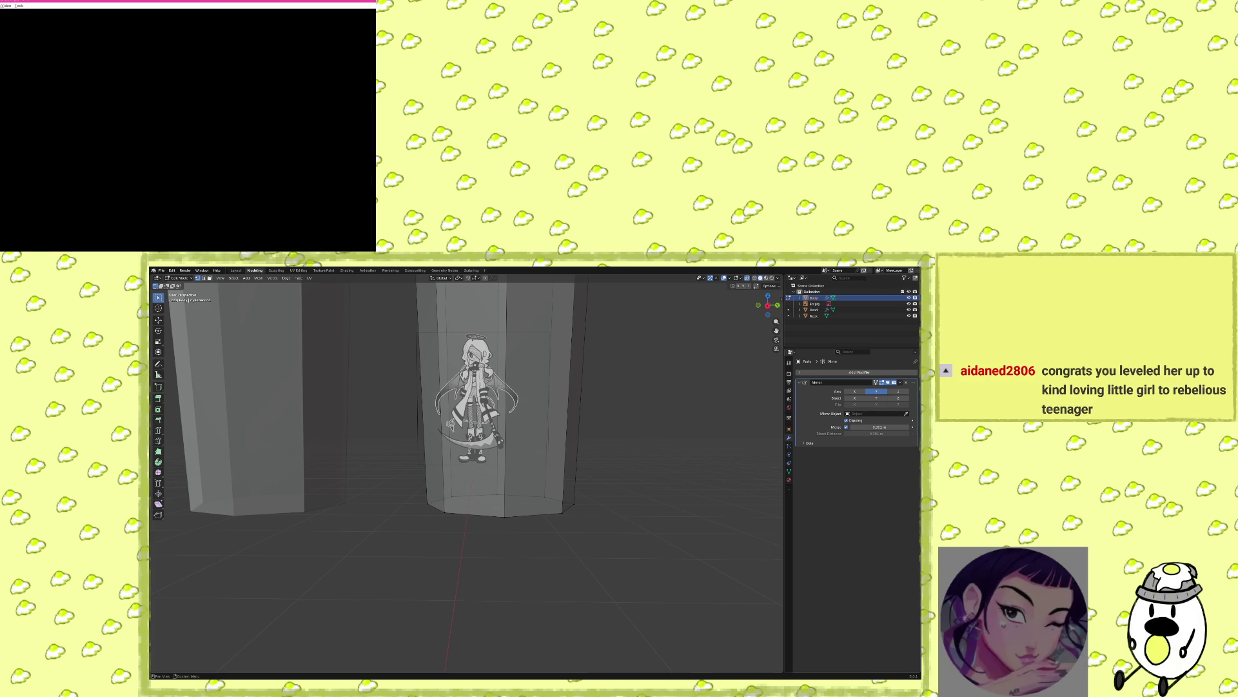
pyautogui.press('Return')
pyautogui.press('x')
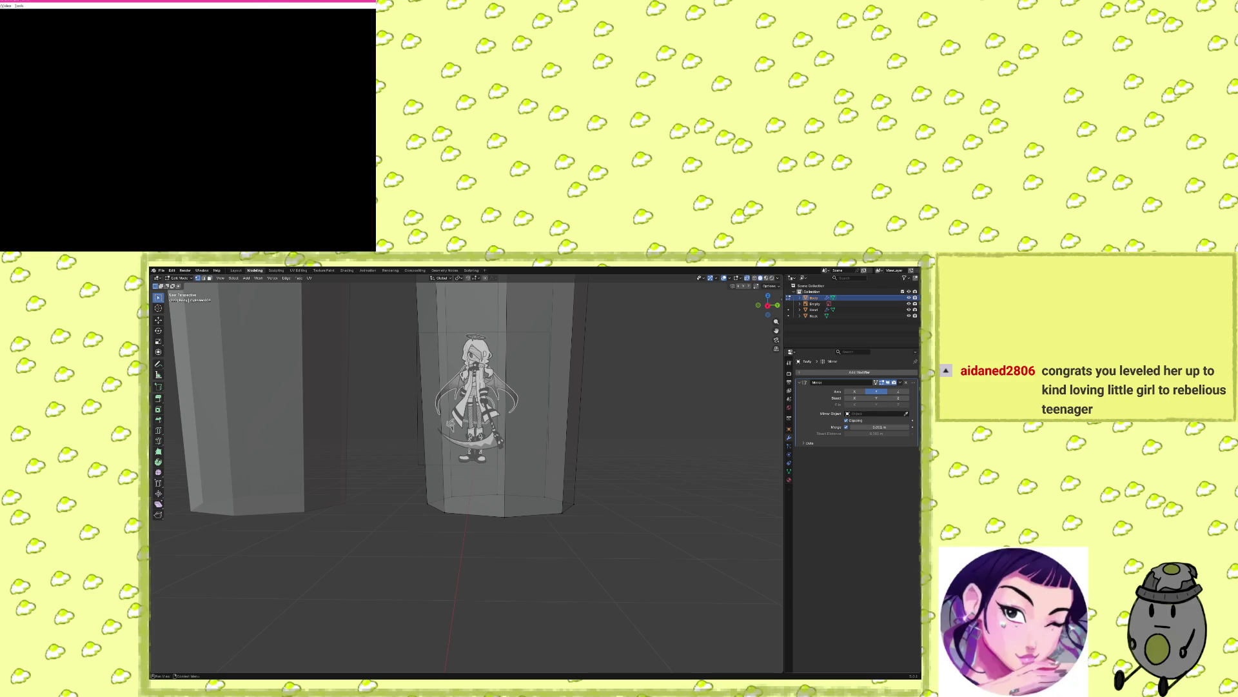
pyautogui.press('z')
# View Herta's summary pages: Info, Skills and EV-IV stats.
pyautogui.press('Up')
pyautogui.press('x')
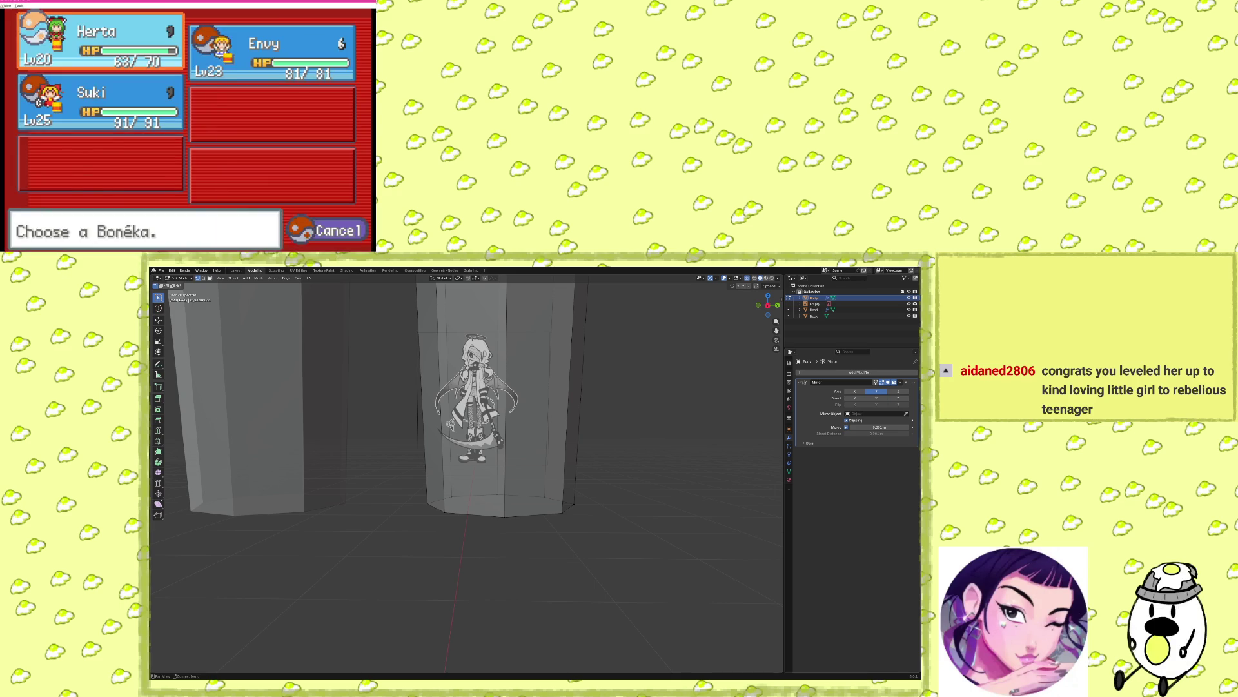
pyautogui.press('z')
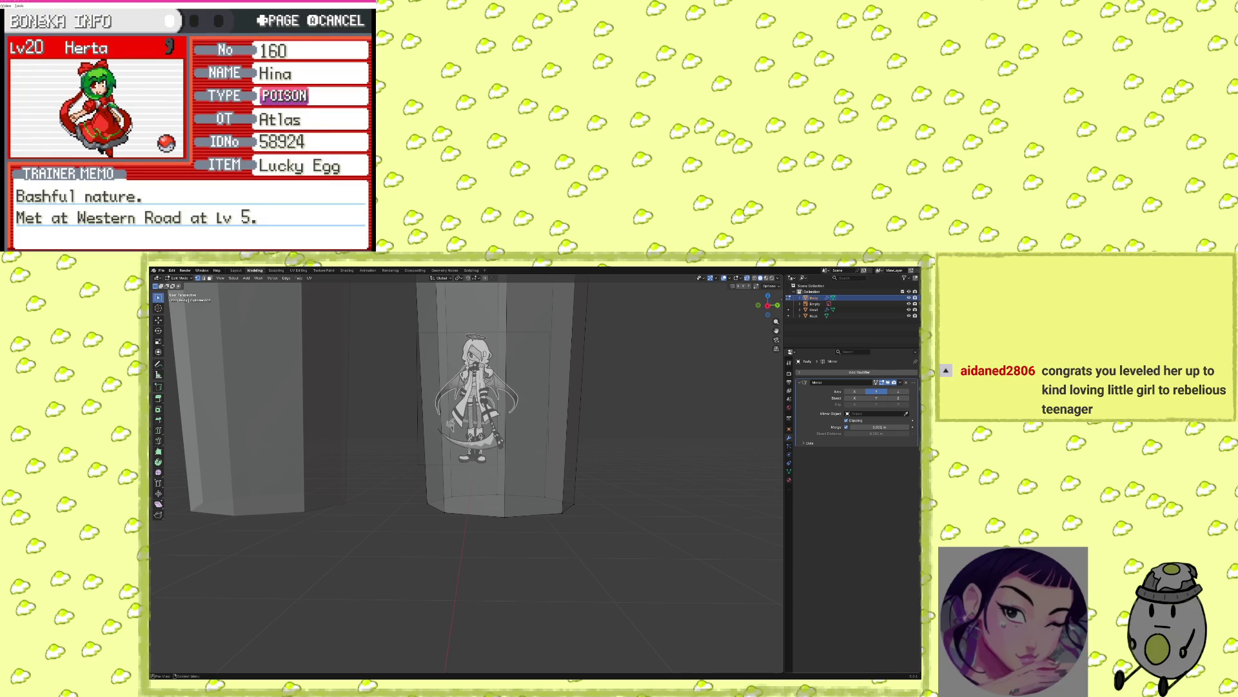
pyautogui.press('Right')
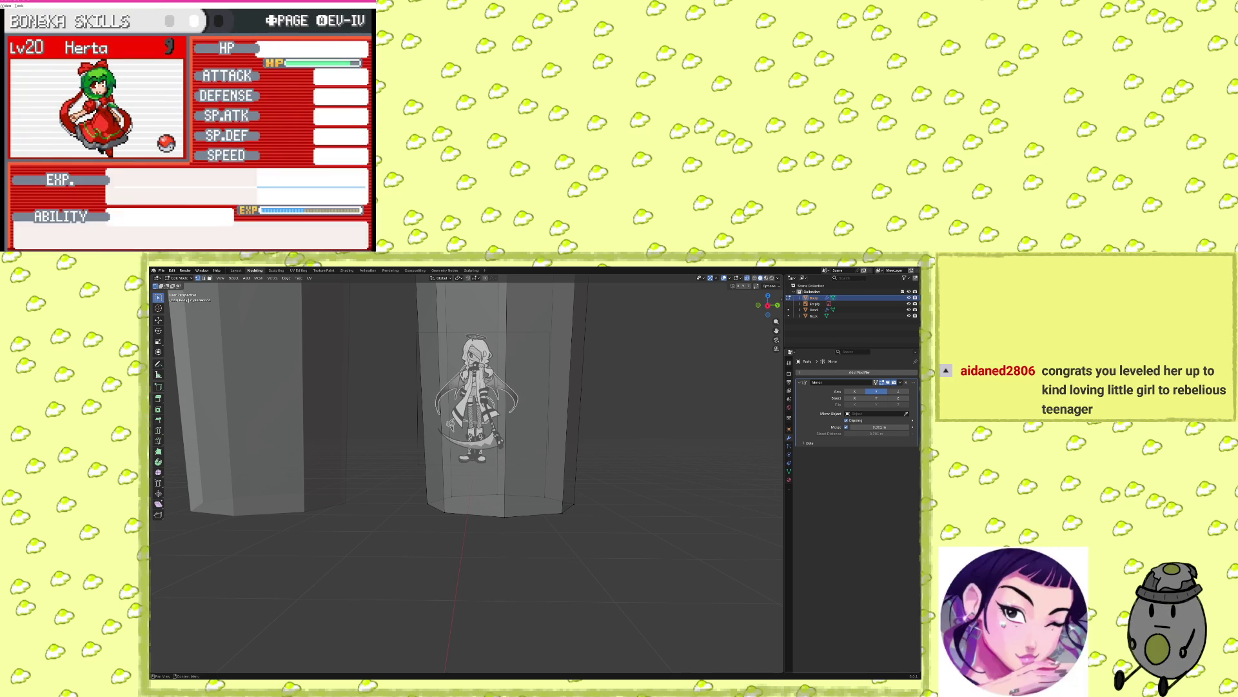
pyautogui.press('z')
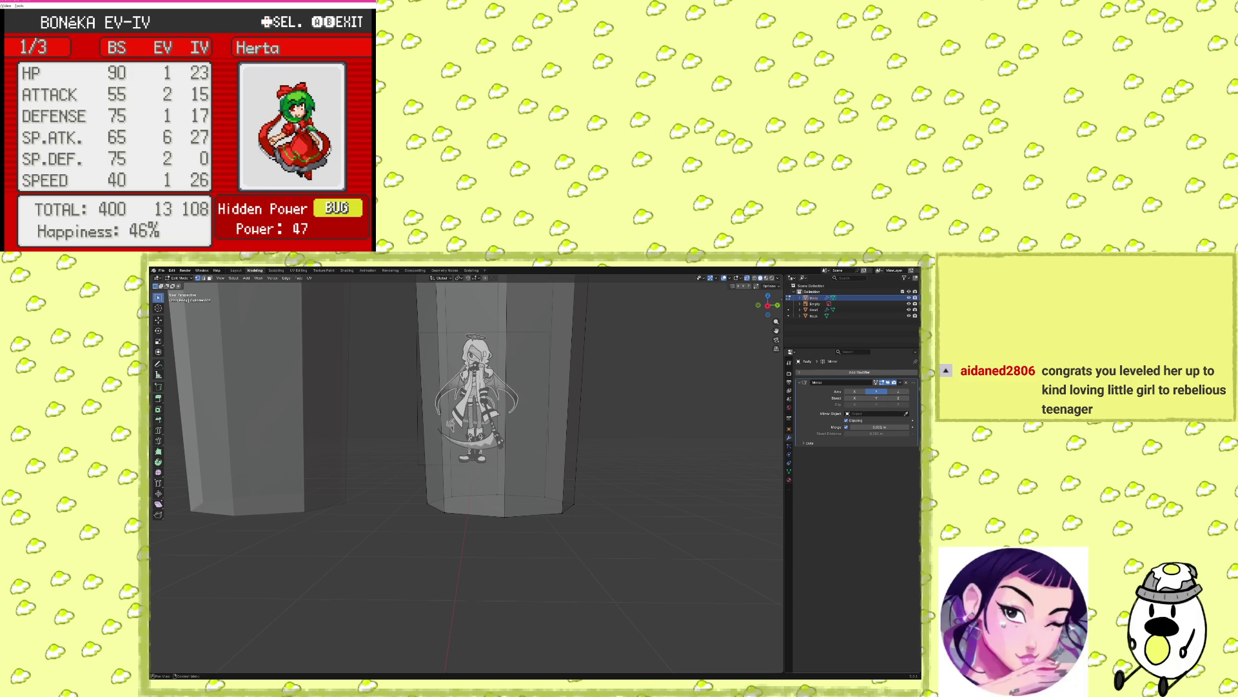
# Leave Herta's summary and walk up the route until Plush Fan Oyaji challenges you.
pyautogui.press('x')
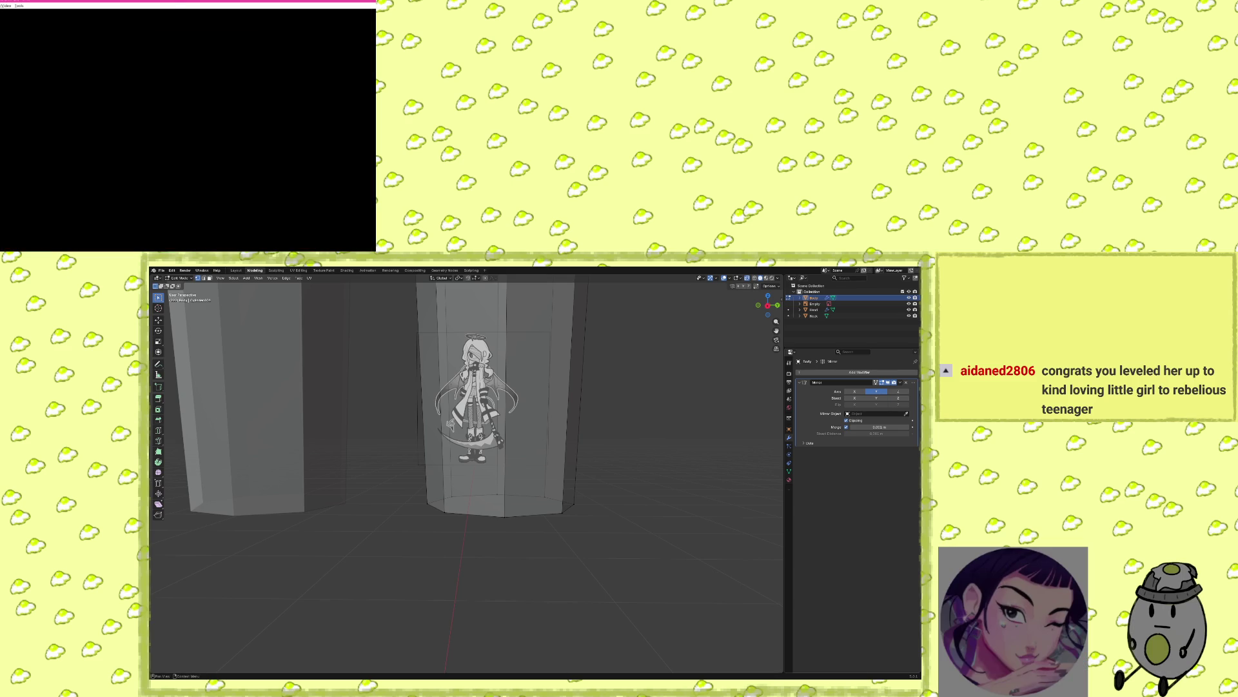
pyautogui.press('x')
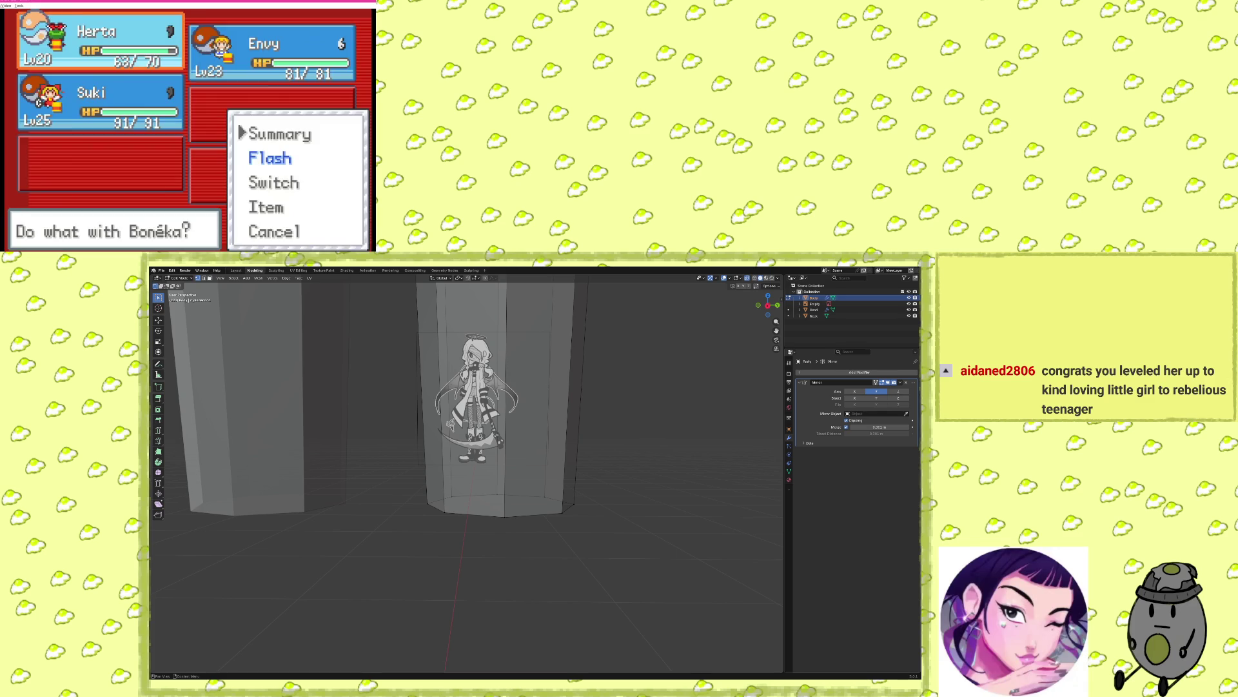
pyautogui.press('x')
pyautogui.press('x')
pyautogui.press('x')
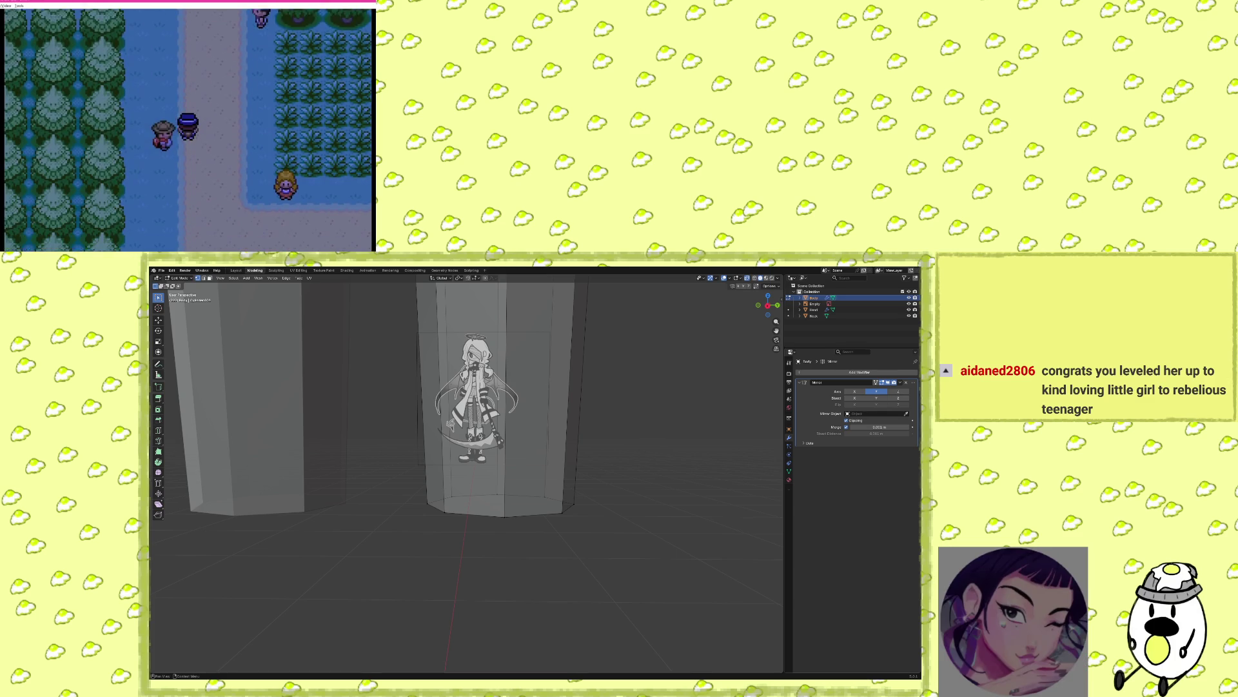
pyautogui.press('Up')
pyautogui.press('Down')
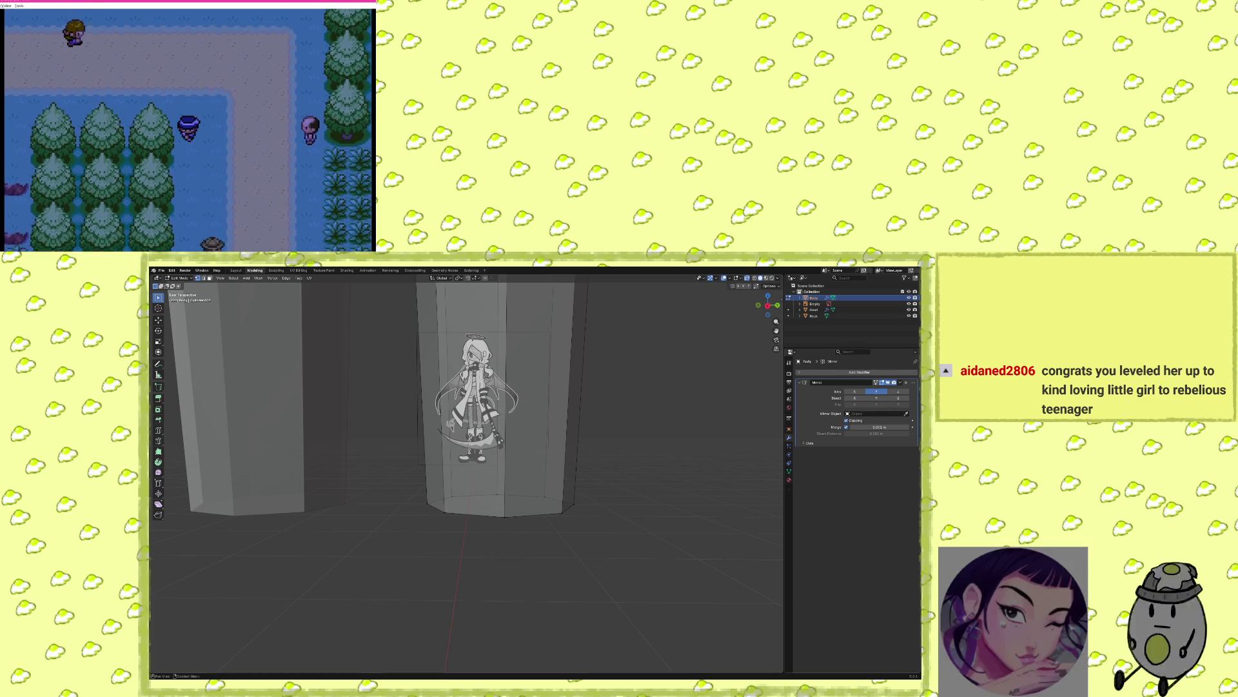
pyautogui.press('Right')
pyautogui.press('Right')
pyautogui.press('Up')
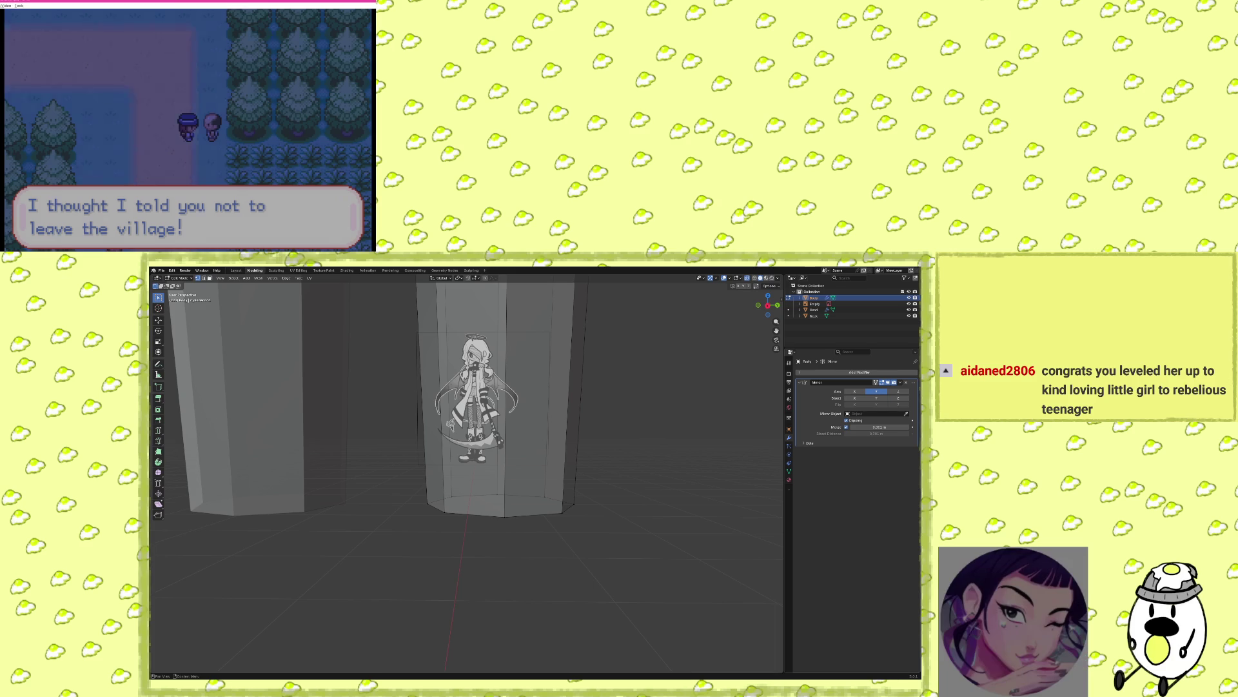
pyautogui.press('x')
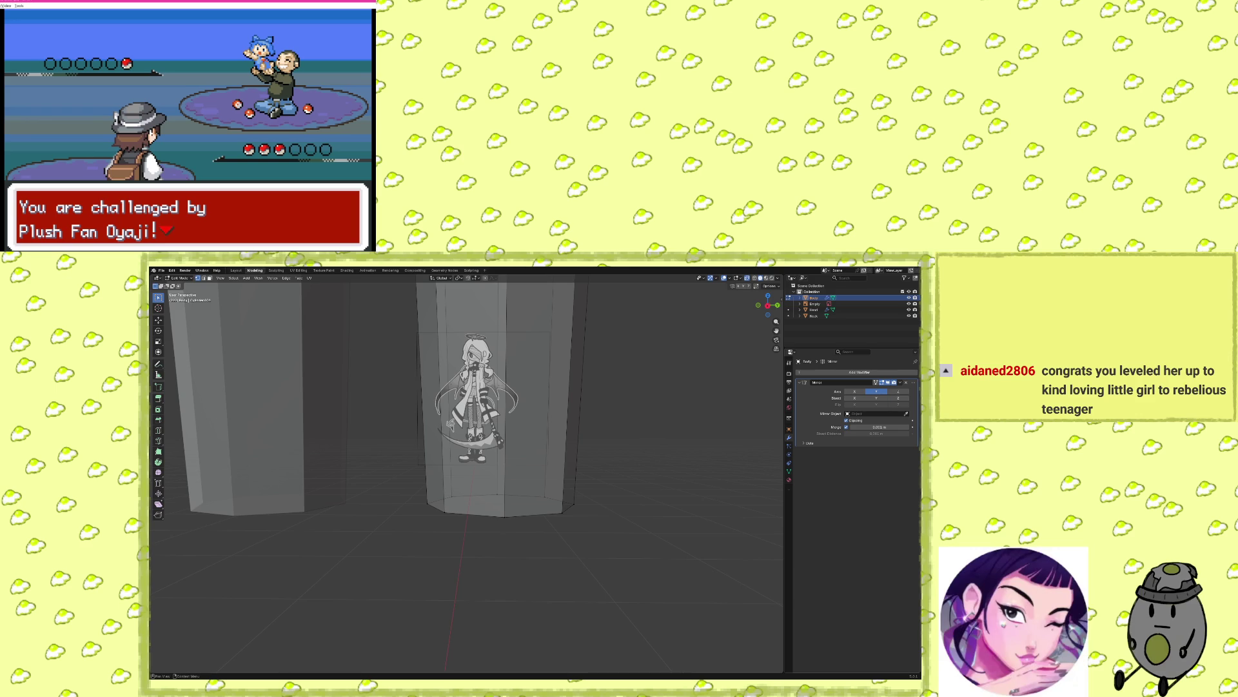
# Burn the foe CMeiling with Will-o-Wisp.
pyautogui.press('x')
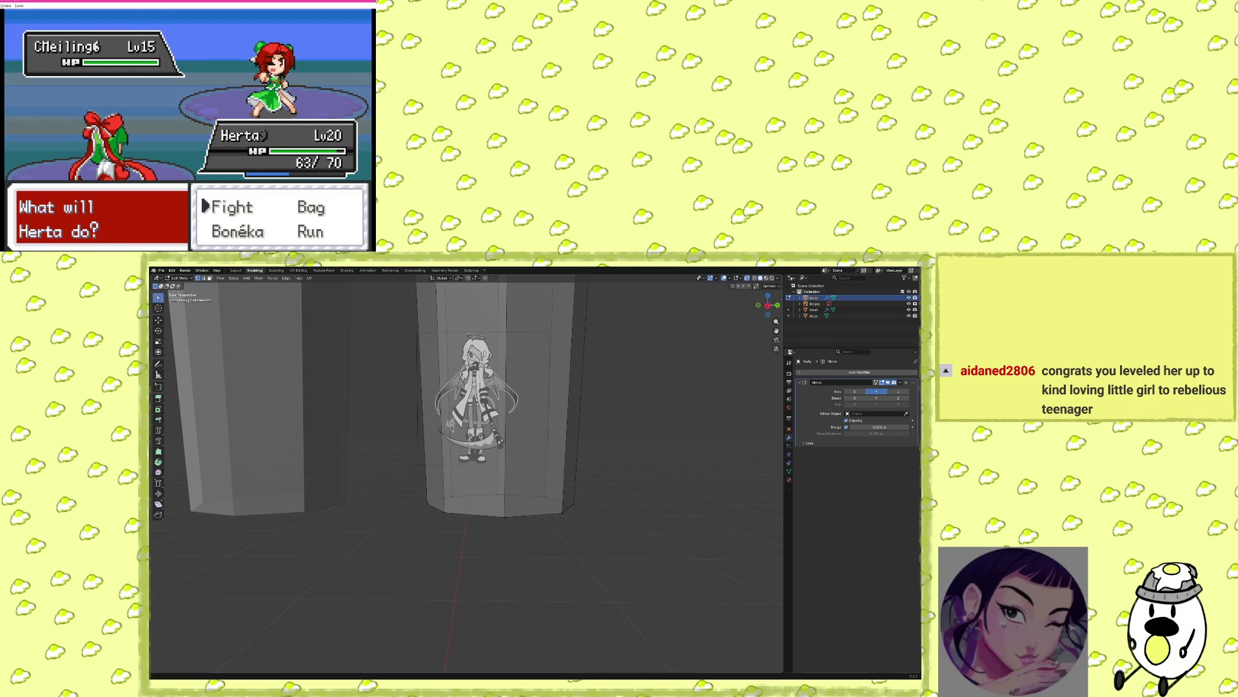
pyautogui.press('x')
pyautogui.press('Down')
pyautogui.press('Right')
pyautogui.press('x')
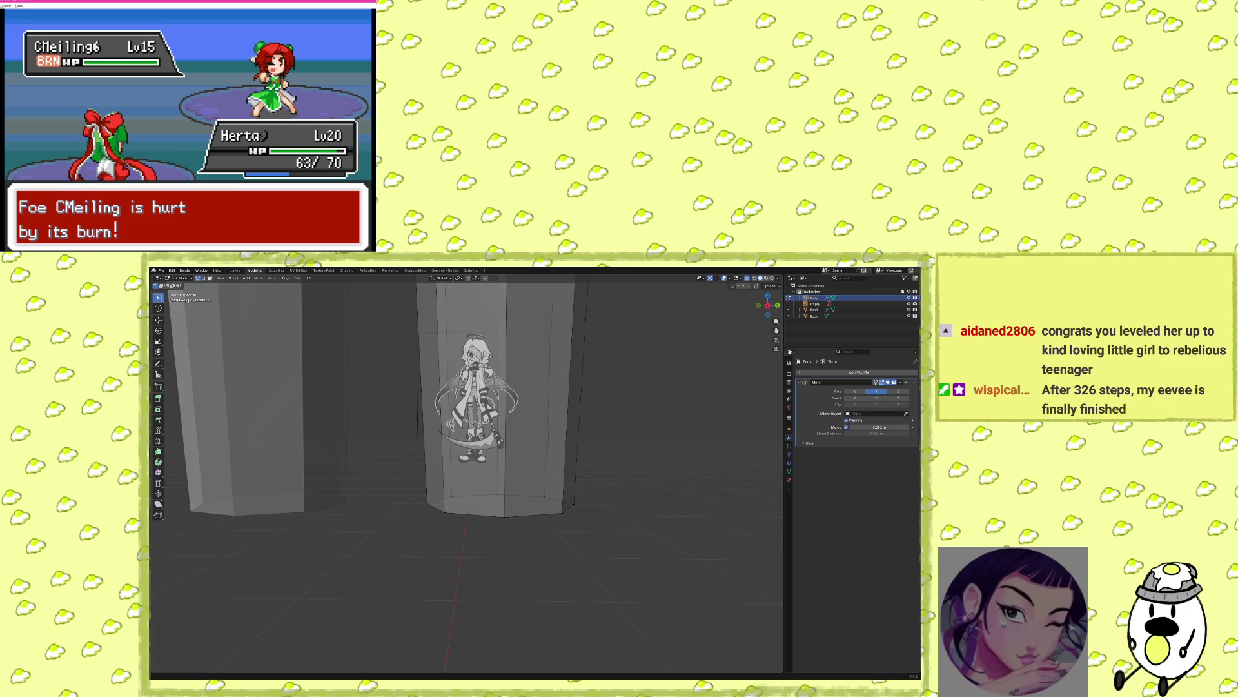
# Finish CMeiling off with Poison Gas to win ₽1200.
pyautogui.press('z')
pyautogui.press('Up')
pyautogui.press('Left')
pyautogui.press('z')
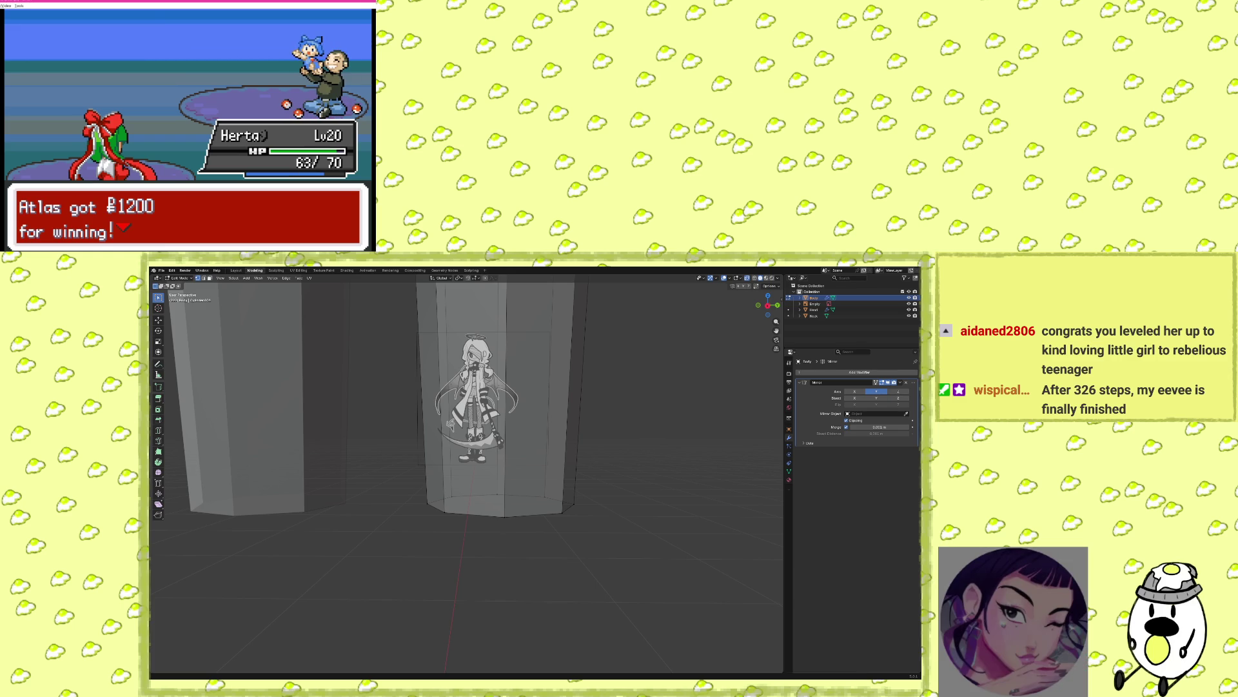
# Leave the finished battle and walk past the flowers and signpost into the tall grass until a wild battle starts.
pyautogui.press('x')
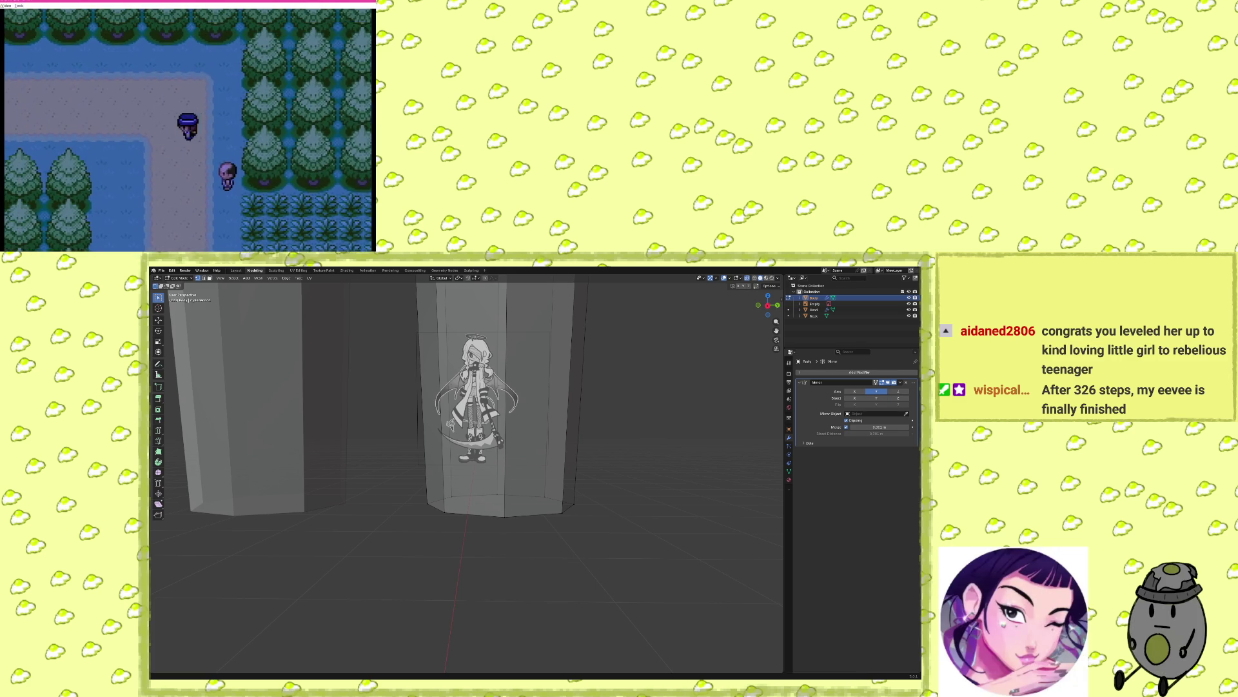
pyautogui.press('Left')
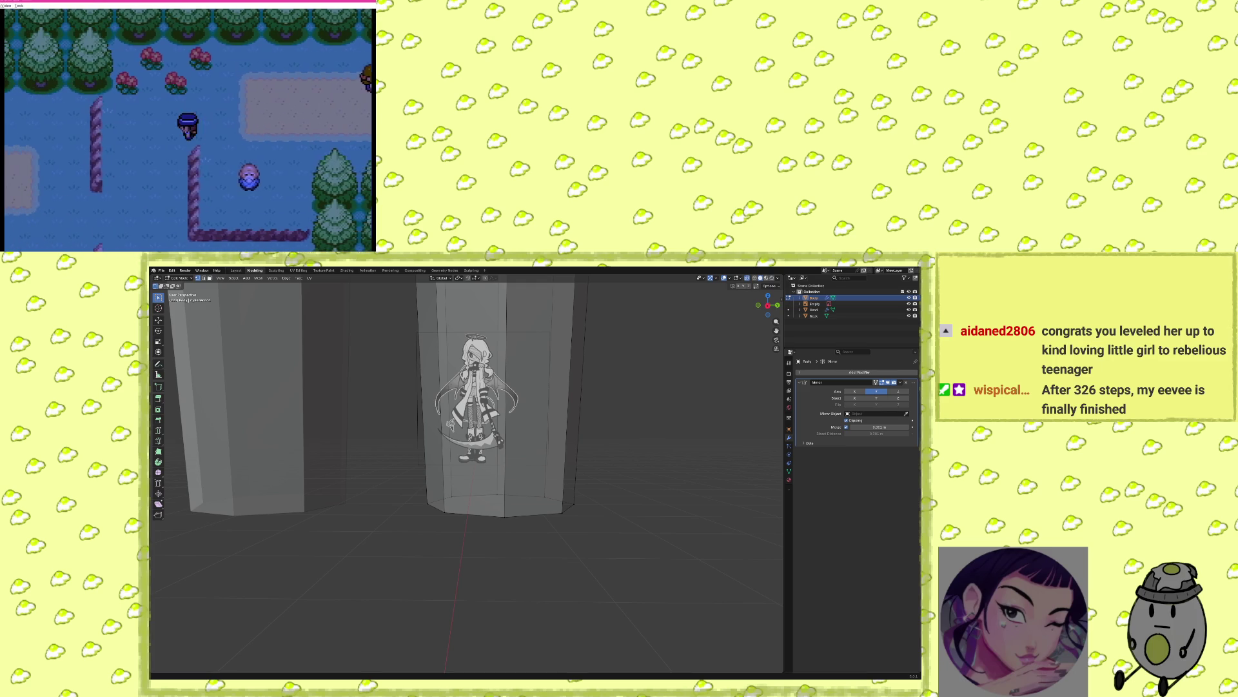
pyautogui.press('Up')
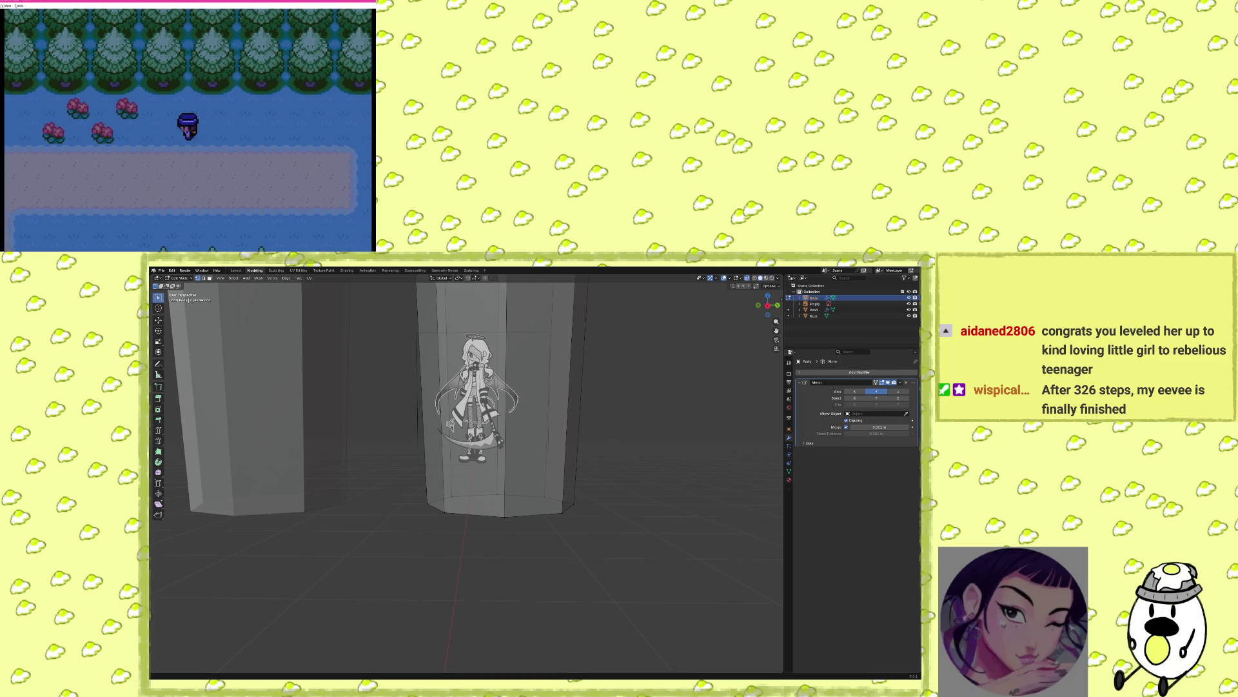
pyautogui.press('Up')
pyautogui.press('Left')
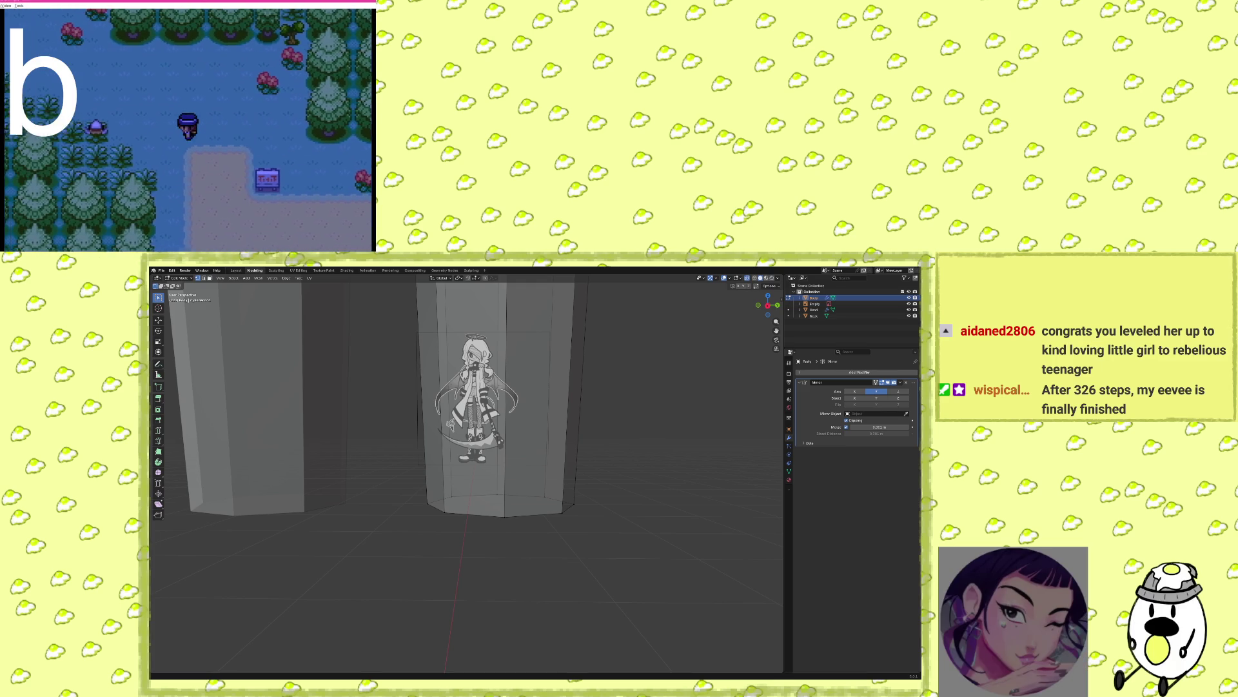
pyautogui.press('Up')
pyautogui.press('Left')
pyautogui.press('Down')
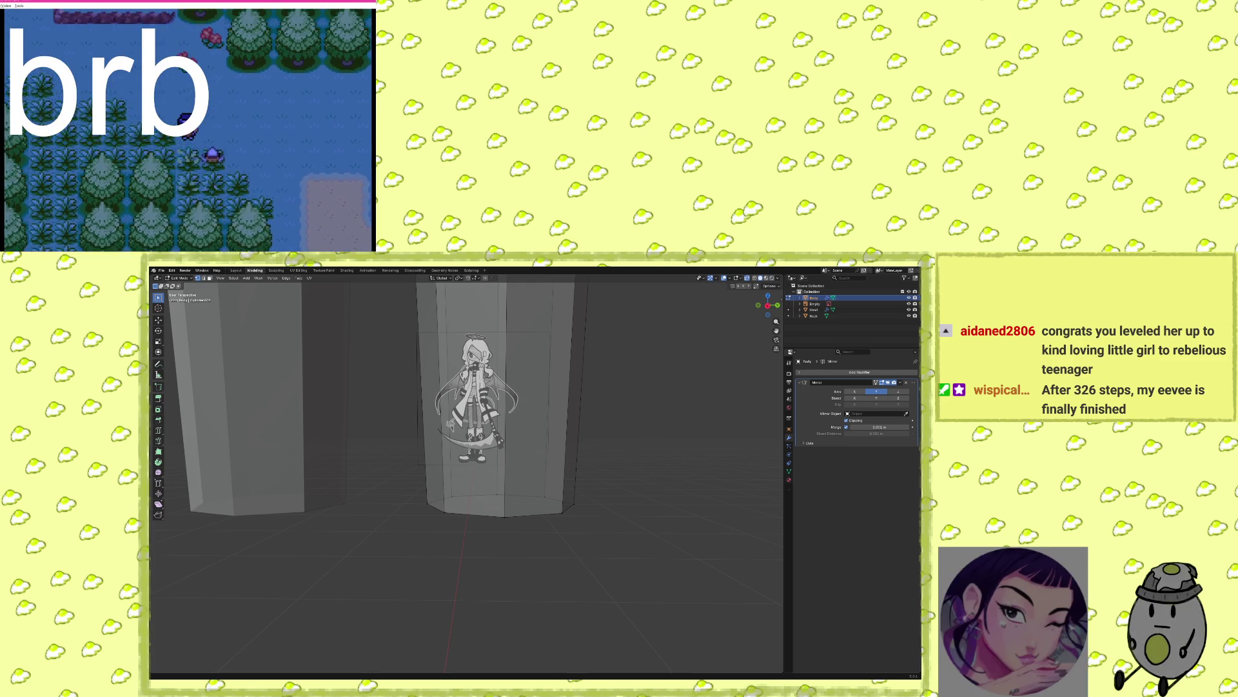
pyautogui.press('Up')
pyautogui.press('Left')
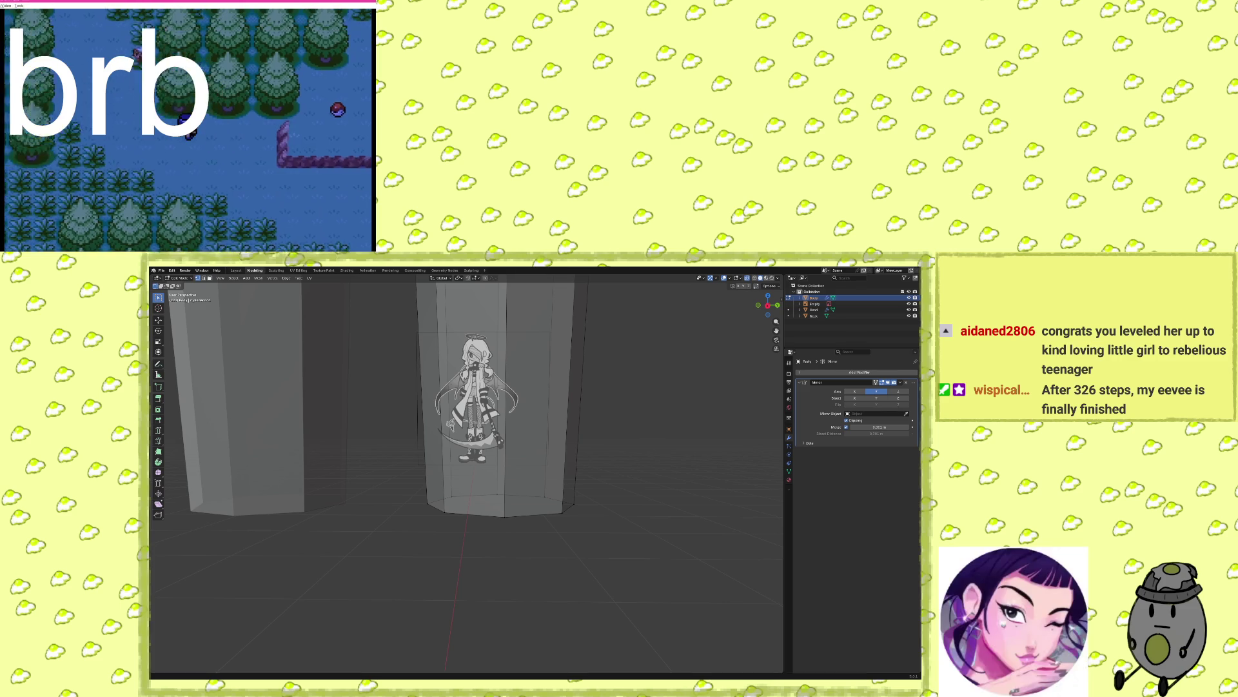
pyautogui.press('Down')
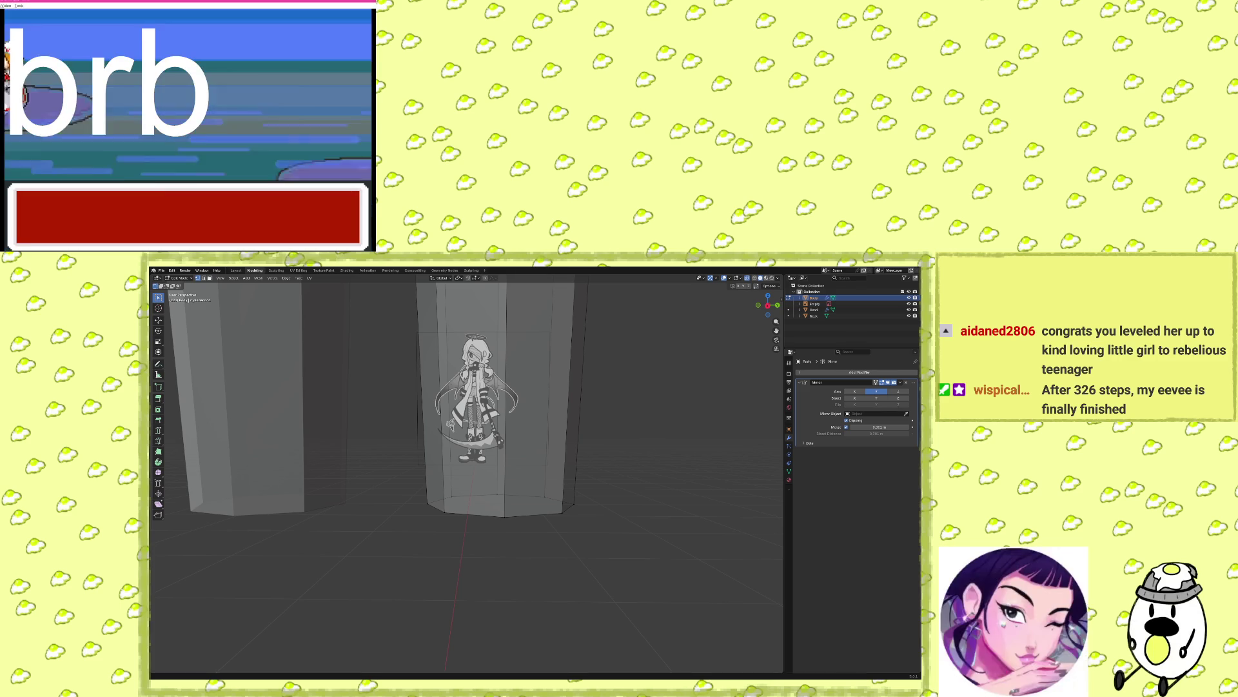
pyautogui.press('x')
pyautogui.press('x')
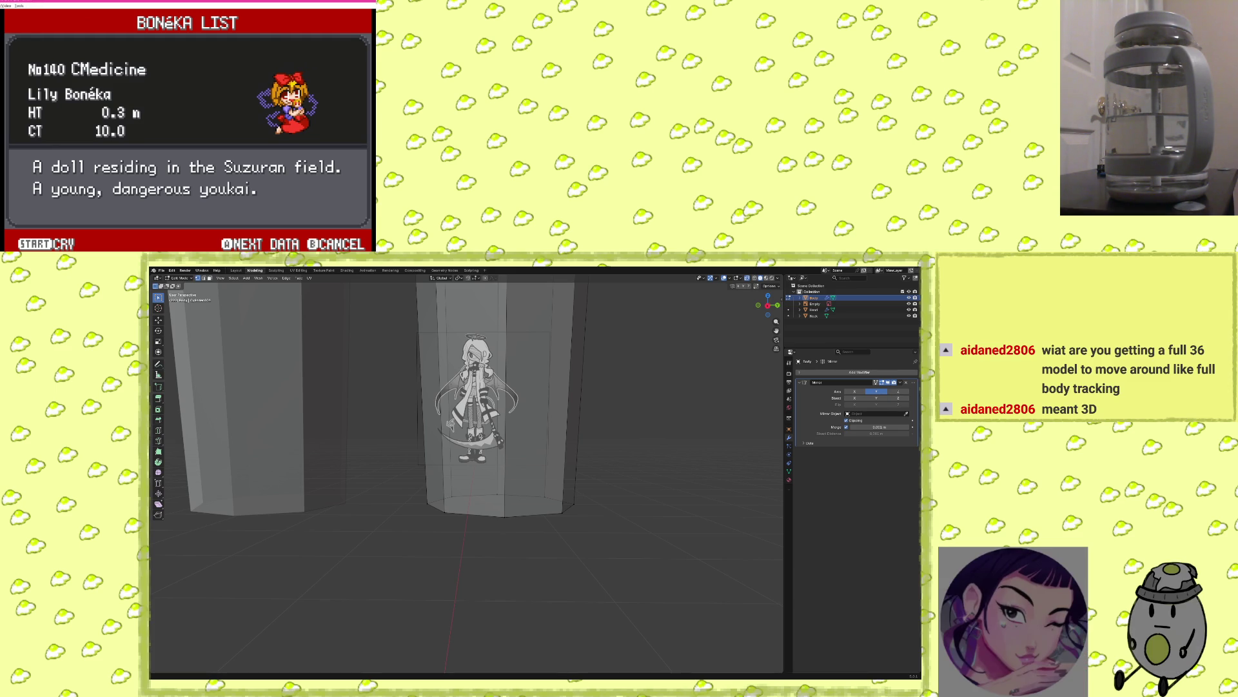
# Return from CMedicine's Bonéka entry to the list, then orbit Blender's view low over the cylinders.
pyautogui.press('x')
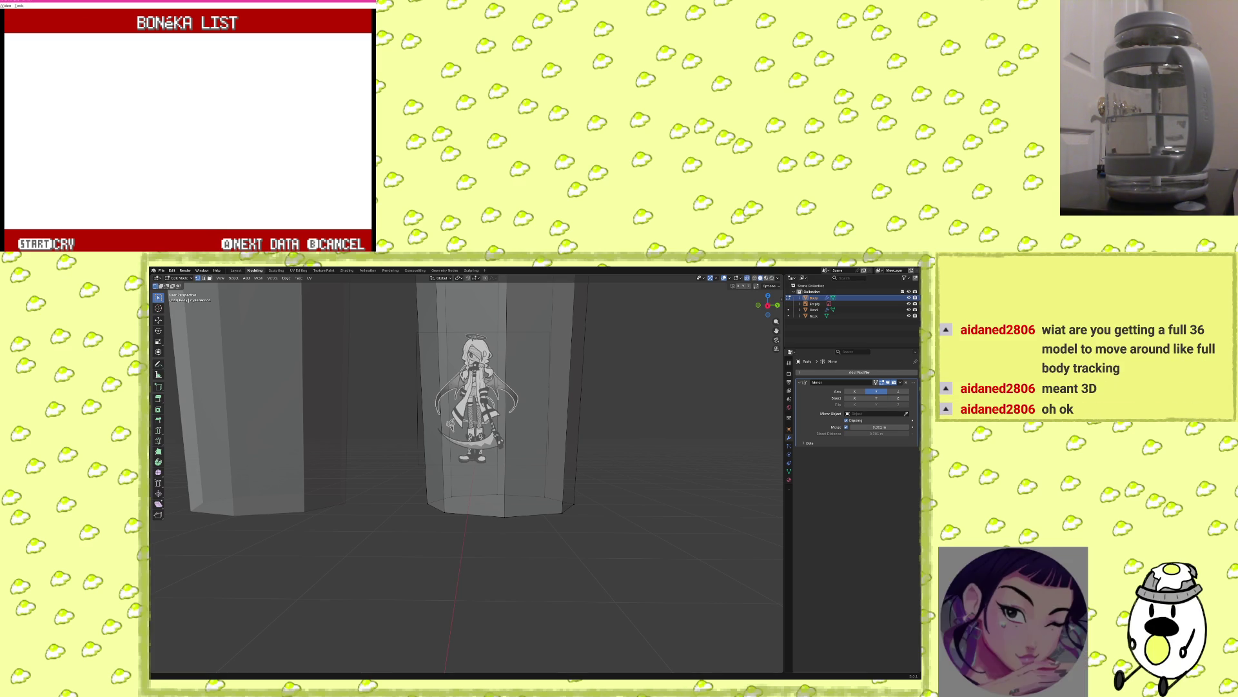
pyautogui.moveTo(639, 464)
pyautogui.mouseDown(button='middle')
pyautogui.moveTo(659, 512)
pyautogui.moveTo(575, 467)
pyautogui.moveTo(597, 462)
pyautogui.moveTo(618, 488)
pyautogui.moveTo(572, 432)
pyautogui.moveTo(620, 489)
pyautogui.mouseUp(button='middle')
# Extrude the cylinder's bottom cap face downward.
pyautogui.click(572, 432)
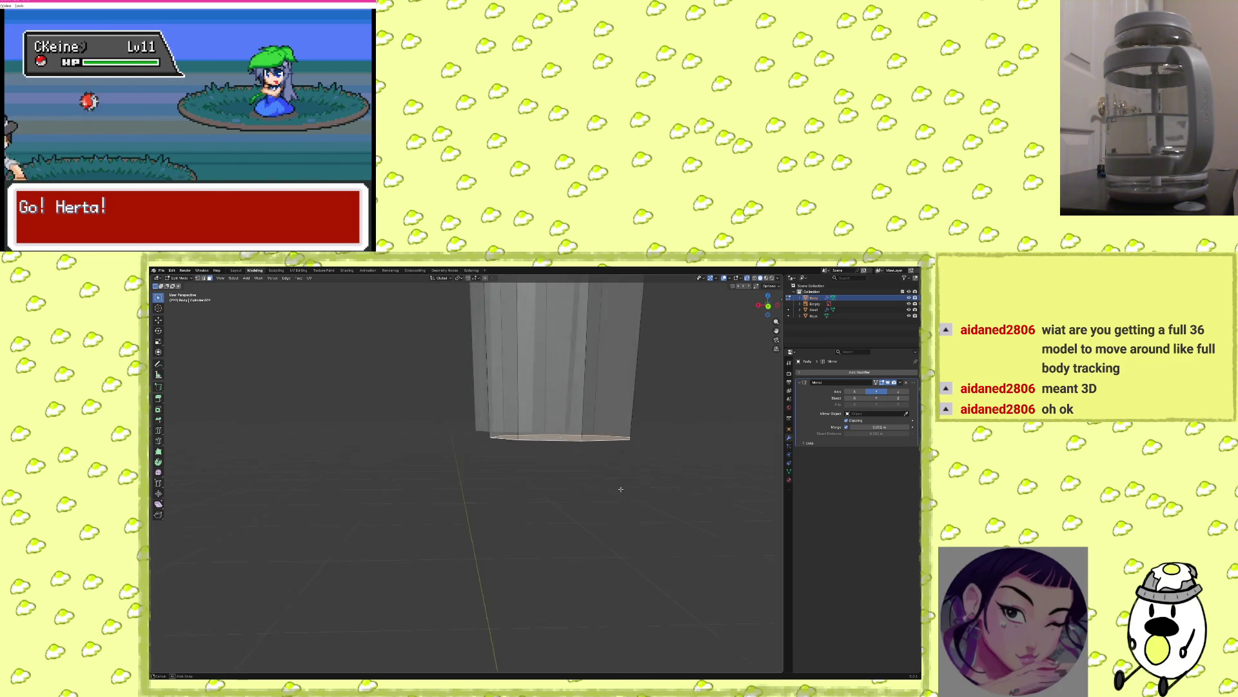
pyautogui.moveTo(707, 398); pyautogui.dragTo(686, 437, button='middle')
pyautogui.press('e')
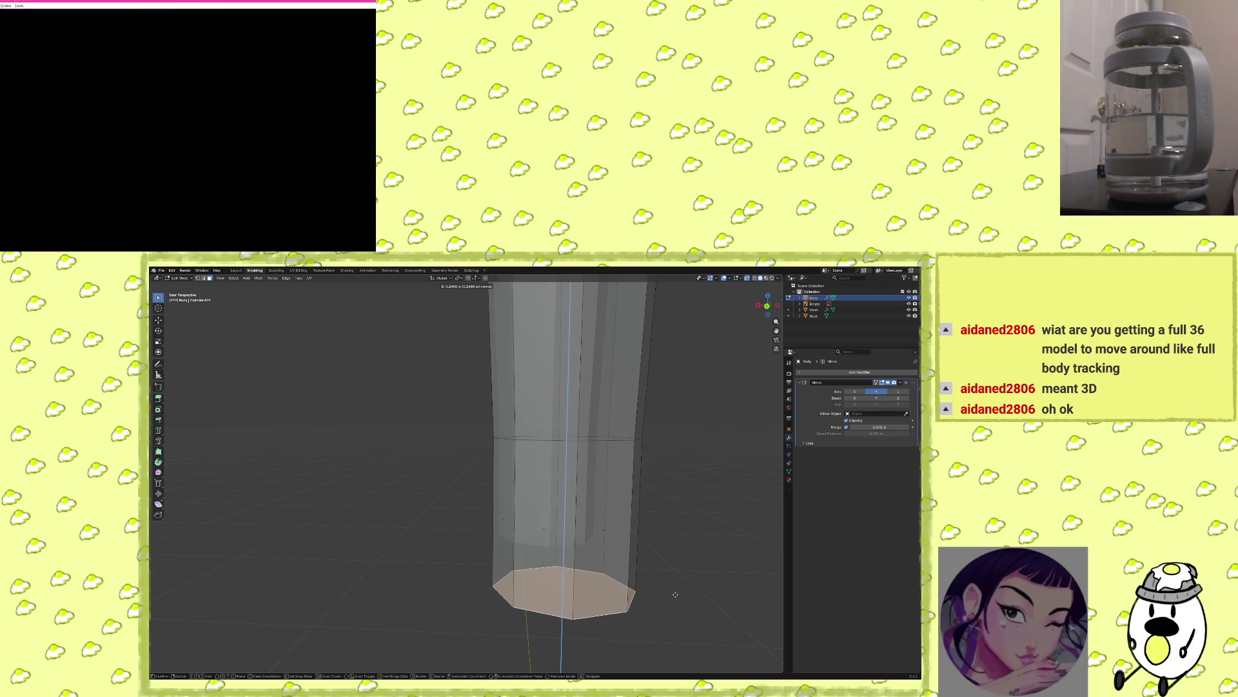
pyautogui.click(674, 592)
pyautogui.moveTo(677, 539); pyautogui.dragTo(684, 541, button='middle')
# Add two edge loops across the cylinder's new lower section.
pyautogui.click(618, 538)
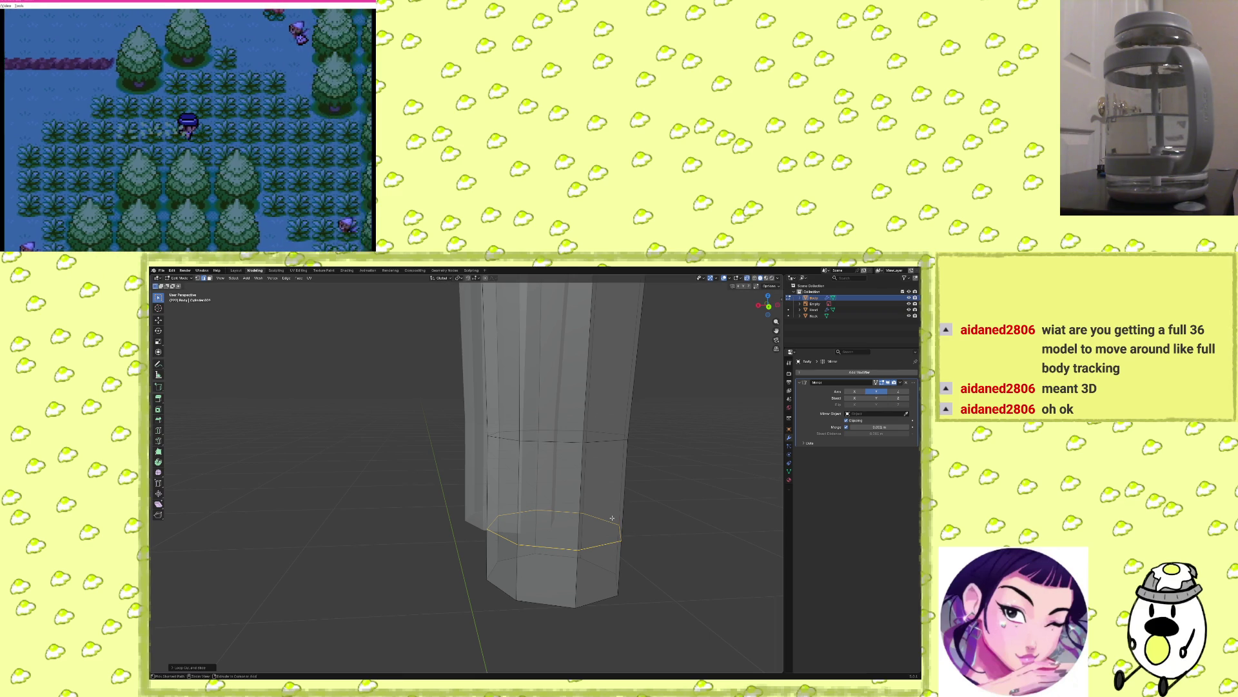
pyautogui.hotkey('ctrl', 'r')
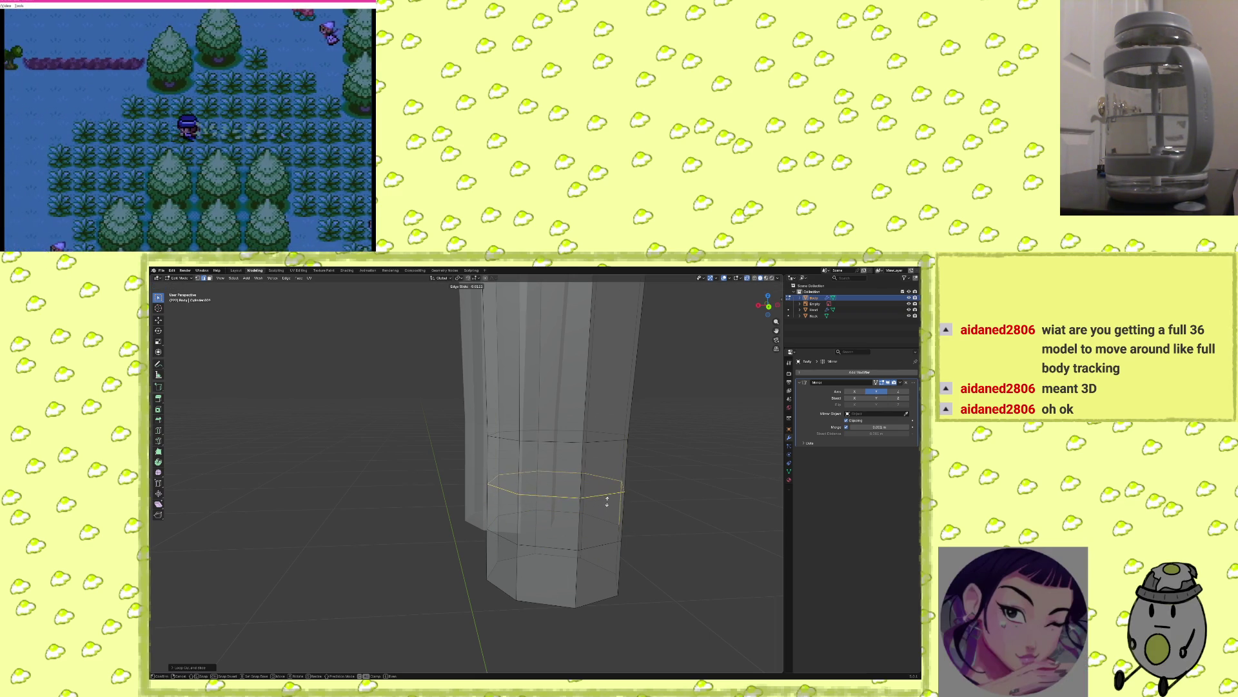
pyautogui.click(606, 494)
pyautogui.moveTo(607, 494)
pyautogui.mouseDown(button='middle')
pyautogui.moveTo(533, 526)
pyautogui.moveTo(562, 522)
pyautogui.mouseUp(button='middle')
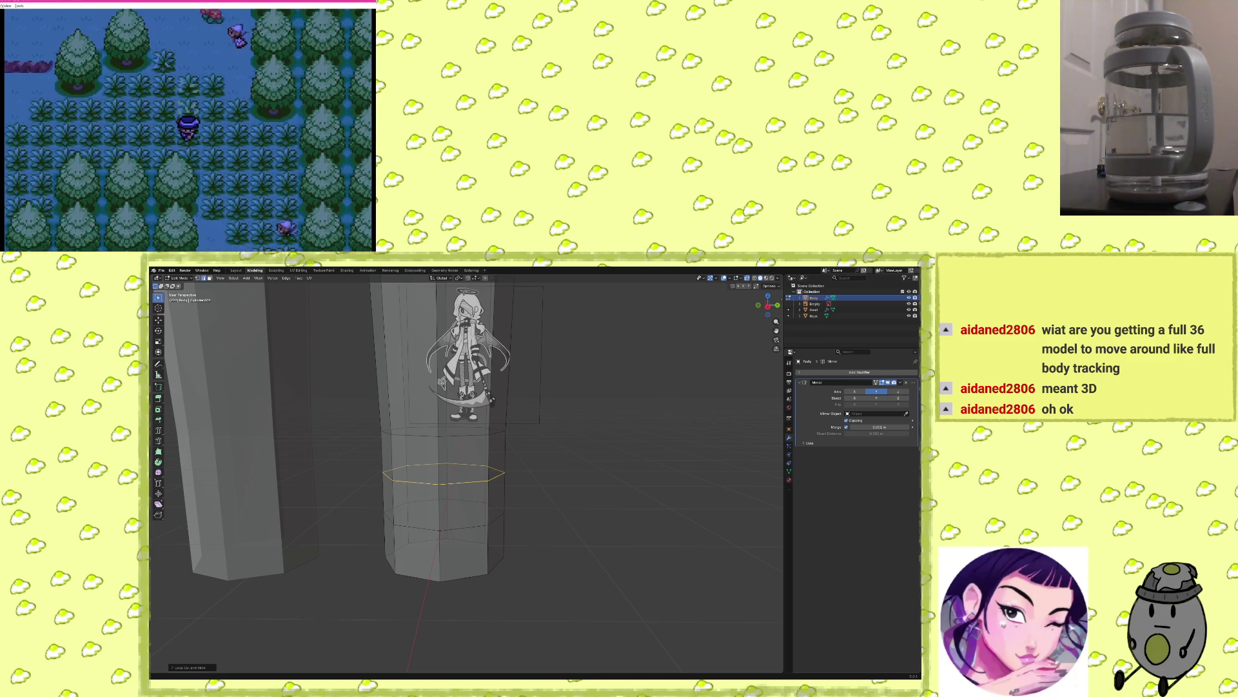
pyautogui.moveTo(529, 525)
pyautogui.mouseDown(button='middle')
pyautogui.moveTo(558, 537)
pyautogui.moveTo(531, 530)
pyautogui.mouseUp(button='middle')
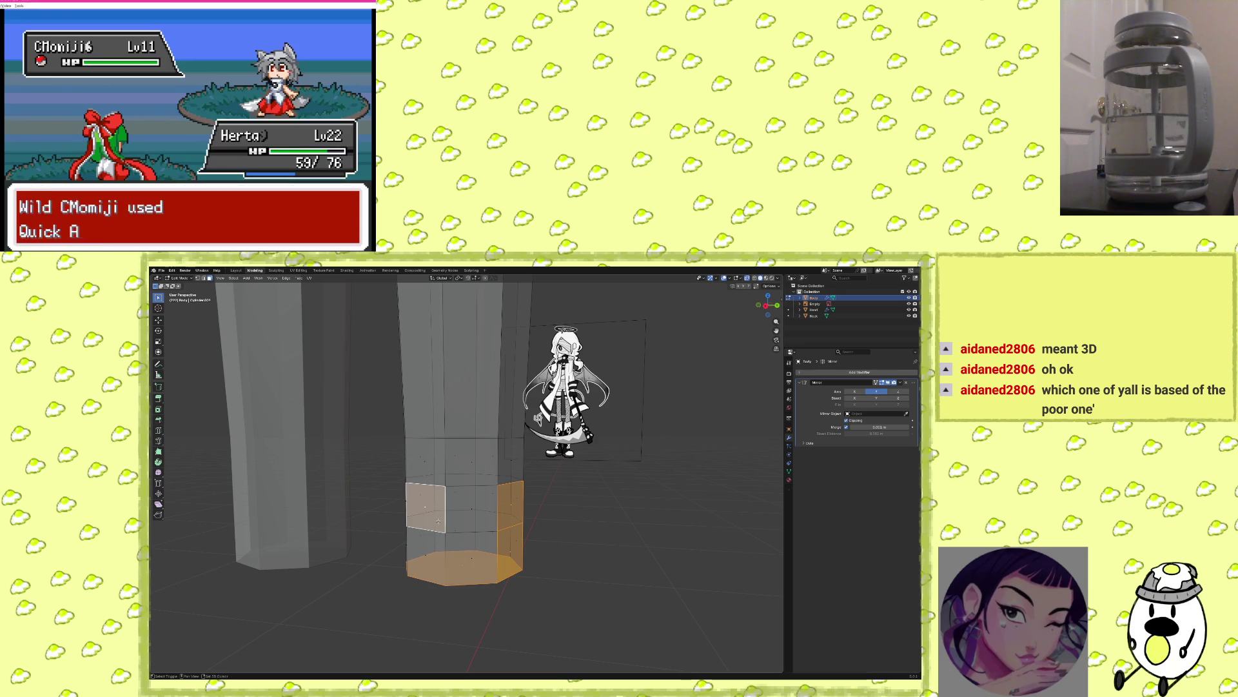
# Select the lower front and left faces of the leg column.
pyautogui.keyDown('shift'); pyautogui.click(475, 573); pyautogui.keyUp('shift')
pyautogui.keyDown('shift'); pyautogui.click(422, 572); pyautogui.keyUp('shift')
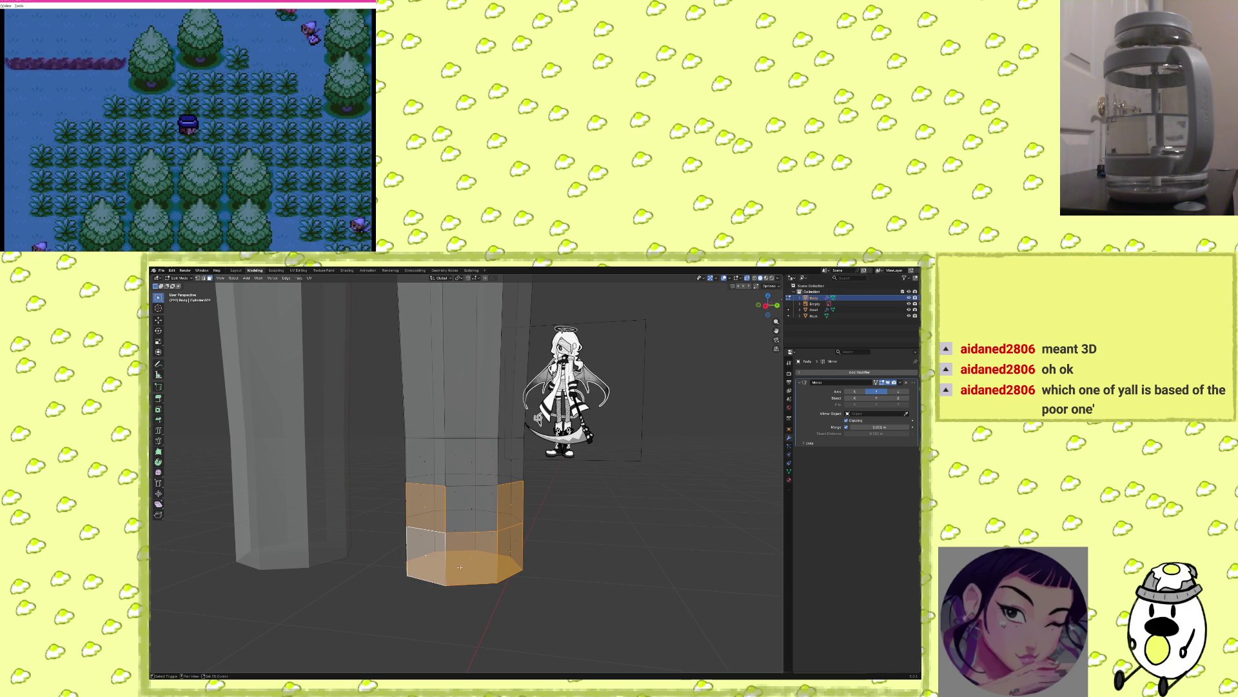
pyautogui.keyDown('shift'); pyautogui.click(471, 511); pyautogui.keyUp('shift')
pyautogui.moveTo(440, 552); pyautogui.dragTo(481, 553, button='middle')
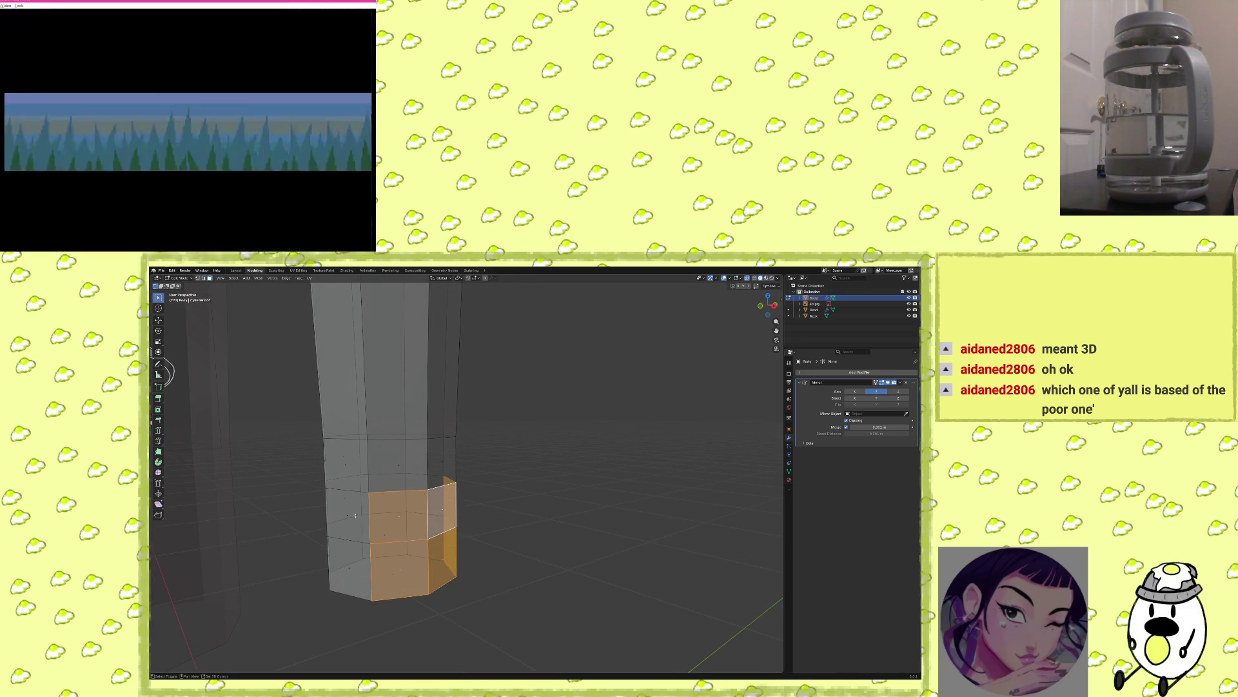
pyautogui.keyDown('shift'); pyautogui.click(348, 565); pyautogui.keyUp('shift')
pyautogui.moveTo(351, 561); pyautogui.dragTo(442, 543, button='middle')
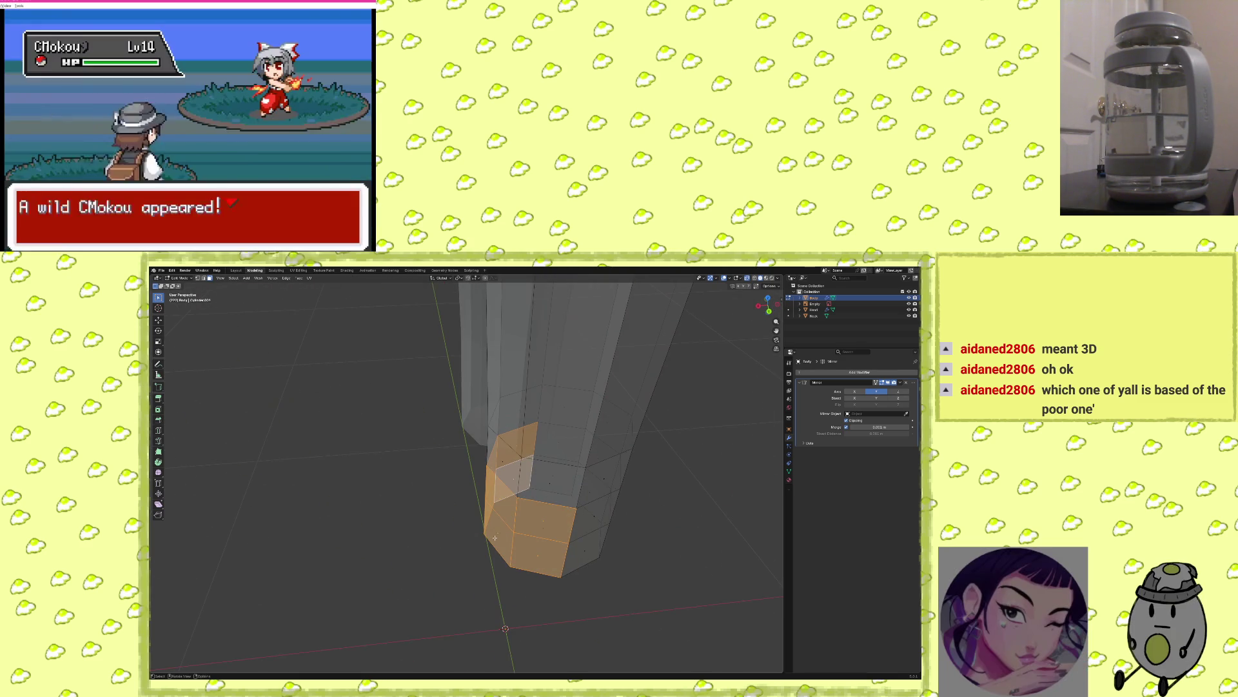
pyautogui.moveTo(632, 523); pyautogui.dragTo(639, 524, button='middle')
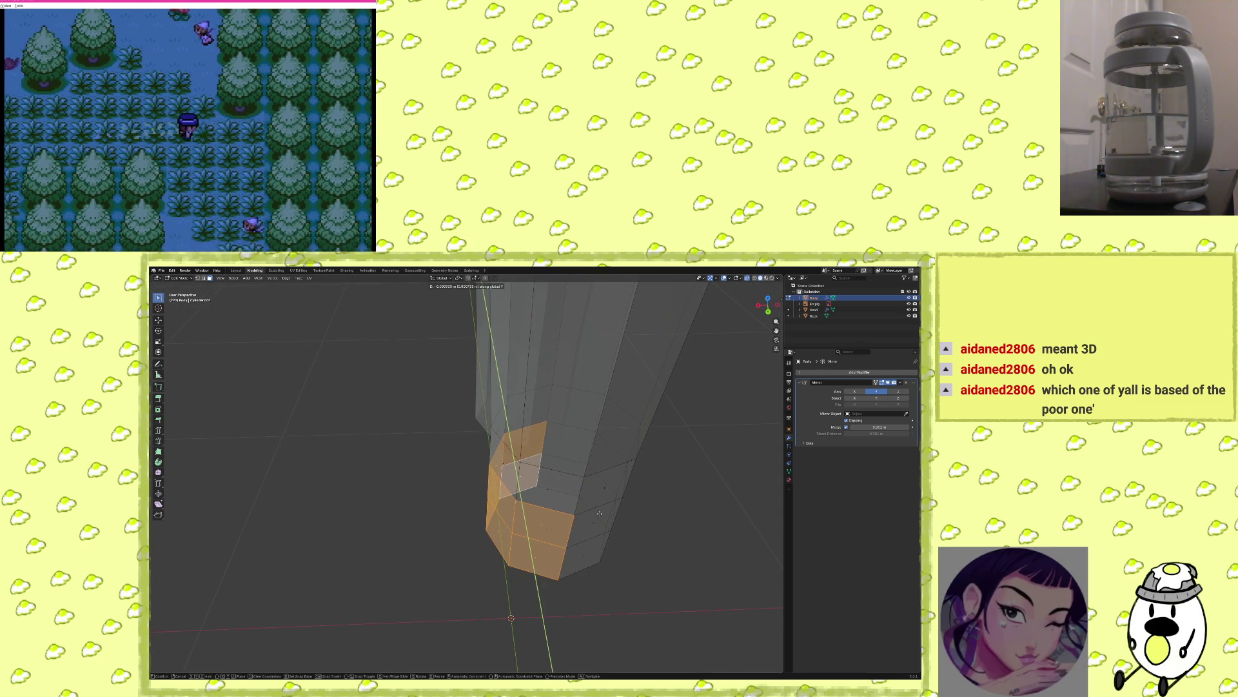
# Push the selected faces forward along X into a foot block, then undo it.
pyautogui.press('x')
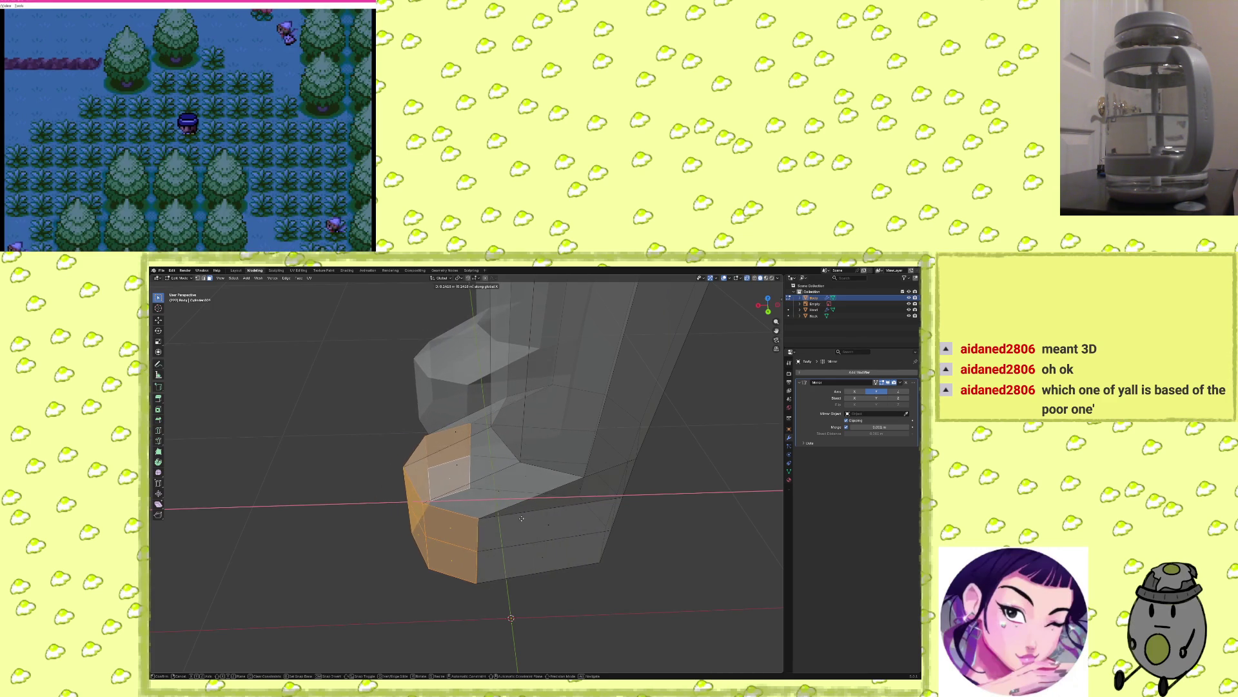
pyautogui.click(522, 518)
pyautogui.moveTo(522, 518)
pyautogui.mouseDown(button='middle')
pyautogui.moveTo(614, 490)
pyautogui.moveTo(484, 494)
pyautogui.mouseUp(button='middle')
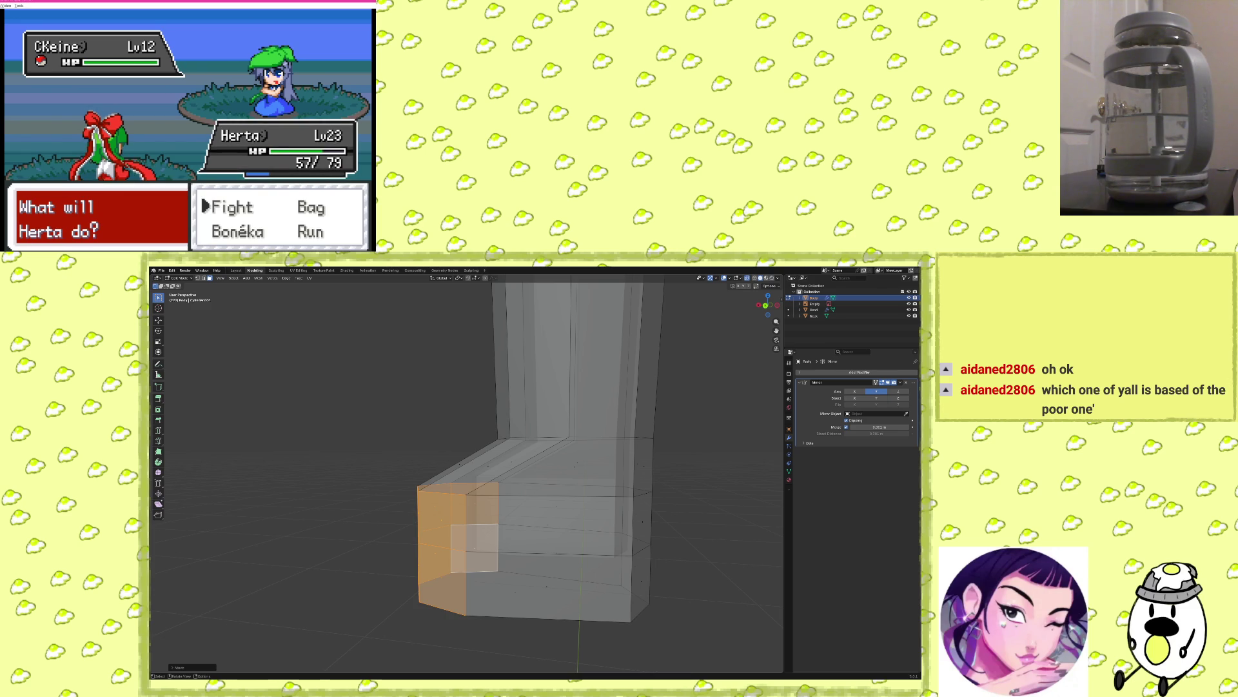
pyautogui.hotkey('ctrl', 'z')
pyautogui.hotkey('ctrl', 'z')
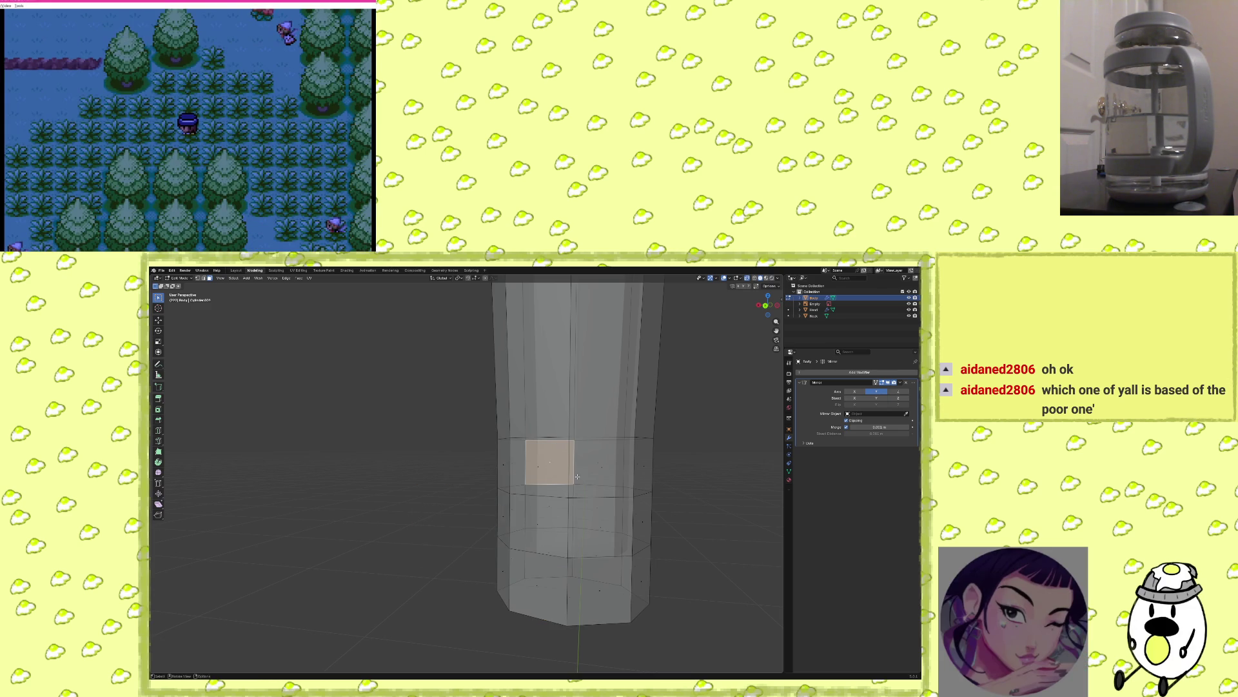
# Add a new edge loop across the leg column.
pyautogui.hotkey('ctrl', 'r')
pyautogui.click(580, 462)
pyautogui.click(579, 463)
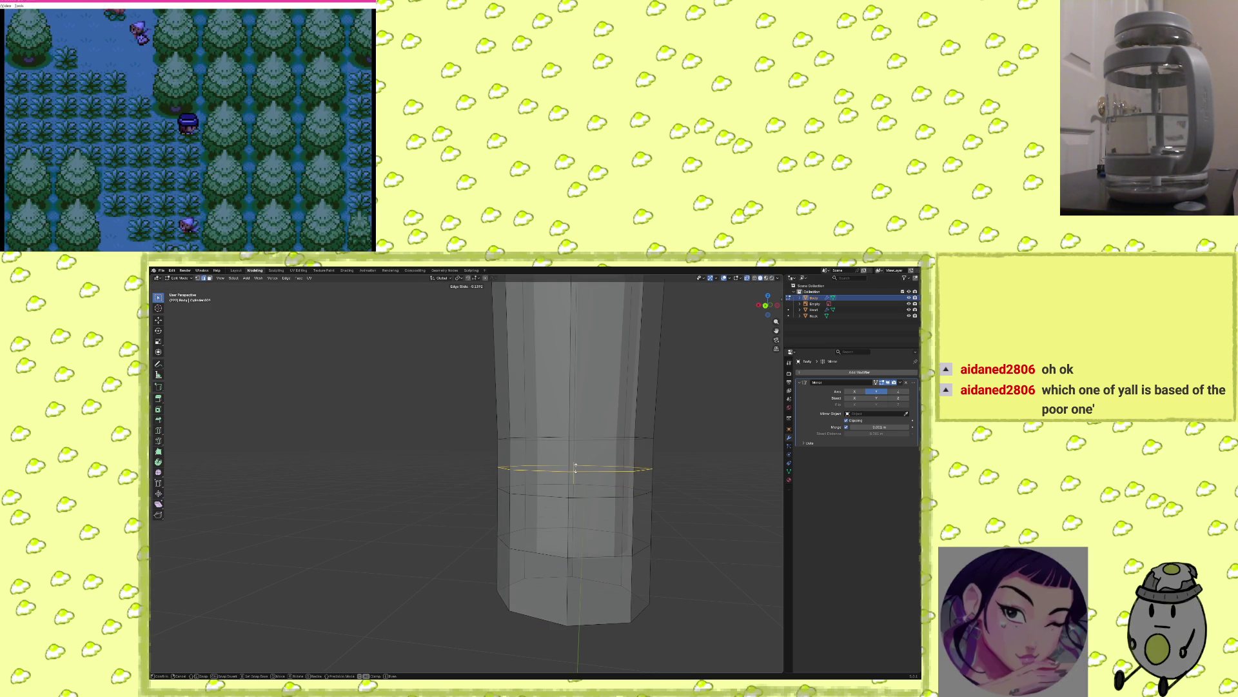
pyautogui.moveTo(487, 533)
pyautogui.mouseDown(button='middle')
pyautogui.moveTo(572, 546)
pyautogui.moveTo(490, 516)
pyautogui.mouseUp(button='middle')
# Select the lower front faces of the leg column.
pyautogui.click(414, 501)
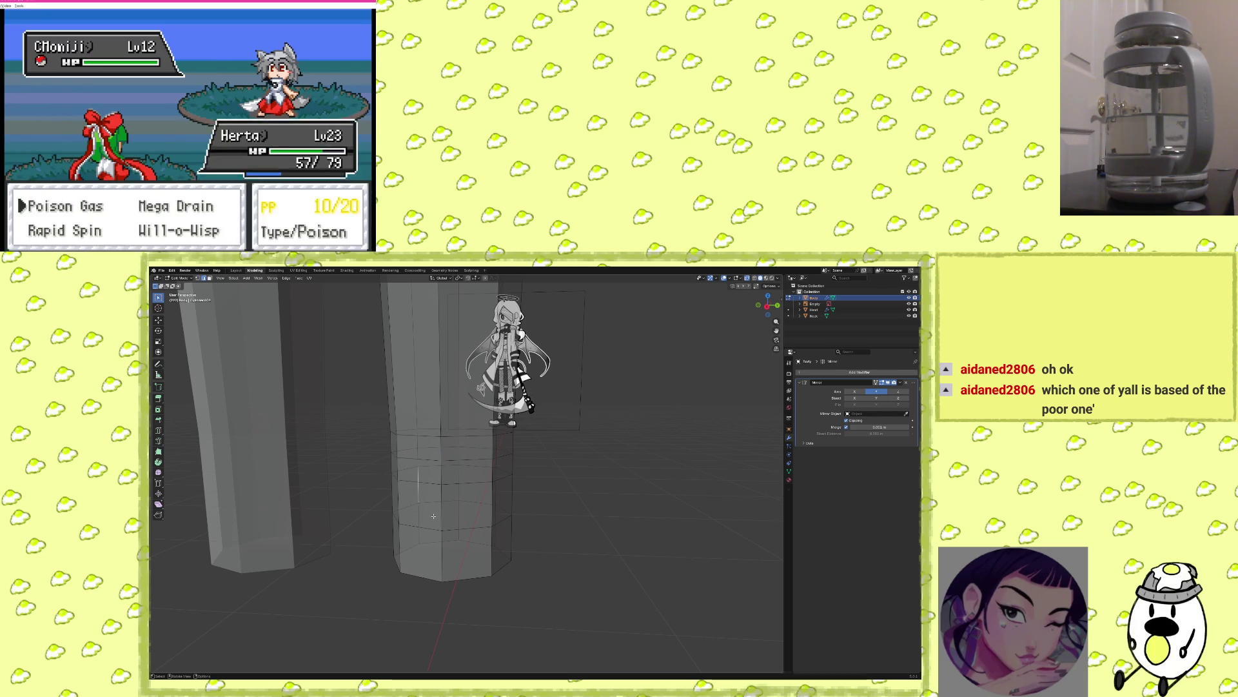
pyautogui.moveTo(430, 481); pyautogui.dragTo(373, 503, button='middle')
pyautogui.keyDown('shift'); pyautogui.click(373, 503); pyautogui.keyUp('shift')
pyautogui.keyDown('shift'); pyautogui.click(369, 544); pyautogui.keyUp('shift')
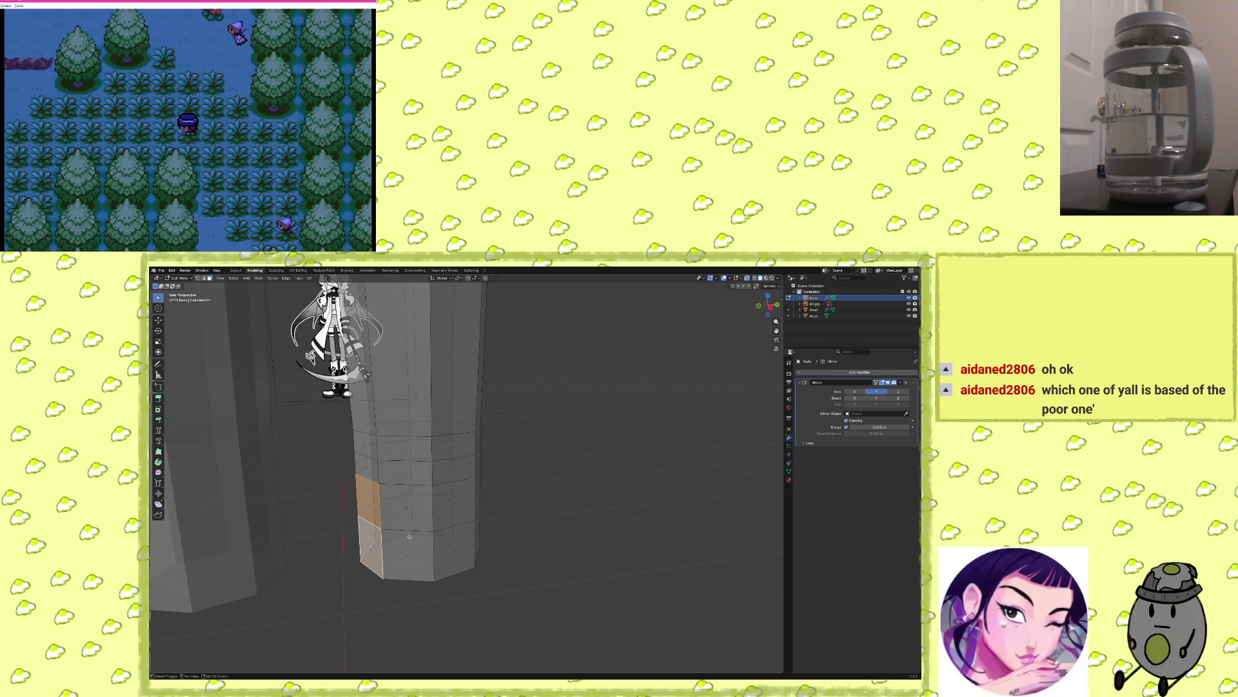
pyautogui.keyDown('shift'); pyautogui.click(405, 507); pyautogui.keyUp('shift')
pyautogui.keyDown('shift'); pyautogui.click(455, 505); pyautogui.keyUp('shift')
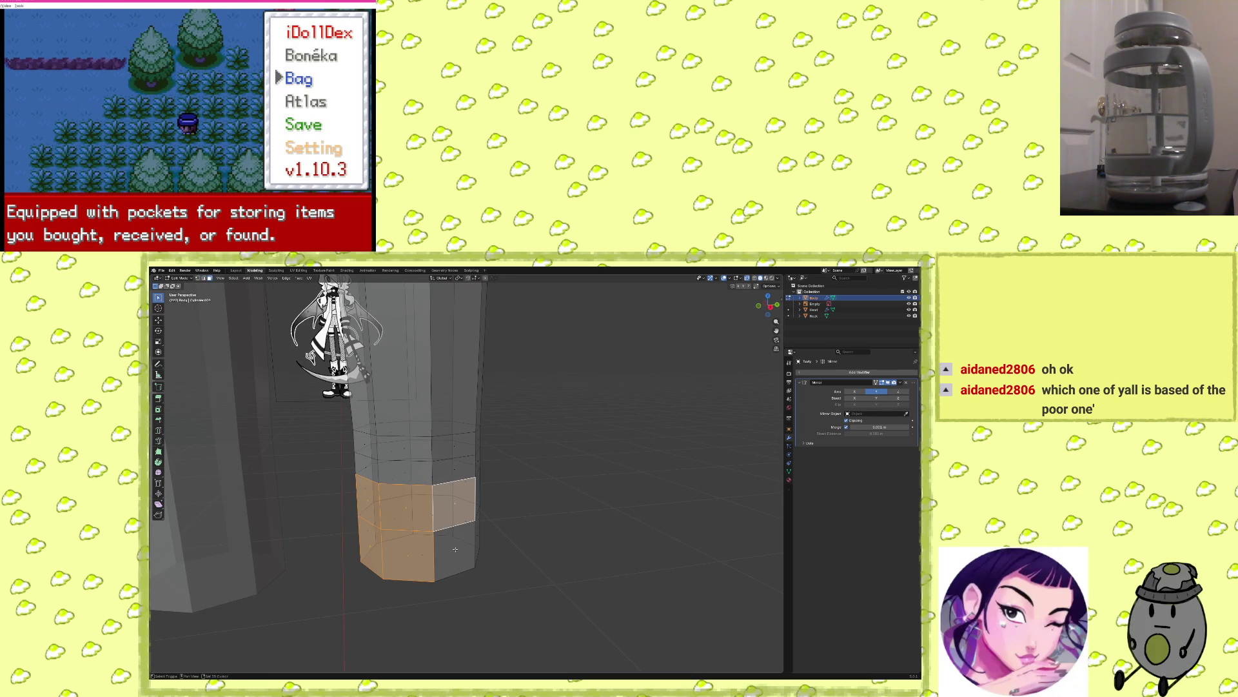
pyautogui.moveTo(524, 525); pyautogui.dragTo(530, 514, button='middle')
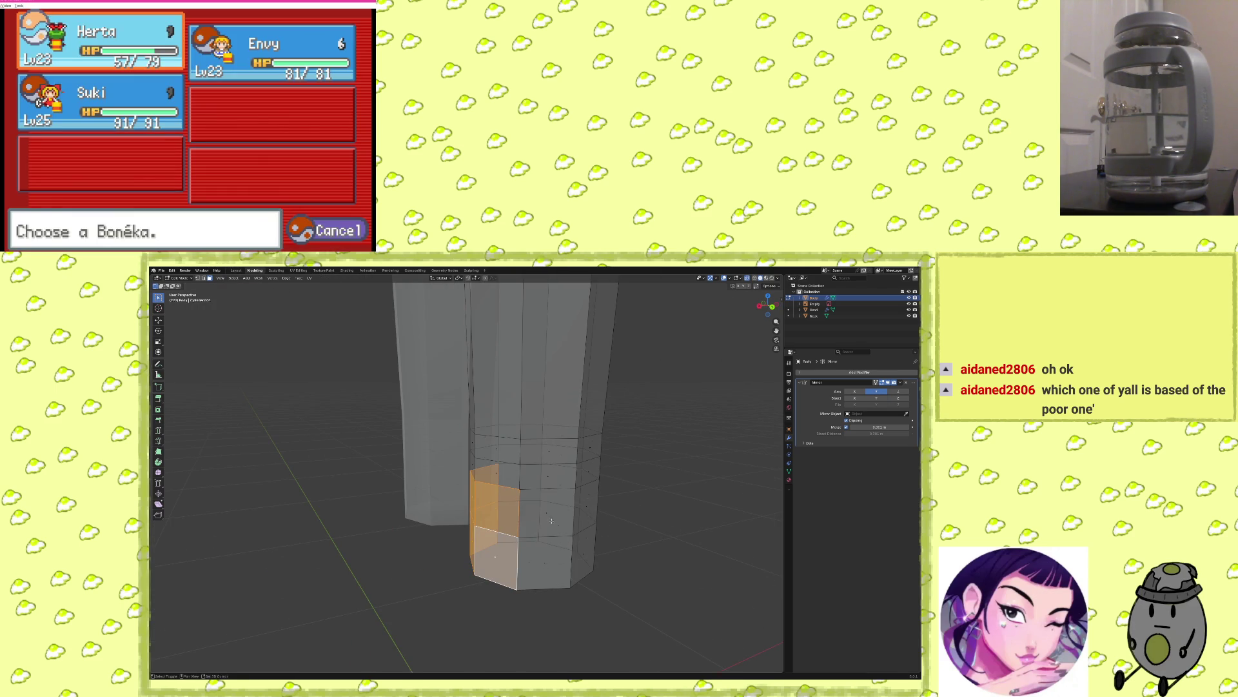
pyautogui.keyDown('shift'); pyautogui.click(548, 512); pyautogui.keyUp('shift')
pyautogui.keyDown('shift'); pyautogui.click(545, 565); pyautogui.keyUp('shift')
pyautogui.moveTo(545, 565); pyautogui.dragTo(524, 554, button='middle')
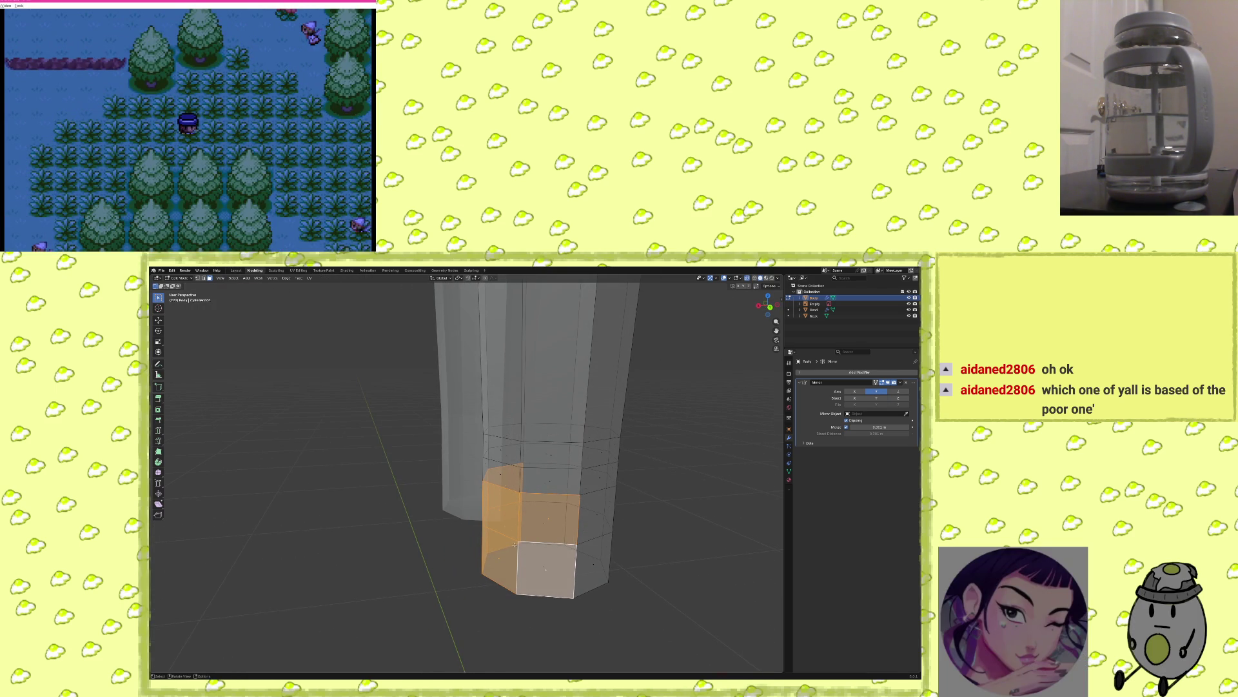
# Start moving the selected faces forward, locked to the X axis.
pyautogui.press('x')
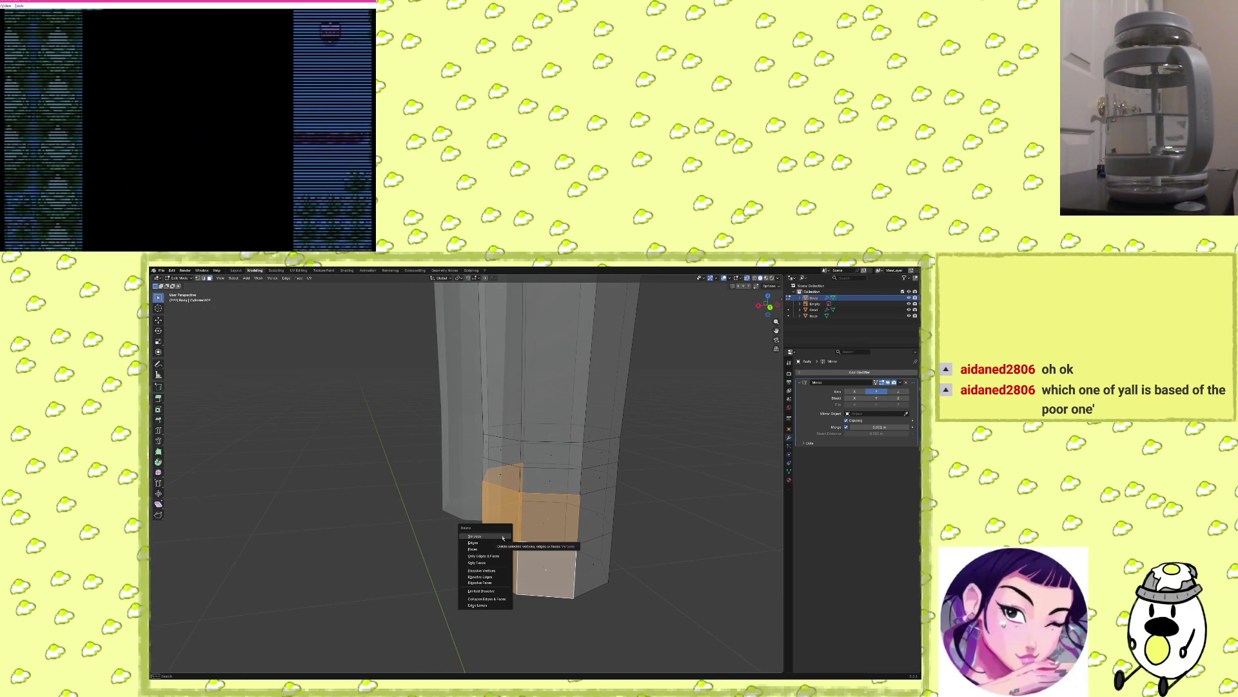
pyautogui.press('Escape')
pyautogui.press('g')
pyautogui.press('x')
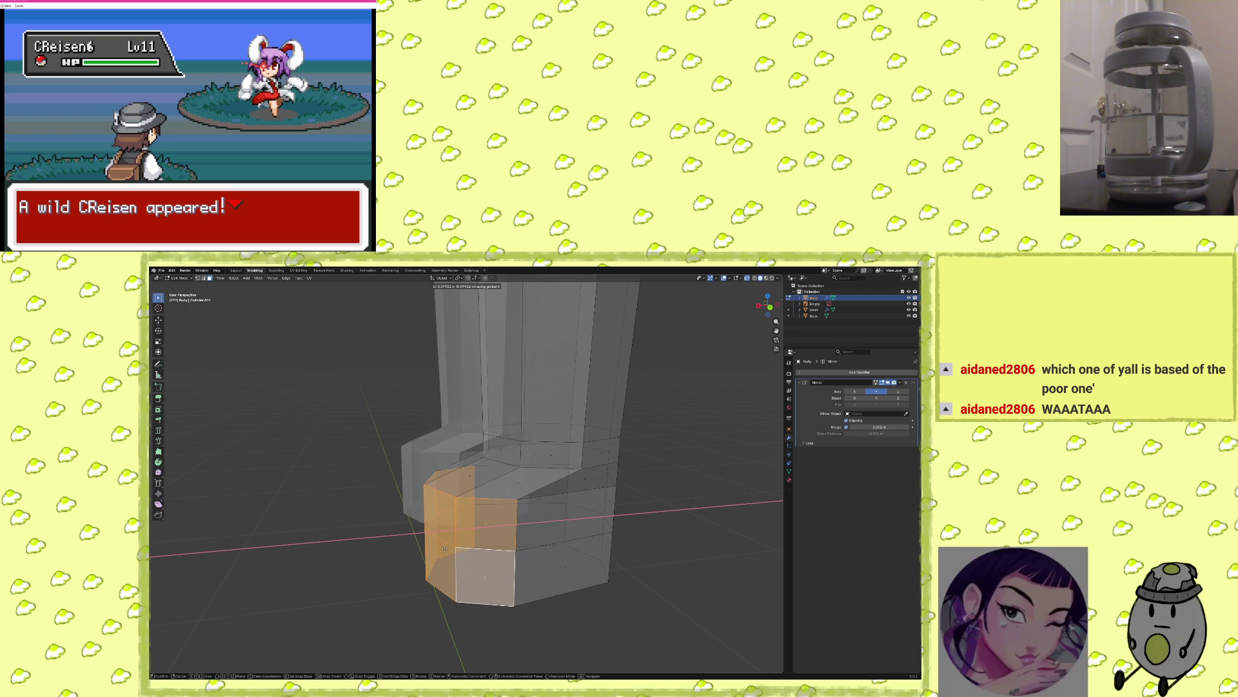
# Confirm the foot extrusion, switch to edge select mode, and try raising the faces along Z (undone).
pyautogui.click(463, 540)
pyautogui.moveTo(463, 541)
pyautogui.mouseDown(button='middle')
pyautogui.moveTo(460, 440)
pyautogui.moveTo(540, 441)
pyautogui.mouseUp(button='middle')
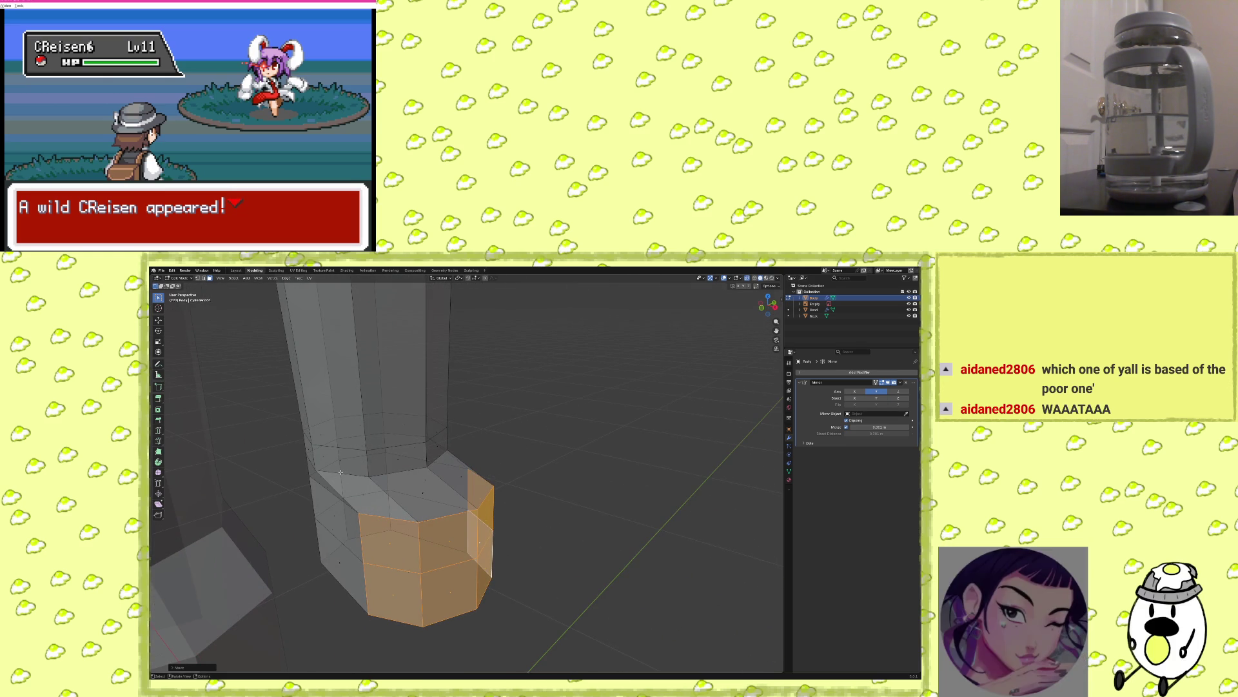
pyautogui.press('2')
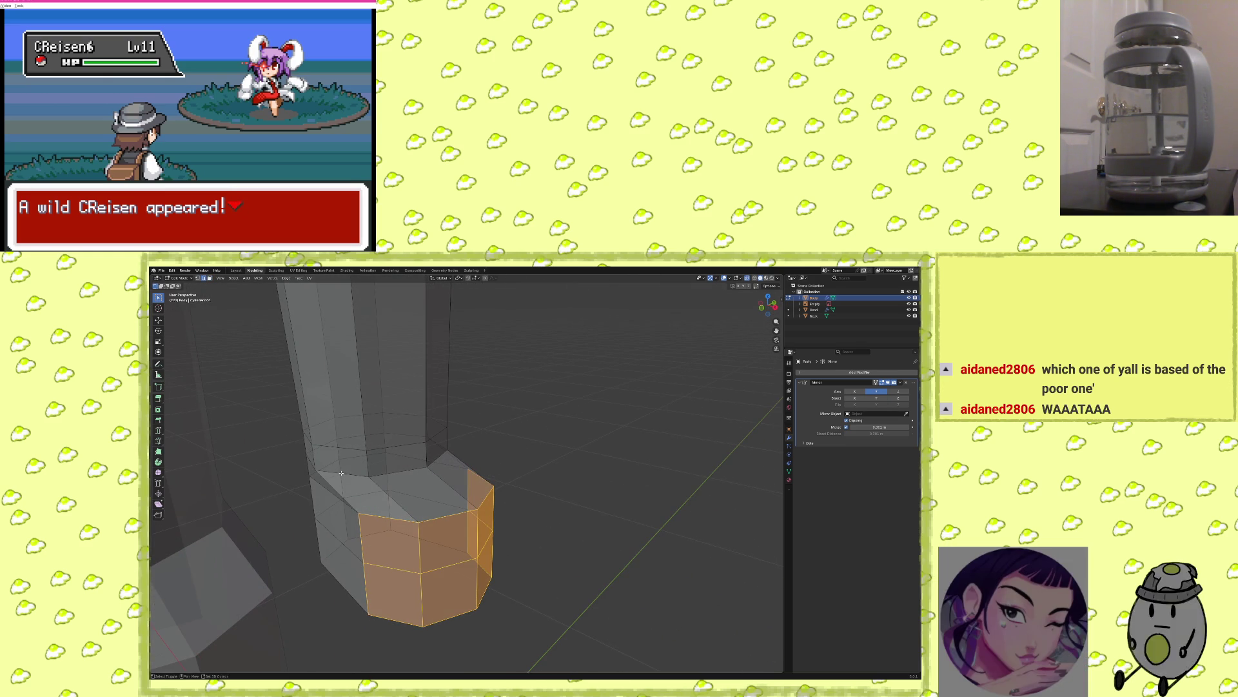
pyautogui.moveTo(438, 469)
pyautogui.mouseDown(button='middle')
pyautogui.moveTo(470, 450)
pyautogui.moveTo(548, 500)
pyautogui.mouseUp(button='middle')
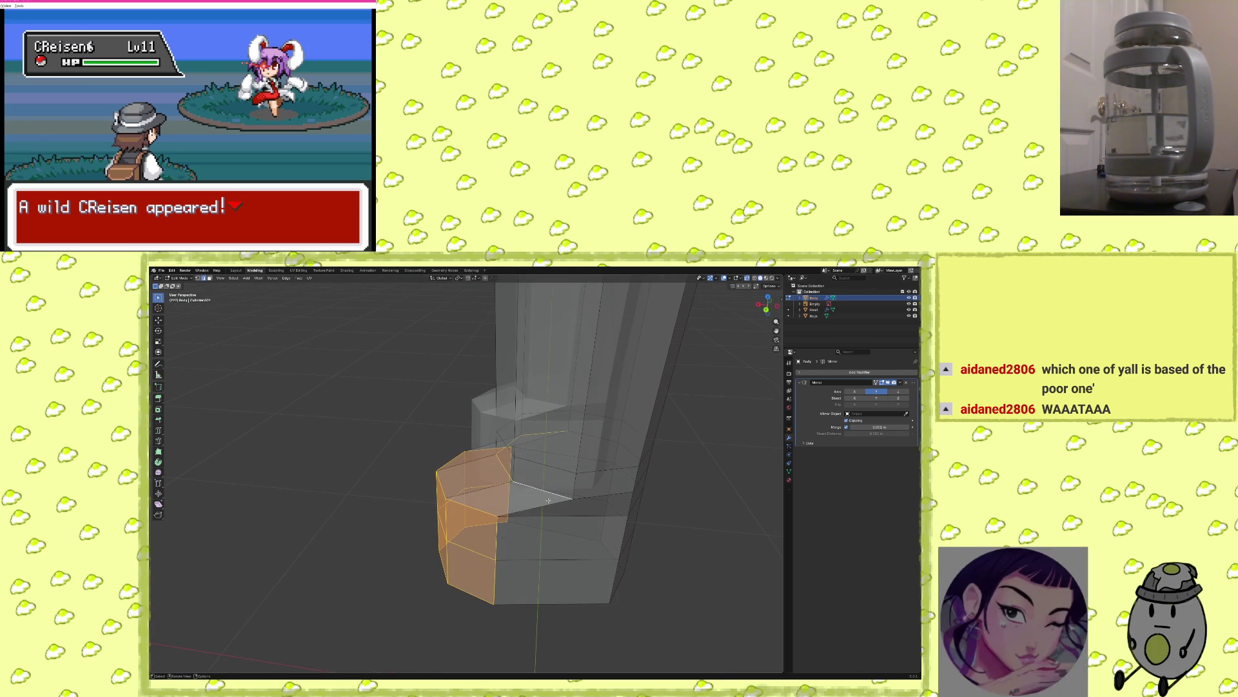
pyautogui.press('g')
pyautogui.press('z')
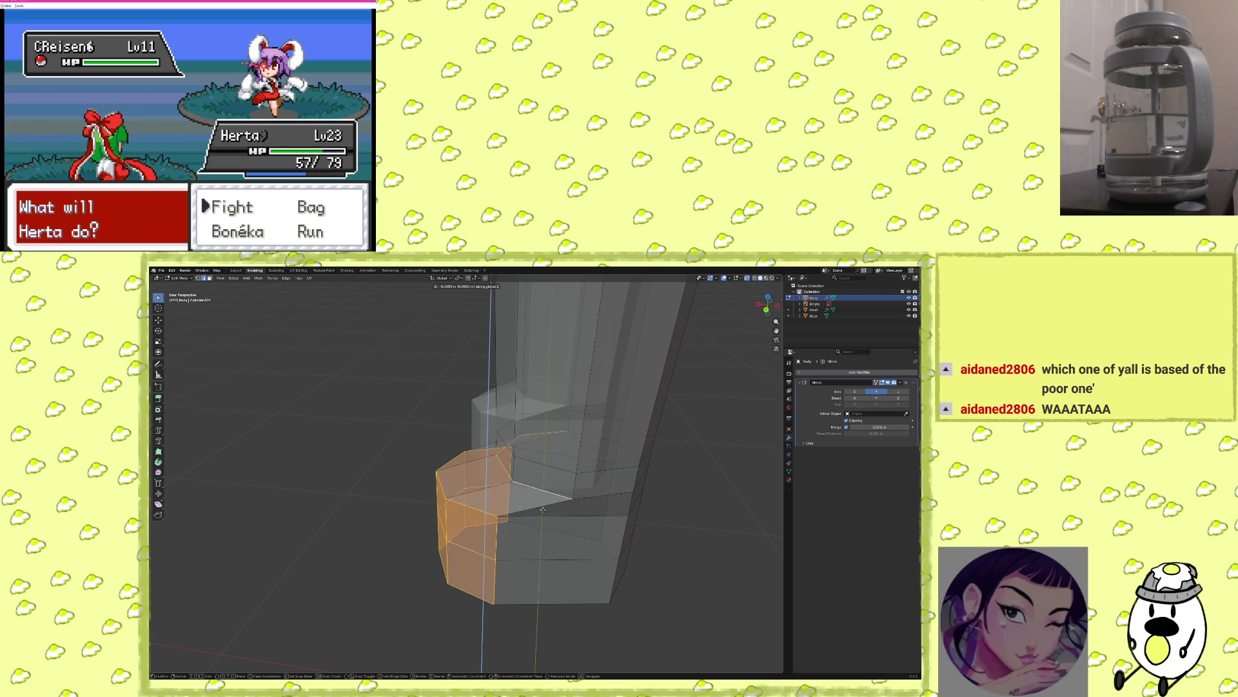
pyautogui.click(530, 483)
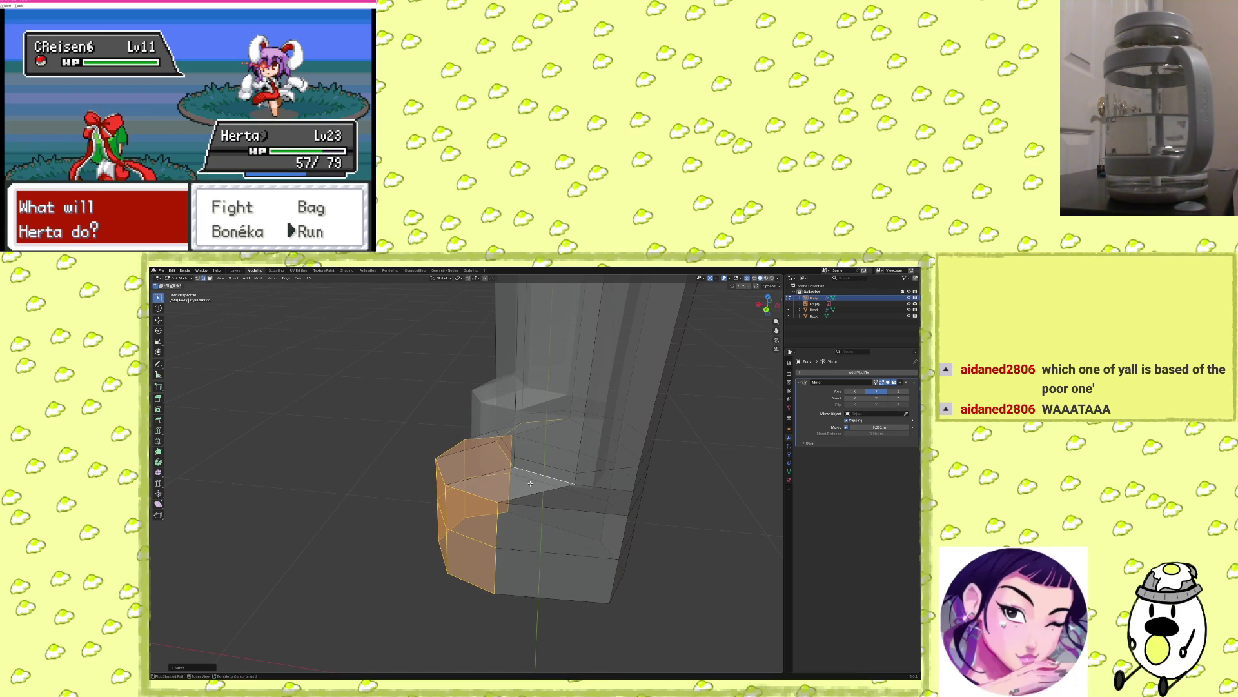
pyautogui.hotkey('ctrl', 'z')
# Raise the foot's top edge along Z so the foot's top surface slopes.
pyautogui.hotkey('alt', 'a')
pyautogui.moveTo(529, 487)
pyautogui.mouseDown(button='middle')
pyautogui.moveTo(500, 490)
pyautogui.moveTo(567, 492)
pyautogui.moveTo(456, 459)
pyautogui.moveTo(419, 498)
pyautogui.mouseUp(button='middle')
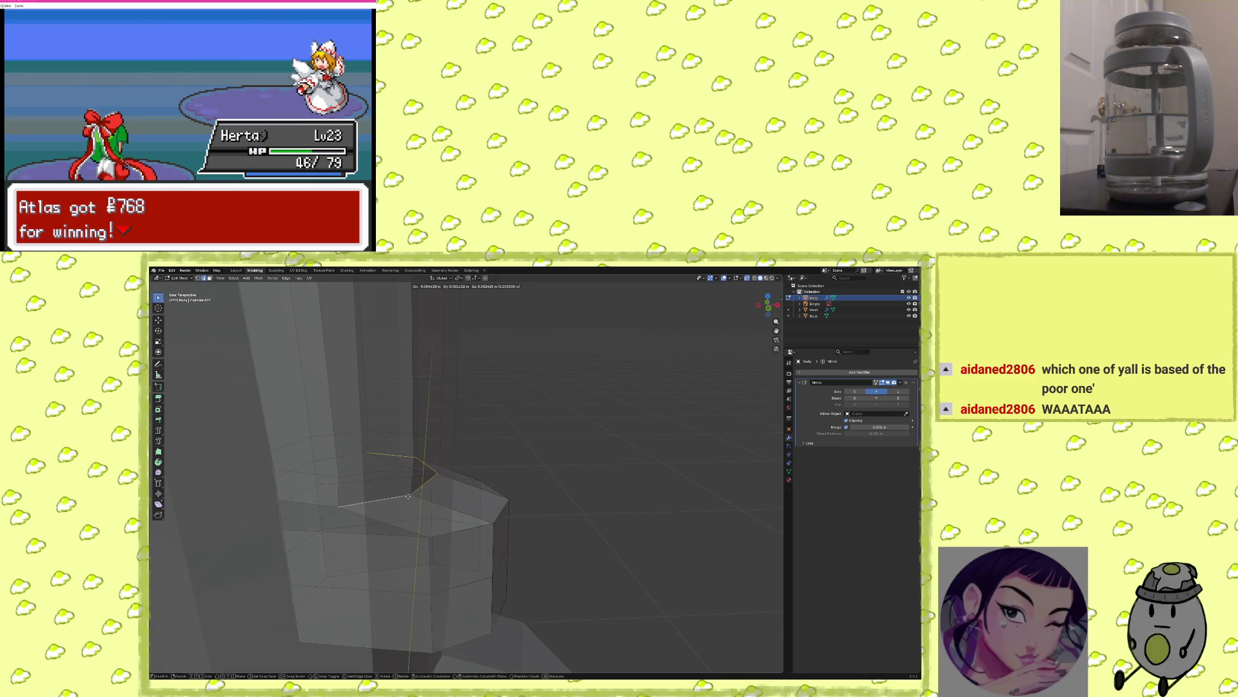
pyautogui.press('g')
pyautogui.press('z')
pyautogui.click(564, 501)
pyautogui.press('KP_Decimal')
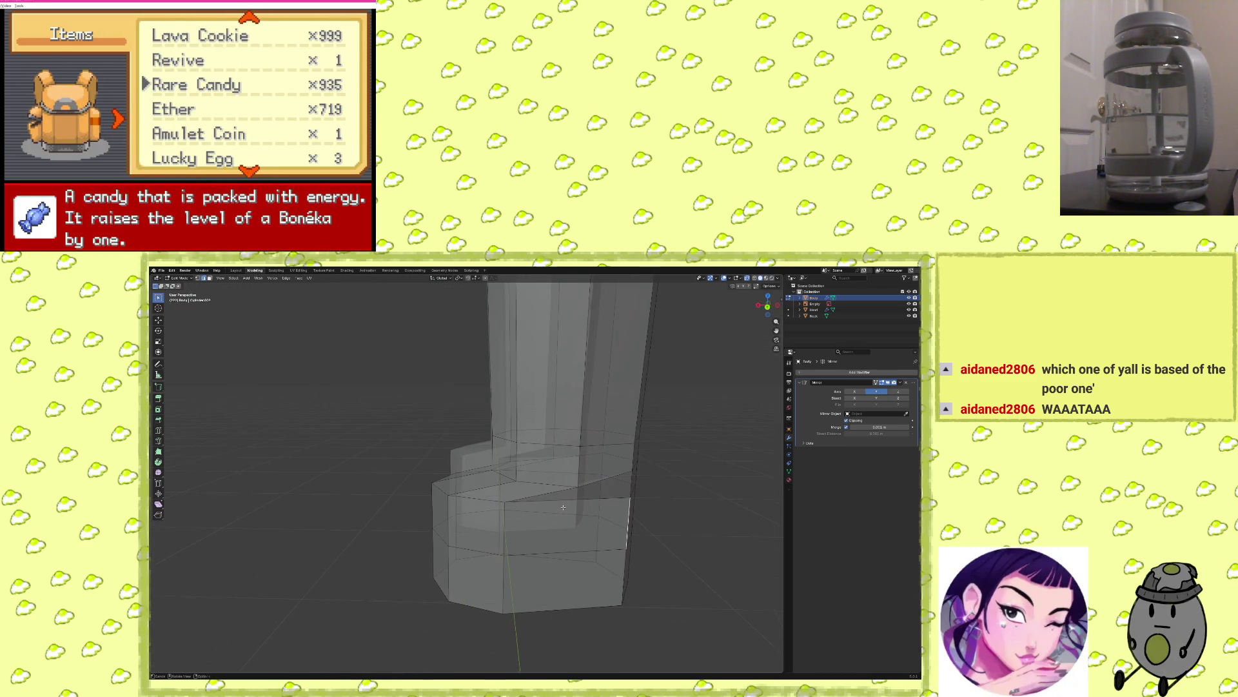
pyautogui.moveTo(632, 507)
pyautogui.mouseDown(button='middle')
pyautogui.moveTo(662, 539)
pyautogui.moveTo(634, 514)
pyautogui.moveTo(606, 515)
pyautogui.mouseUp(button='middle')
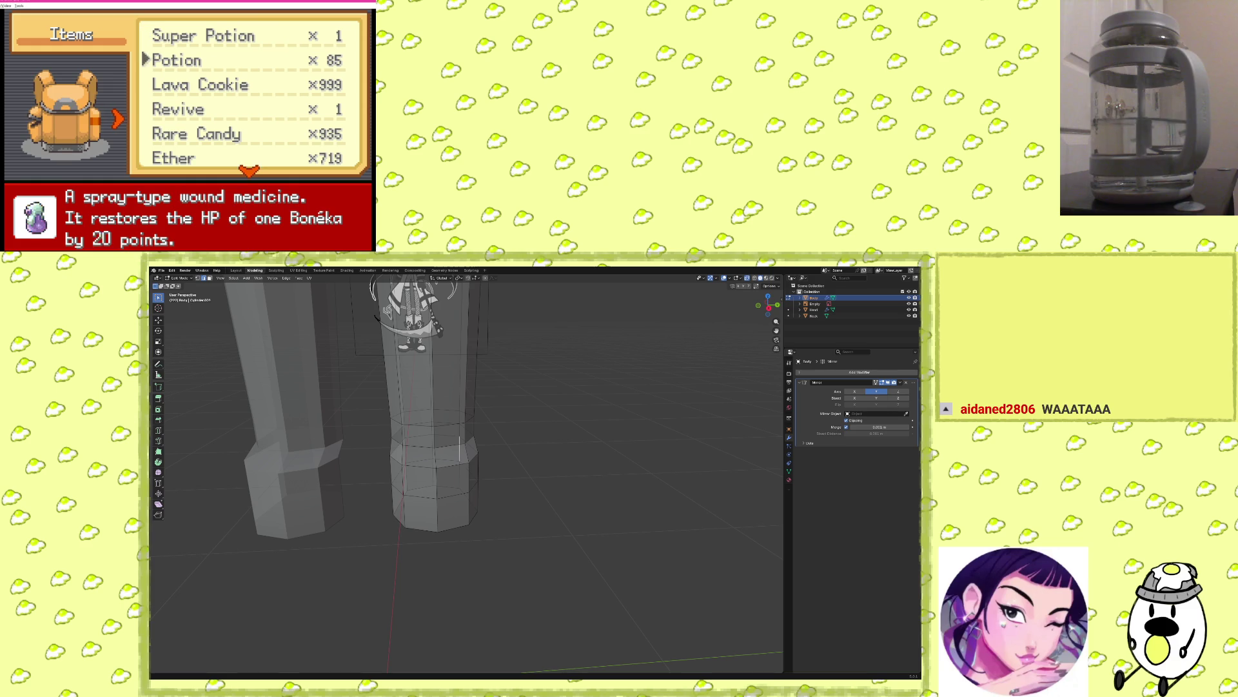
pyautogui.press('Down')
pyautogui.press('Down')
pyautogui.press('x')
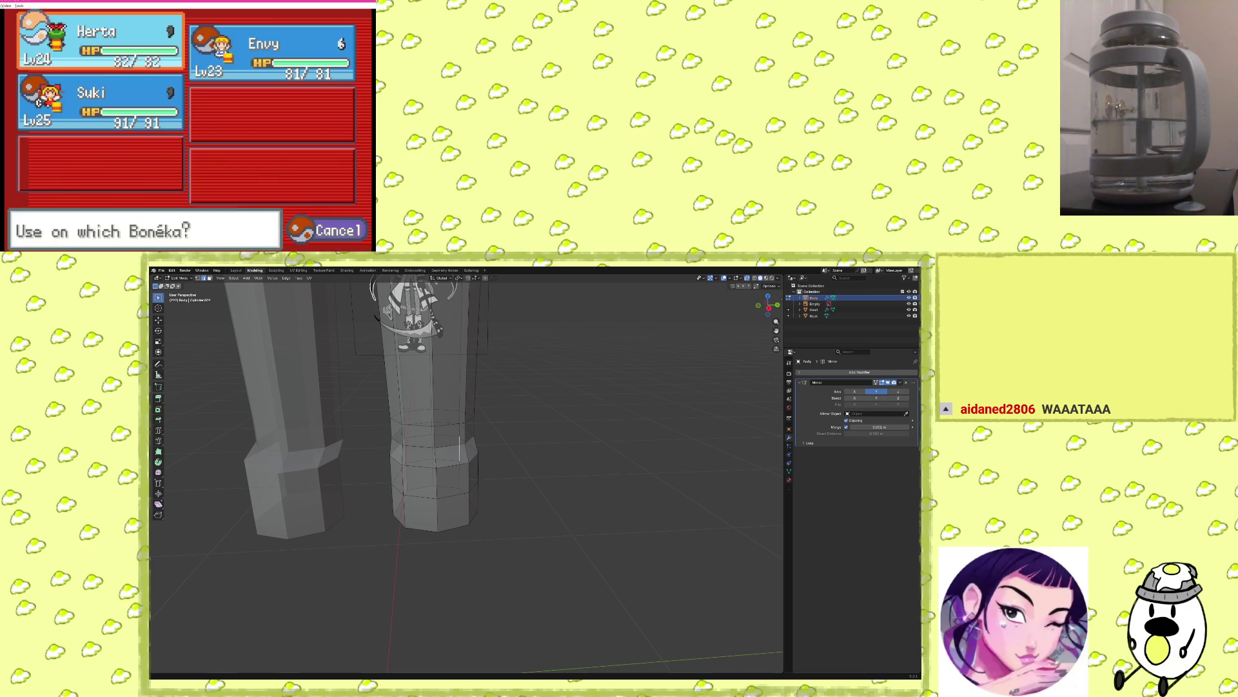
pyautogui.press('x')
pyautogui.press('x')
pyautogui.press('x')
pyautogui.press('x')
pyautogui.press('x')
pyautogui.press('z')
pyautogui.press('z')
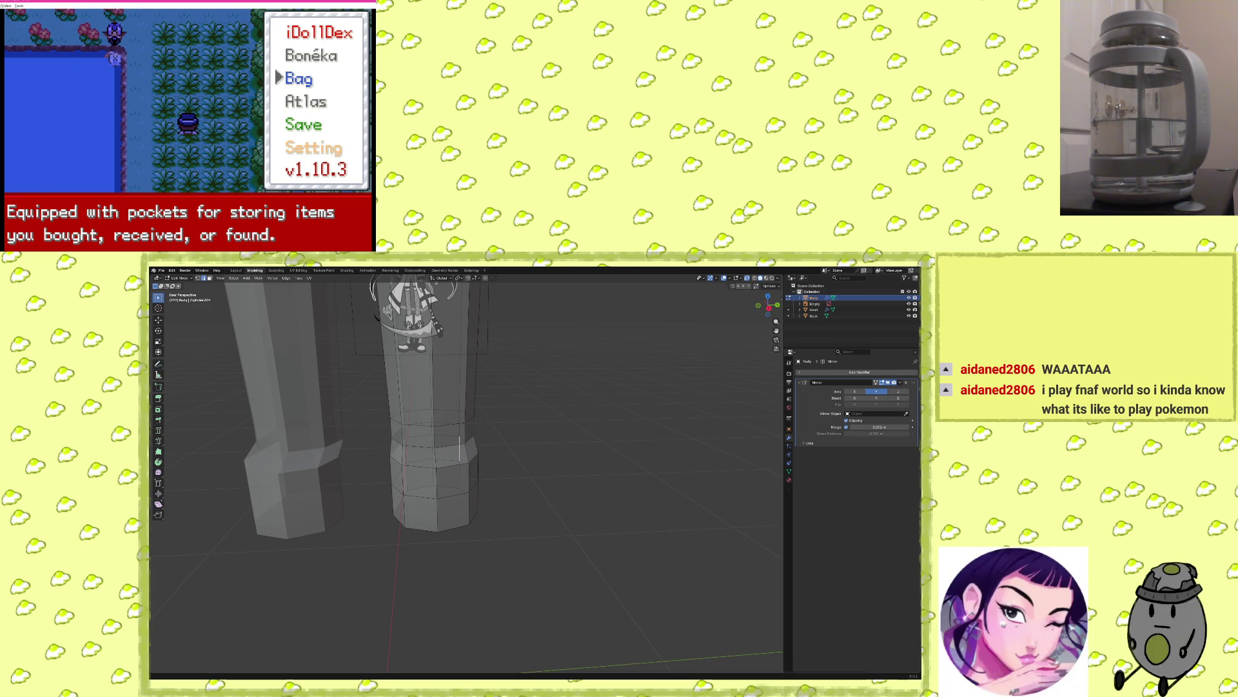
pyautogui.press('x')
pyautogui.press('Down')
pyautogui.press('Down')
pyautogui.press('Down')
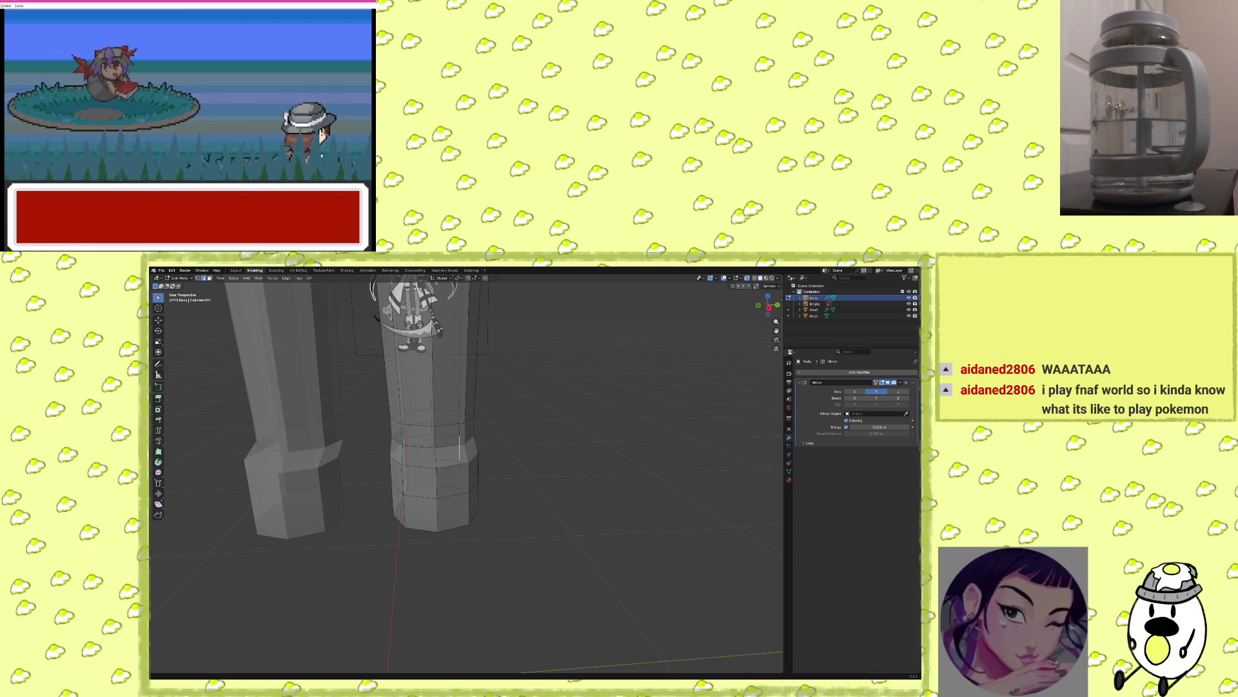
pyautogui.press('c')
pyautogui.press('c')
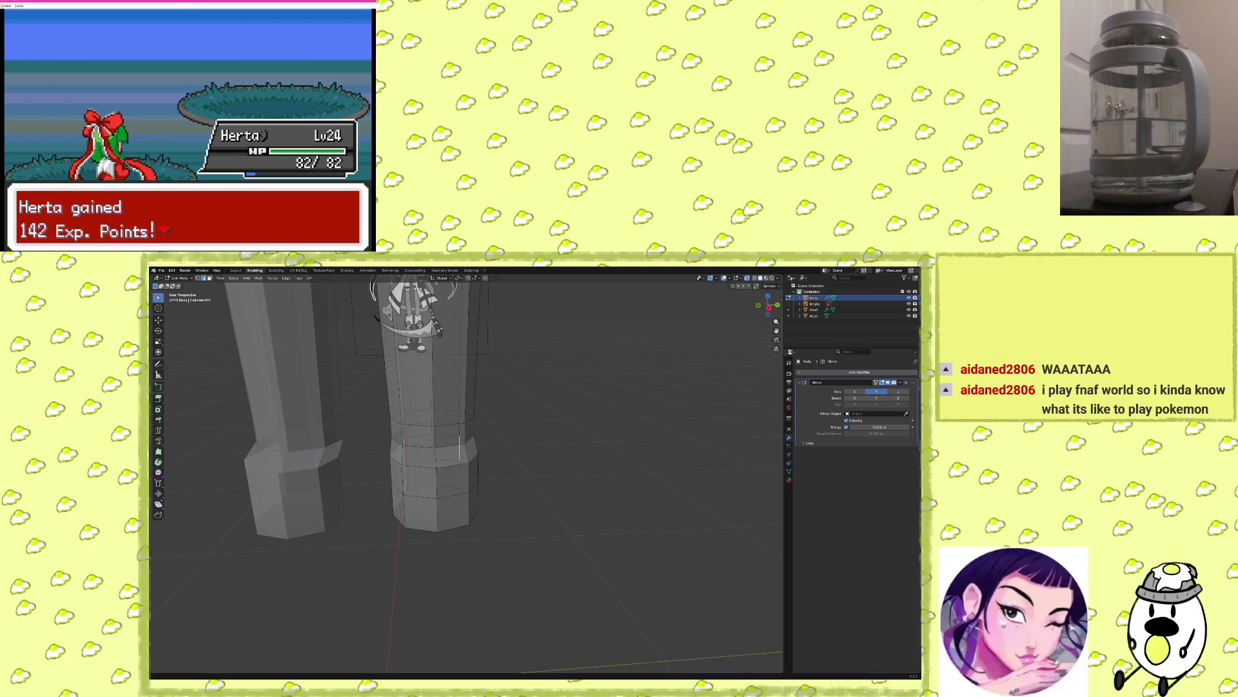
pyautogui.press('c')
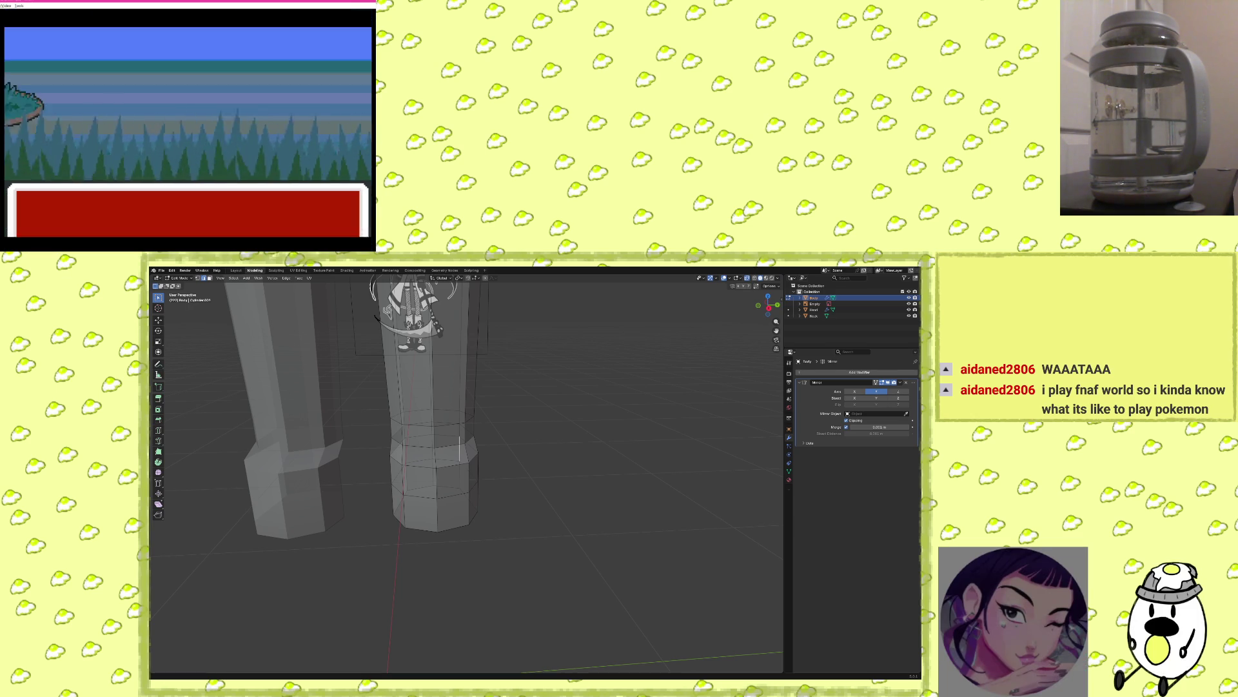
pyautogui.press('c')
pyautogui.press('c')
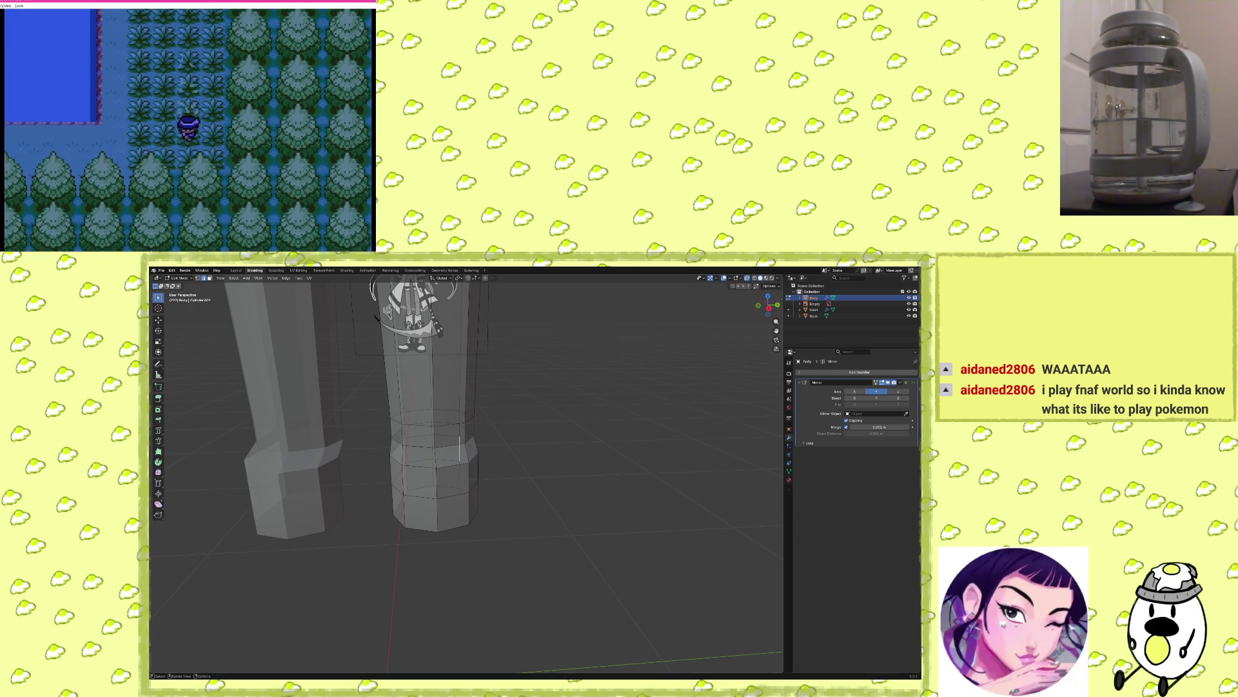
# Select an edge ring on the leg and scale it down twice.
pyautogui.rightClick(531, 464)
pyautogui.moveTo(661, 446)
pyautogui.mouseDown(button='middle')
pyautogui.moveTo(602, 475)
pyautogui.moveTo(567, 456)
pyautogui.moveTo(540, 473)
pyautogui.moveTo(574, 487)
pyautogui.moveTo(532, 467)
pyautogui.moveTo(544, 519)
pyautogui.moveTo(580, 506)
pyautogui.moveTo(555, 506)
pyautogui.moveTo(567, 522)
pyautogui.mouseUp(button='middle')
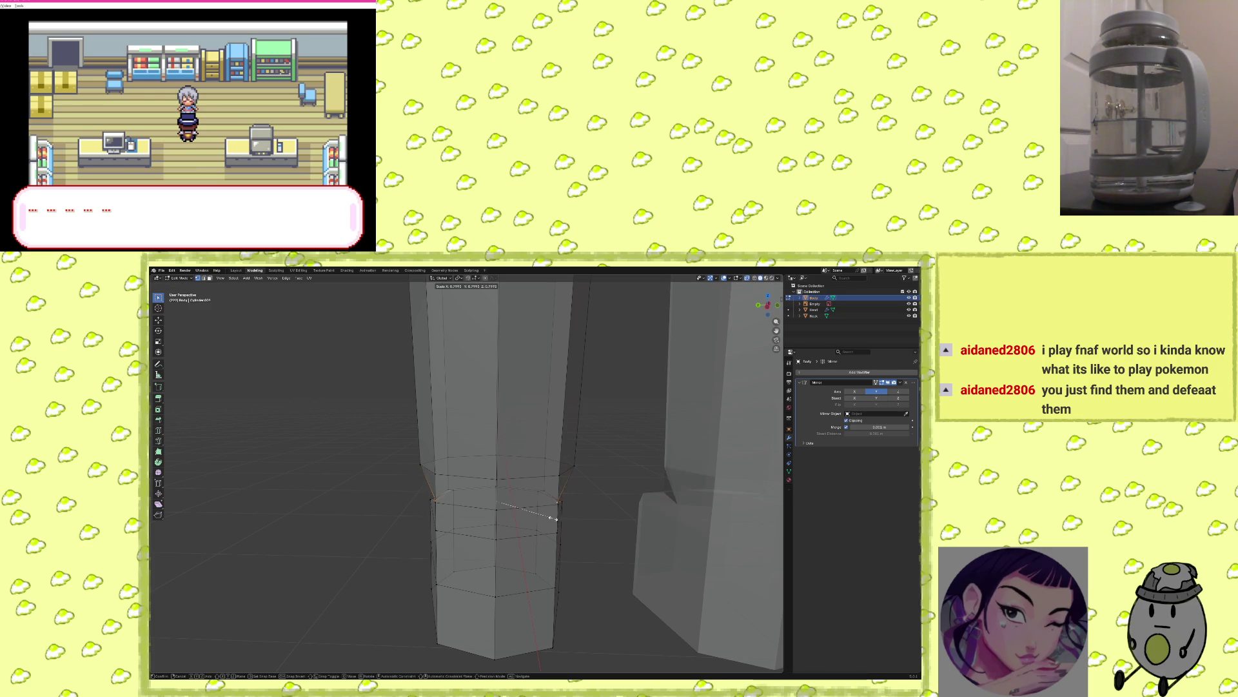
pyautogui.moveTo(556, 518); pyautogui.dragTo(518, 466, button='middle')
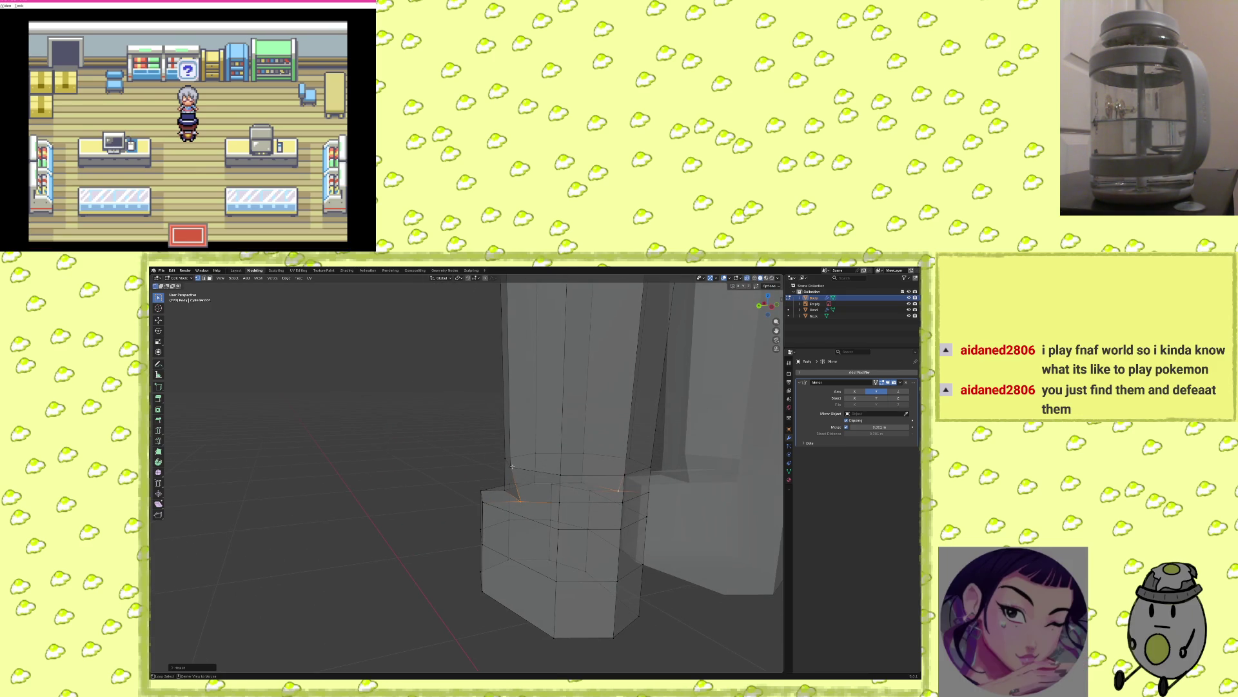
pyautogui.moveTo(513, 466); pyautogui.dragTo(567, 480, button='middle')
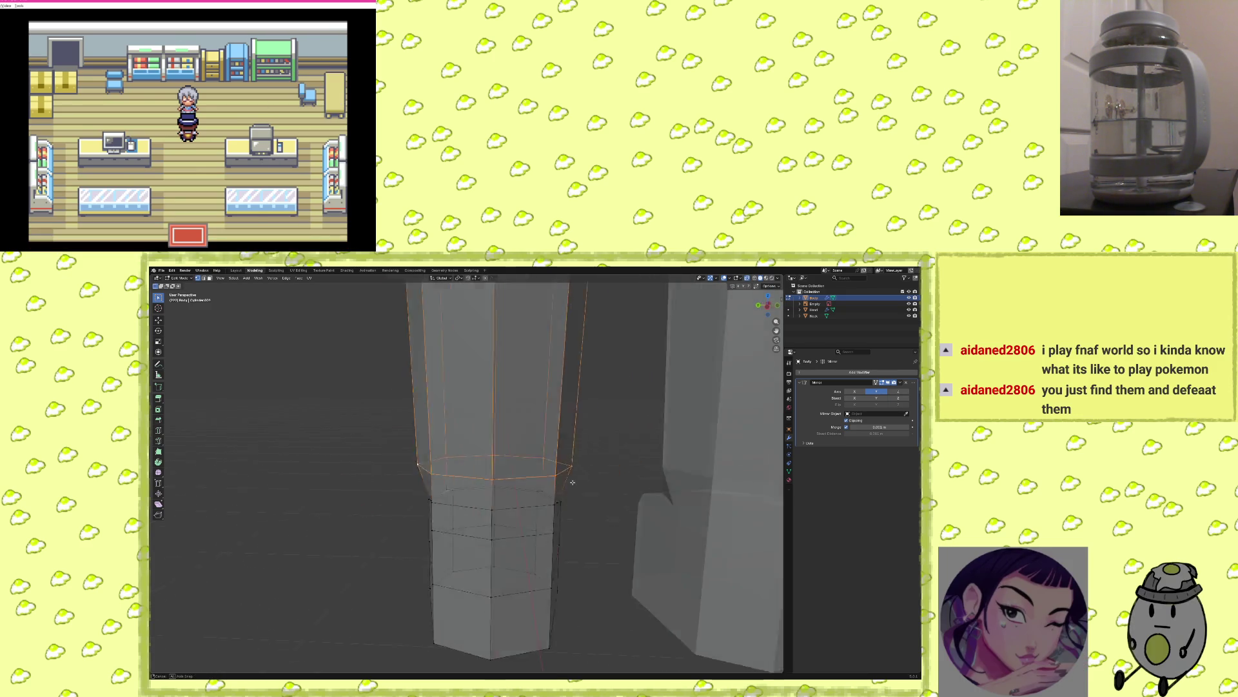
pyautogui.press('s')
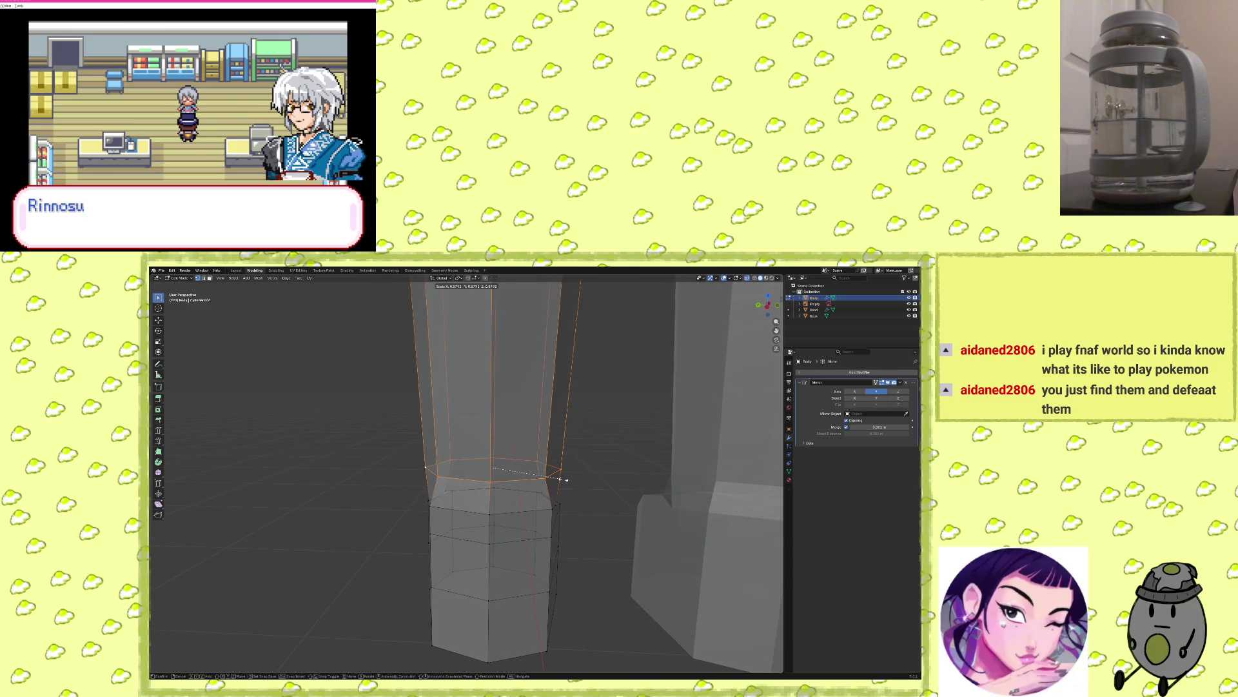
pyautogui.click(559, 480)
pyautogui.moveTo(559, 480); pyautogui.dragTo(655, 493, button='middle')
pyautogui.scroll(4, 655, 494)
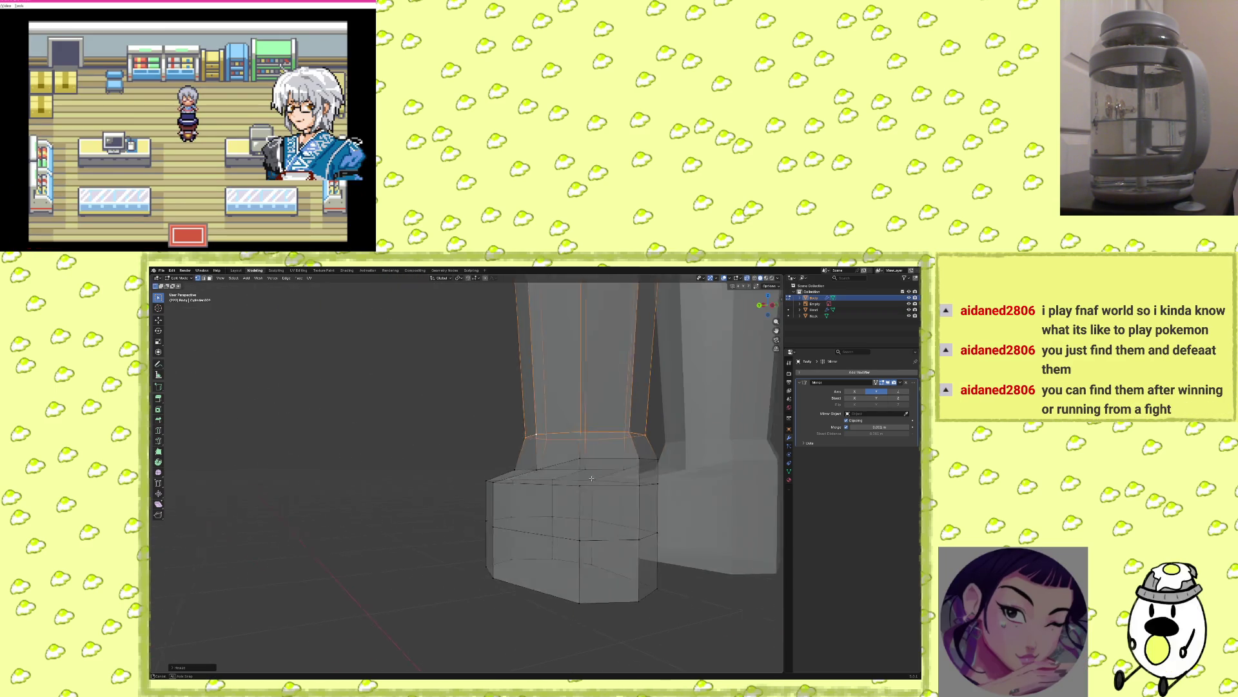
pyautogui.press('s')
pyautogui.click(585, 488)
pyautogui.moveTo(584, 489)
pyautogui.mouseDown(button='middle')
pyautogui.moveTo(664, 489)
pyautogui.moveTo(622, 511)
pyautogui.mouseUp(button='middle')
# Shrink the edge loop just above the foot and the lower loop beneath it into an ankle.
pyautogui.moveTo(548, 526)
pyautogui.mouseDown(button='middle')
pyautogui.moveTo(555, 544)
pyautogui.moveTo(506, 517)
pyautogui.moveTo(529, 524)
pyautogui.moveTo(520, 502)
pyautogui.mouseUp(button='middle')
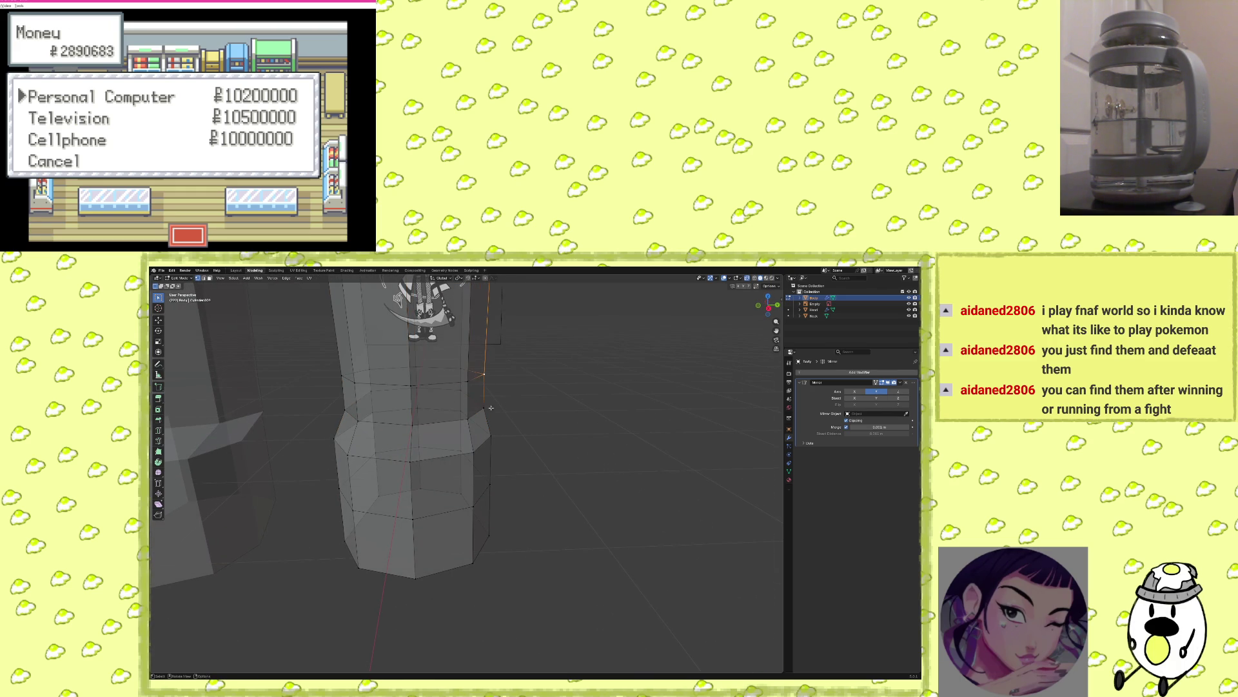
pyautogui.keyDown('alt'); pyautogui.click(411, 385); pyautogui.keyUp('alt')
pyautogui.press('s')
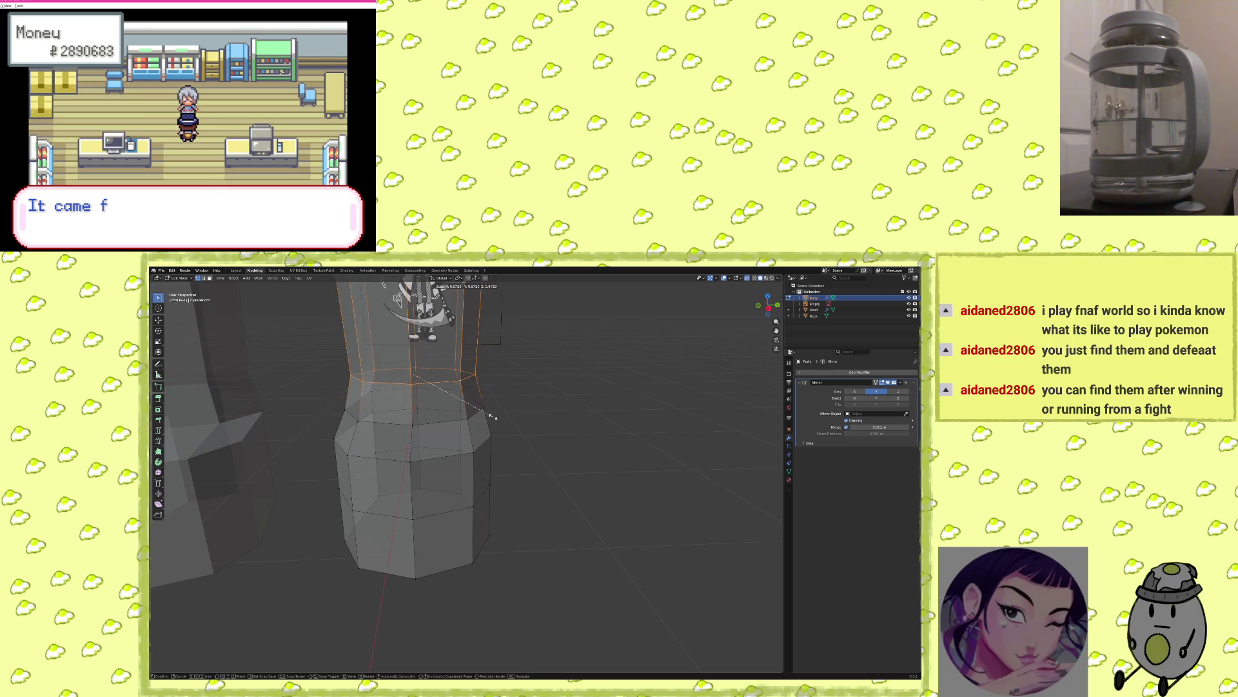
pyautogui.click(493, 416)
pyautogui.moveTo(493, 416)
pyautogui.mouseDown(button='middle')
pyautogui.moveTo(522, 431)
pyautogui.moveTo(544, 408)
pyautogui.mouseUp(button='middle')
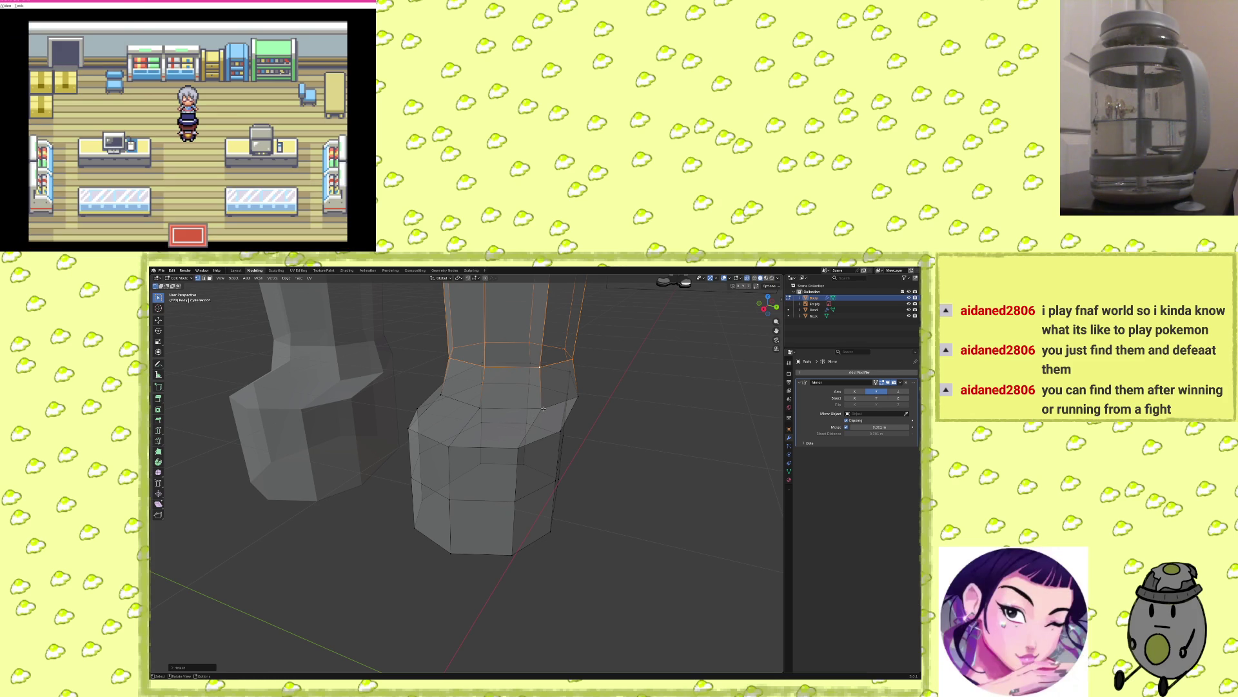
pyautogui.keyDown('alt'); pyautogui.click(544, 408); pyautogui.keyUp('alt')
pyautogui.press('s')
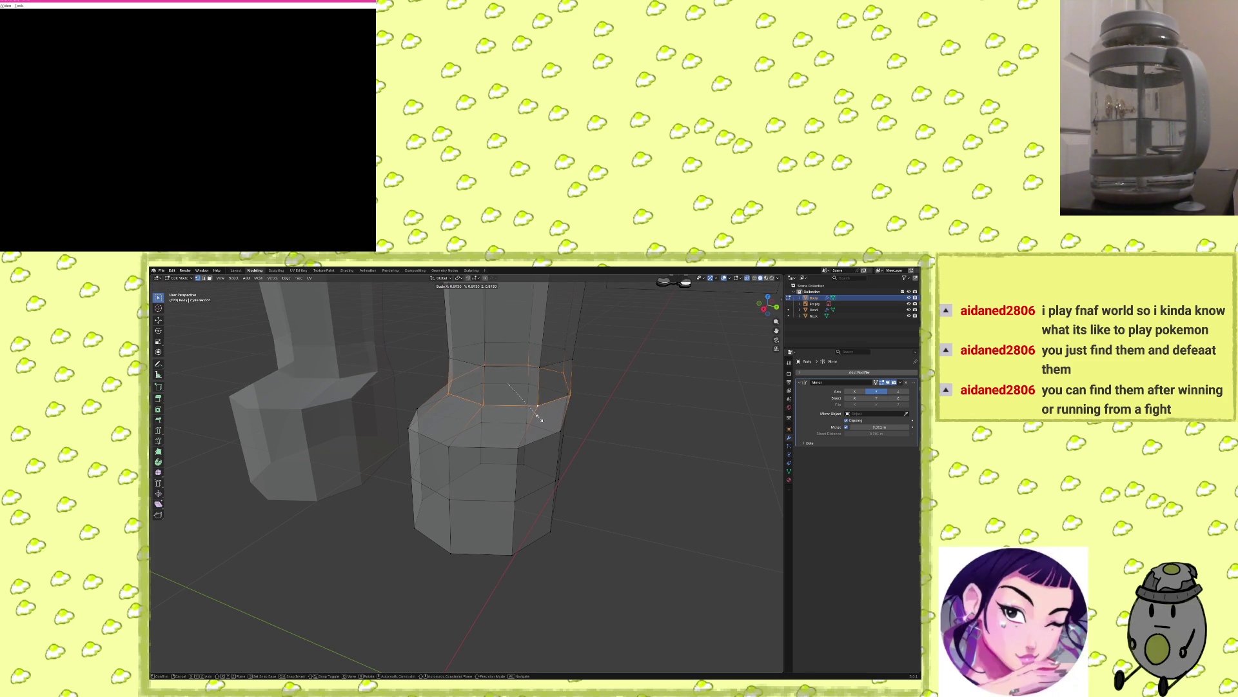
pyautogui.click(540, 418)
pyautogui.moveTo(540, 418)
pyautogui.mouseDown(button='middle')
pyautogui.moveTo(489, 431)
pyautogui.moveTo(689, 452)
pyautogui.moveTo(623, 461)
pyautogui.moveTo(617, 530)
pyautogui.moveTo(651, 500)
pyautogui.moveTo(560, 528)
pyautogui.mouseUp(button='middle')
pyautogui.scroll(3, 618, 530)
pyautogui.scroll(-5, 618, 530)
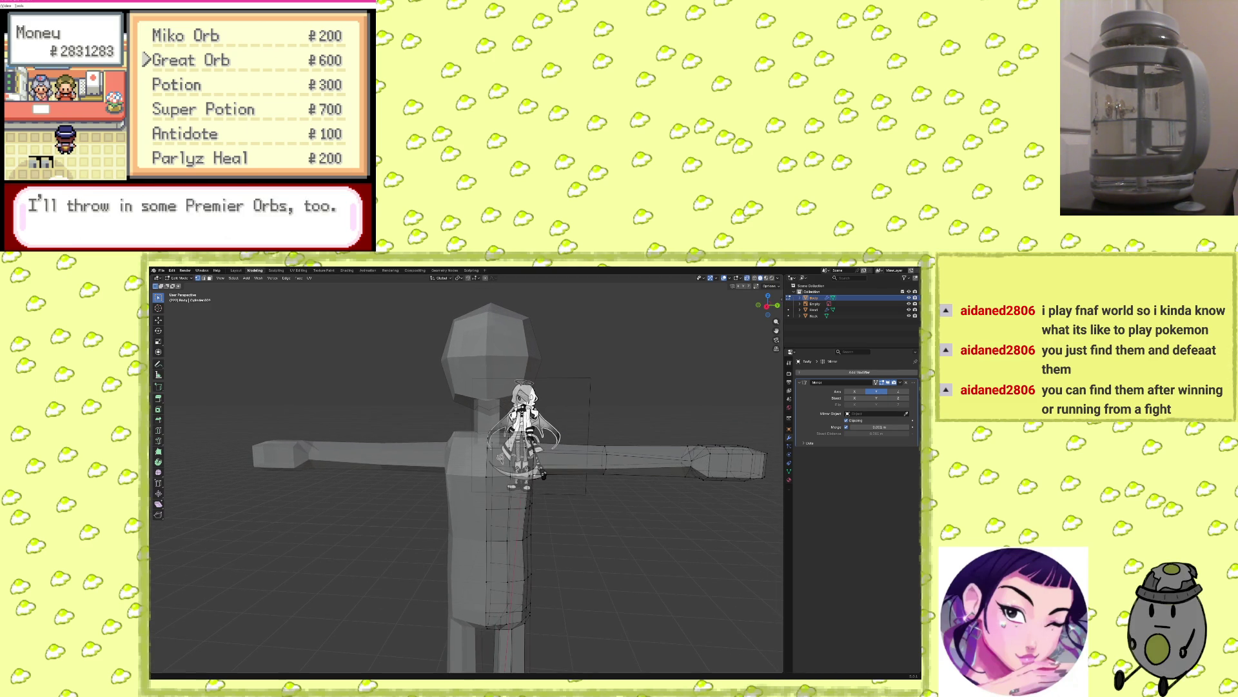
pyautogui.press('Down')
pyautogui.press('Up')
pyautogui.press('x')
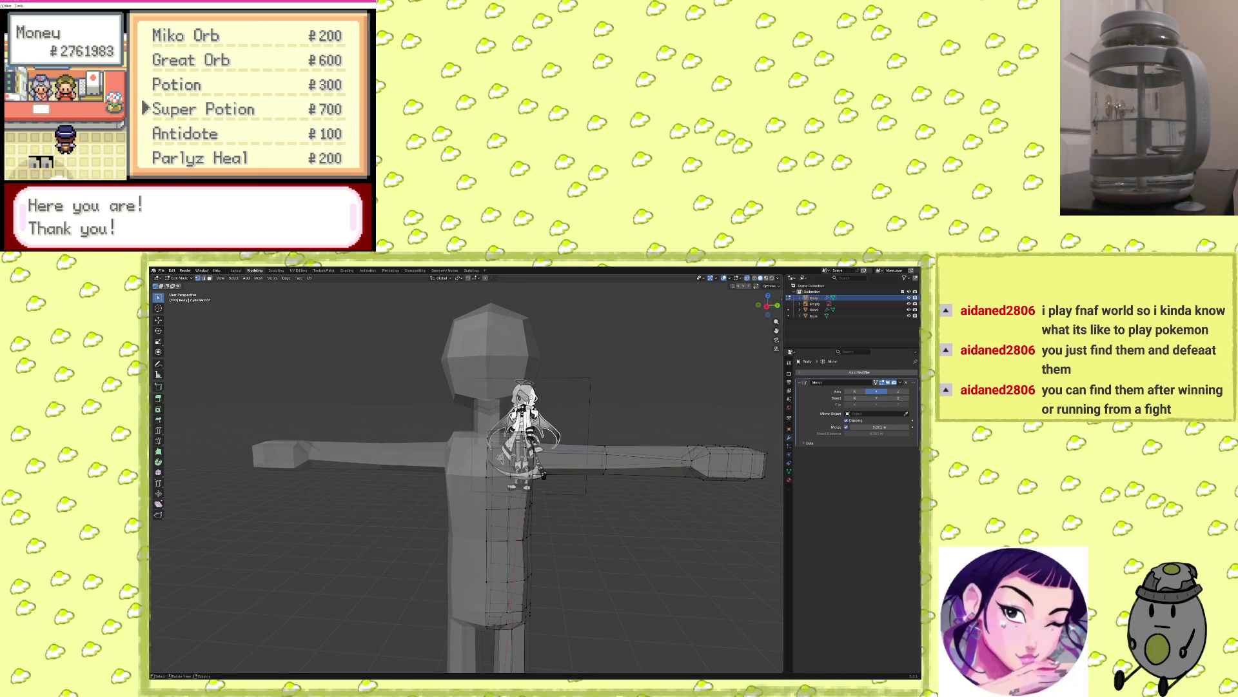
pyautogui.press('x')
pyautogui.press('x')
pyautogui.press('x')
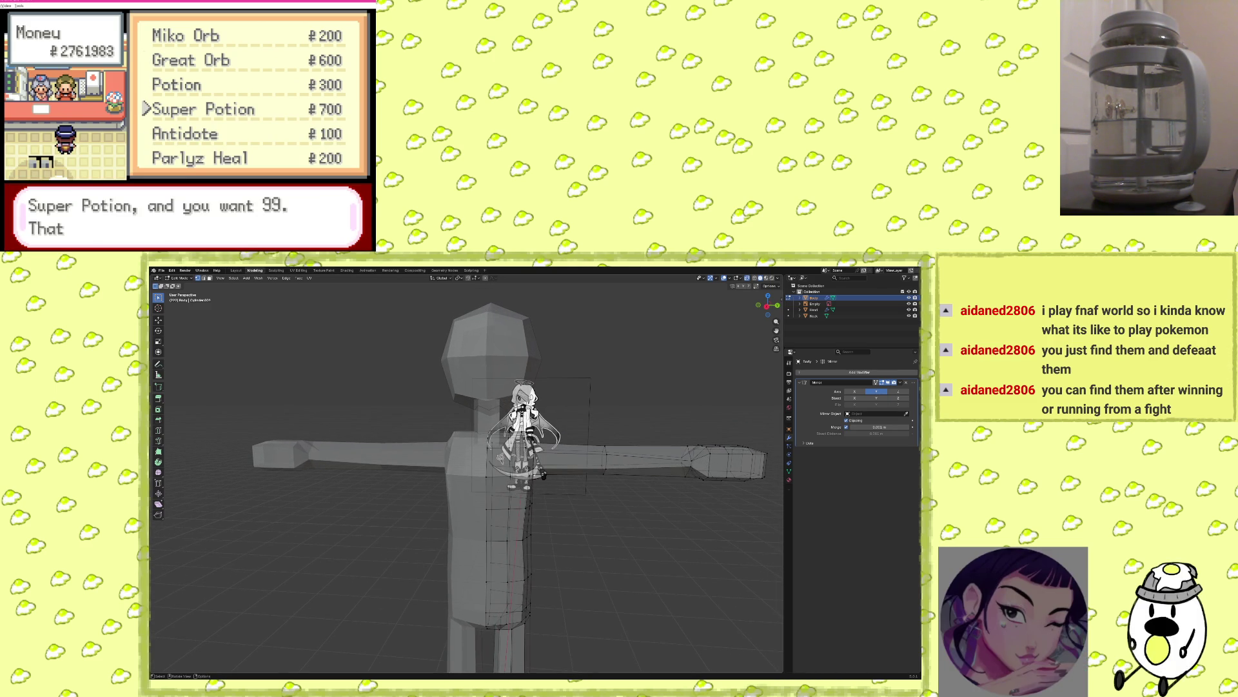
pyautogui.press('x')
pyautogui.press('x')
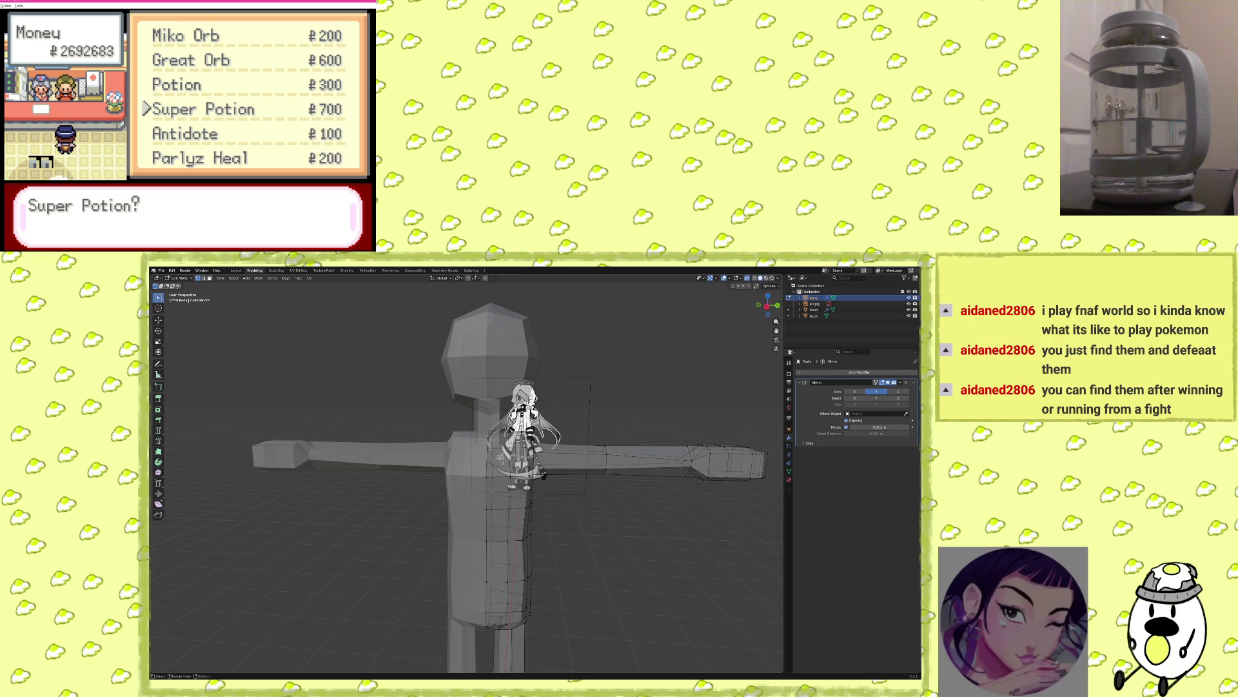
pyautogui.press('x')
pyautogui.press('x')
pyautogui.press('x')
pyautogui.press('x')
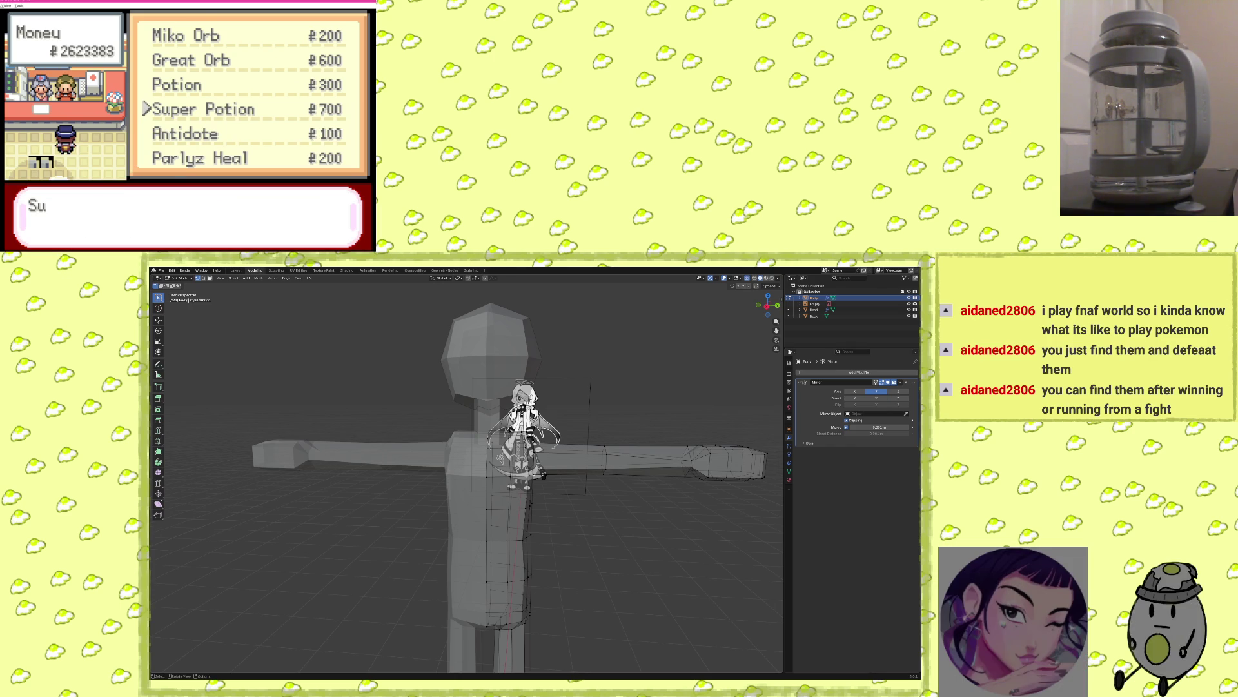
pyautogui.press('x')
pyautogui.press('x')
pyautogui.press('x')
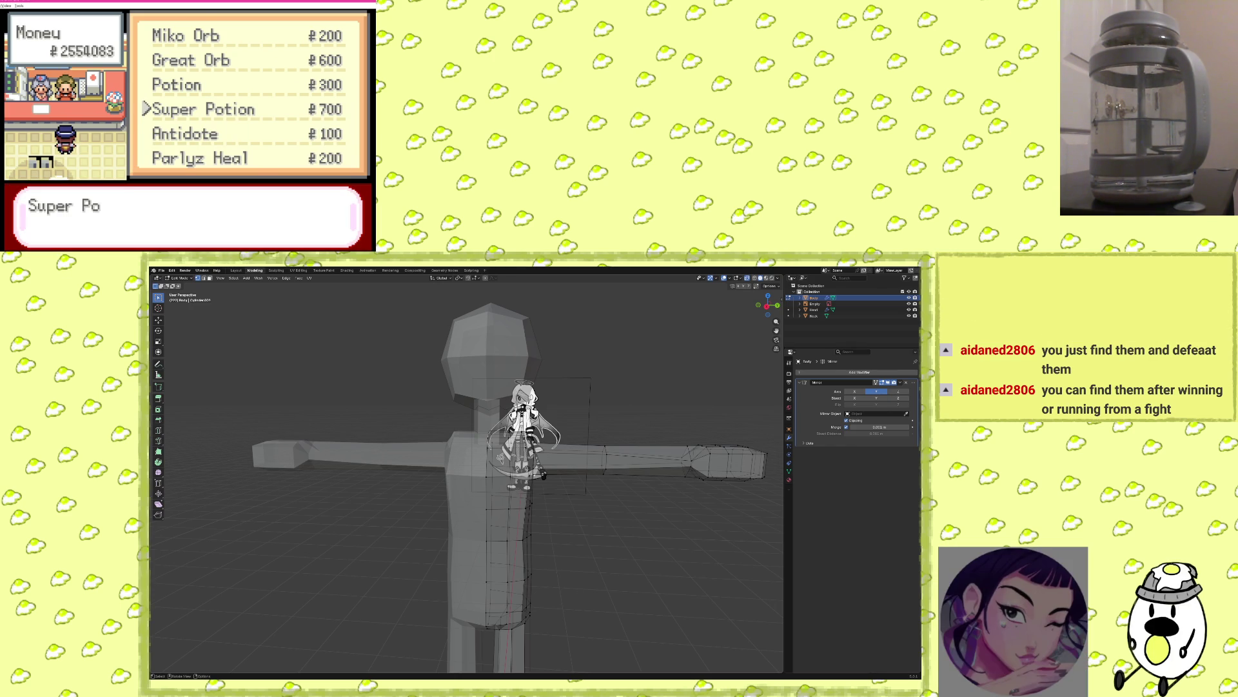
pyautogui.press('Down')
pyautogui.press('x')
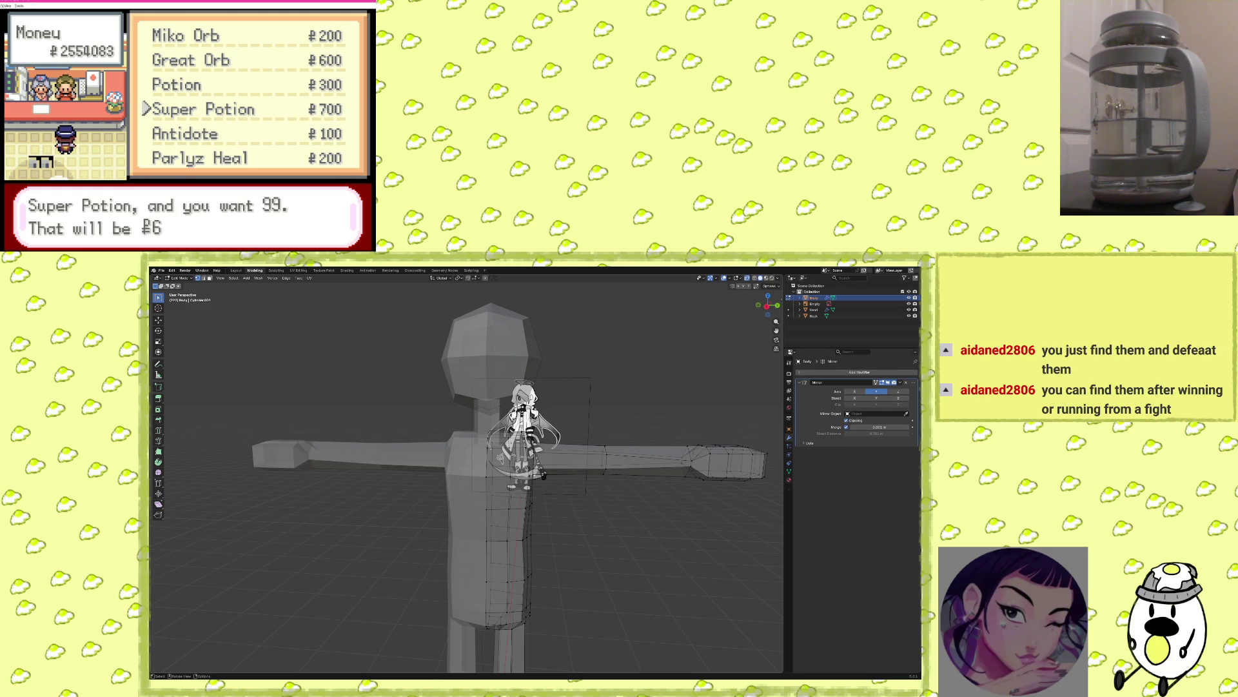
pyautogui.press('x')
pyautogui.press('x')
pyautogui.press('x')
pyautogui.press('x')
pyautogui.press('Up')
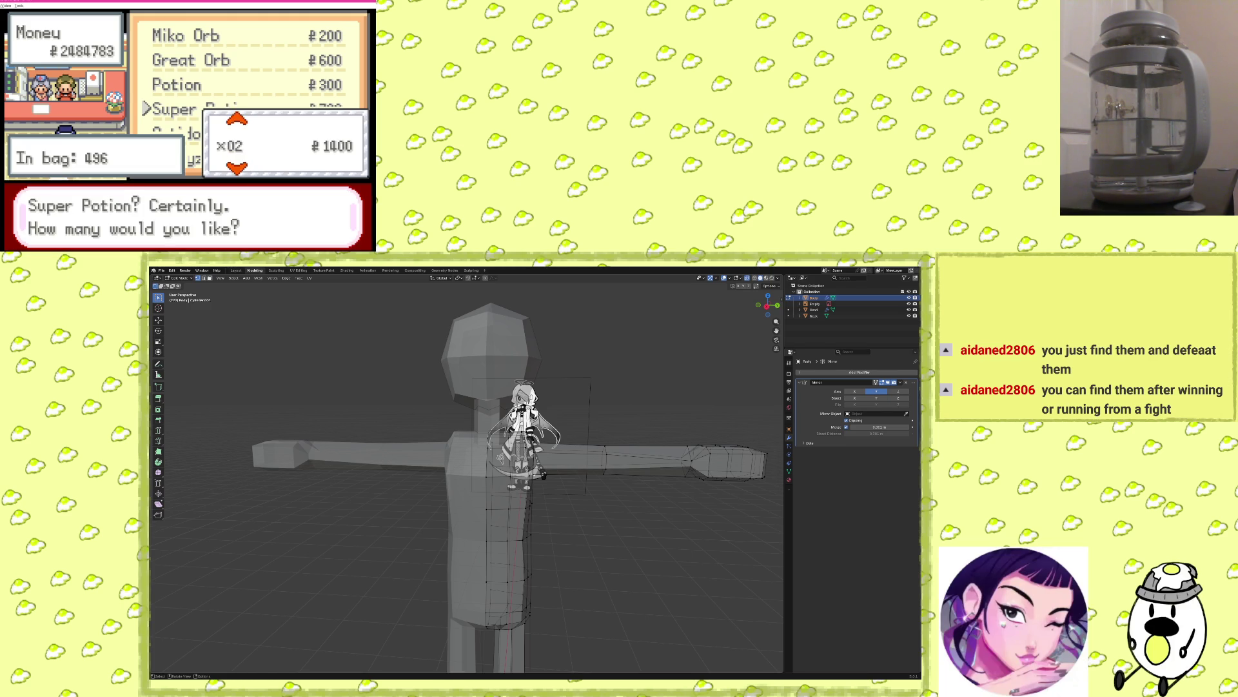
pyautogui.press('Up')
pyautogui.press('Up')
pyautogui.press('x')
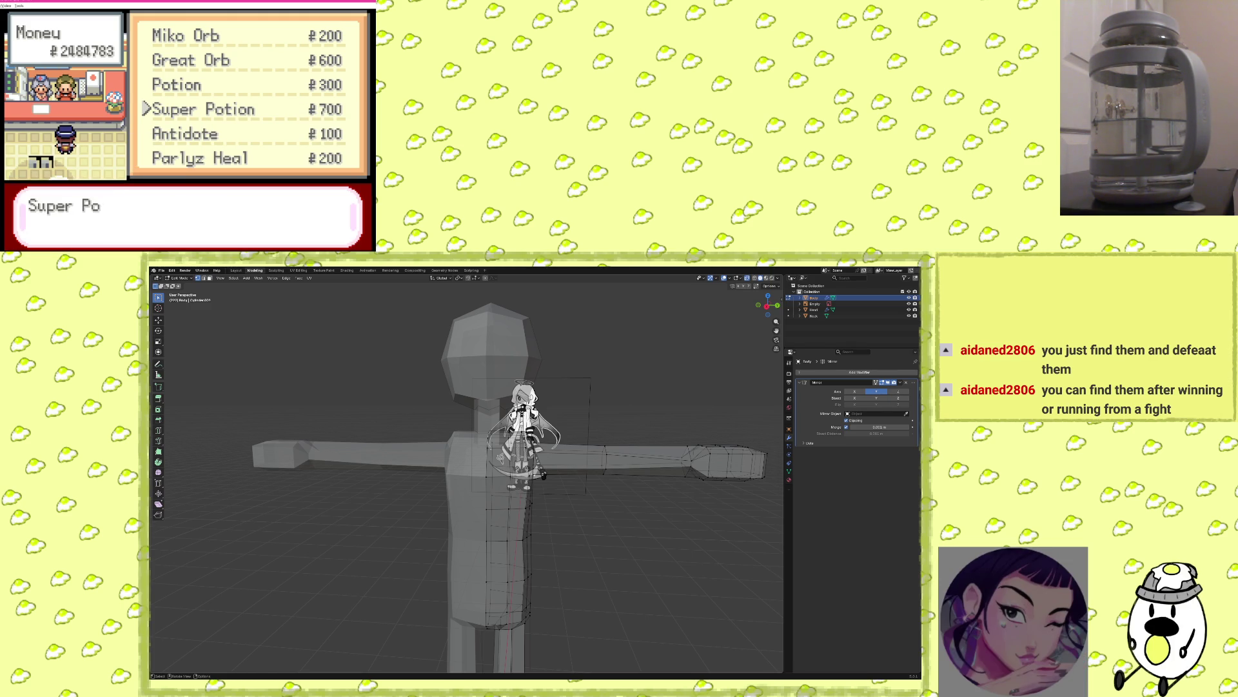
pyautogui.press('z')
pyautogui.press('x')
pyautogui.press('Up')
pyautogui.press('Up')
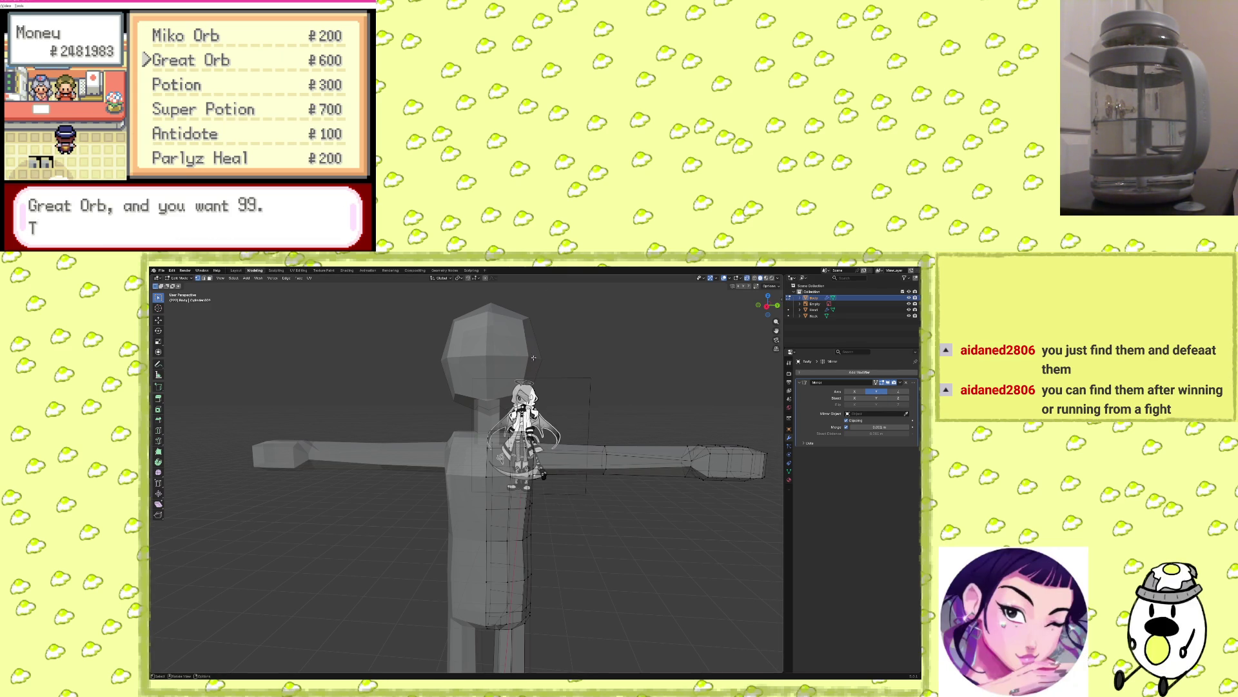
pyautogui.moveTo(509, 497)
pyautogui.mouseDown(button='middle')
pyautogui.moveTo(489, 527)
pyautogui.moveTo(592, 418)
pyautogui.mouseUp(button='middle')
pyautogui.keyDown('shift'); pyautogui.scroll(-5, 592, 418); pyautogui.keyUp('shift')
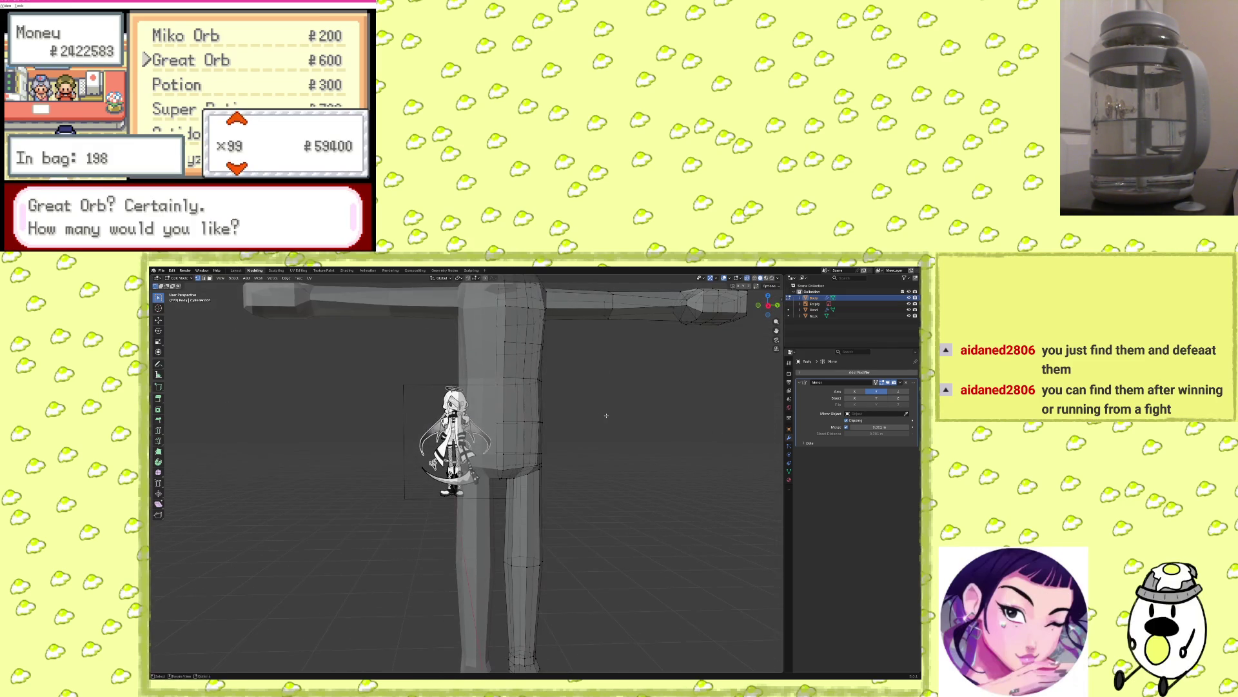
pyautogui.scroll(-5, 600, 435)
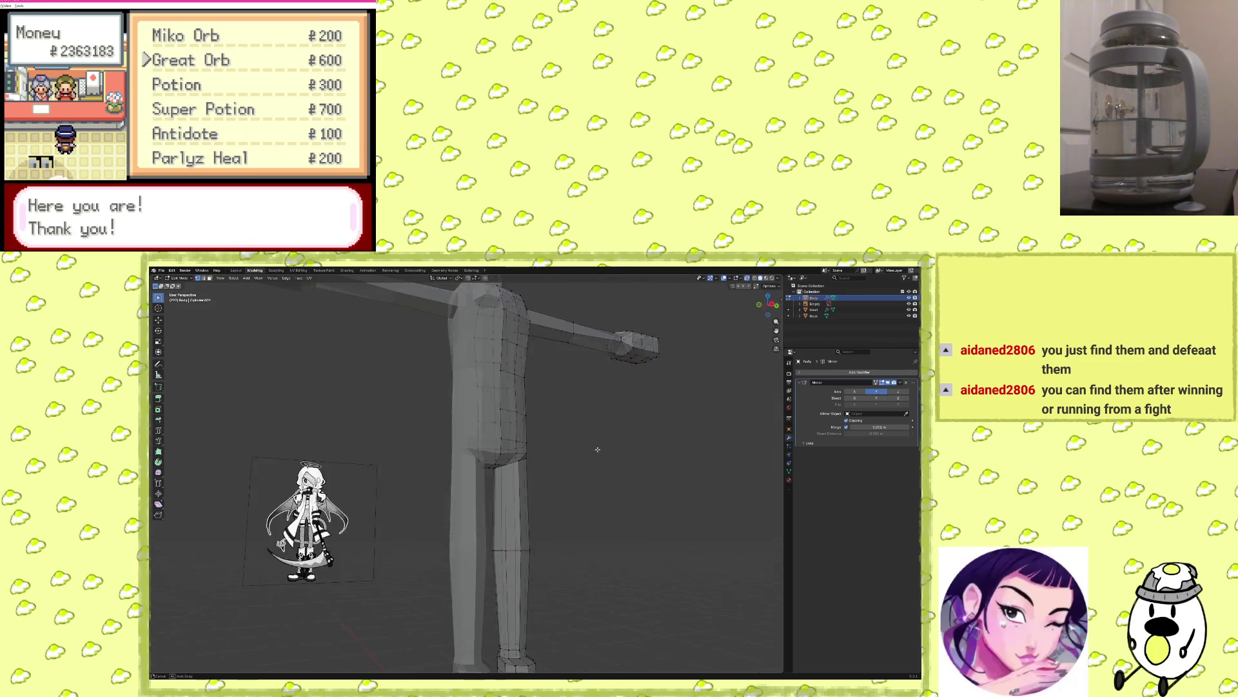
pyautogui.scroll(6, 486, 514)
pyautogui.scroll(3, 463, 534)
pyautogui.keyDown('shift'); pyautogui.moveTo(506, 516); pyautogui.dragTo(582, 488, button='middle'); pyautogui.keyUp('shift')
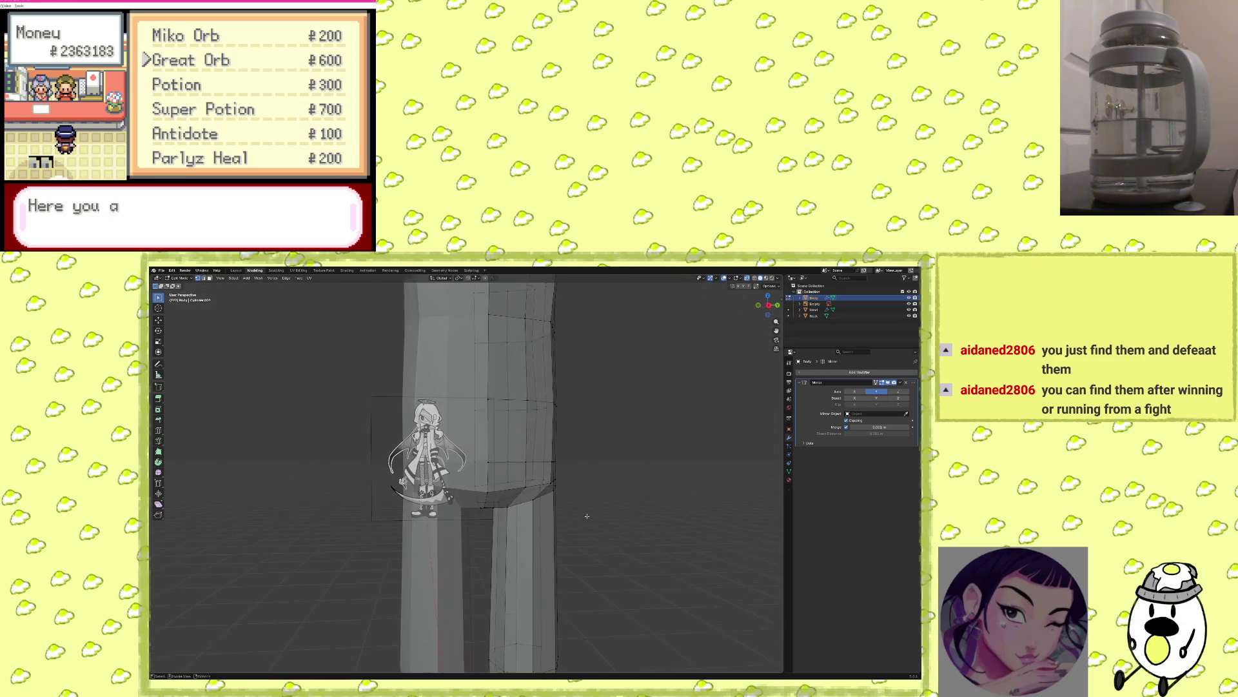
pyautogui.scroll(-6, 580, 496)
pyautogui.scroll(3, 619, 500)
pyautogui.moveTo(632, 503)
pyautogui.mouseDown(button='middle')
pyautogui.moveTo(620, 513)
pyautogui.moveTo(586, 477)
pyautogui.moveTo(558, 495)
pyautogui.mouseUp(button='middle')
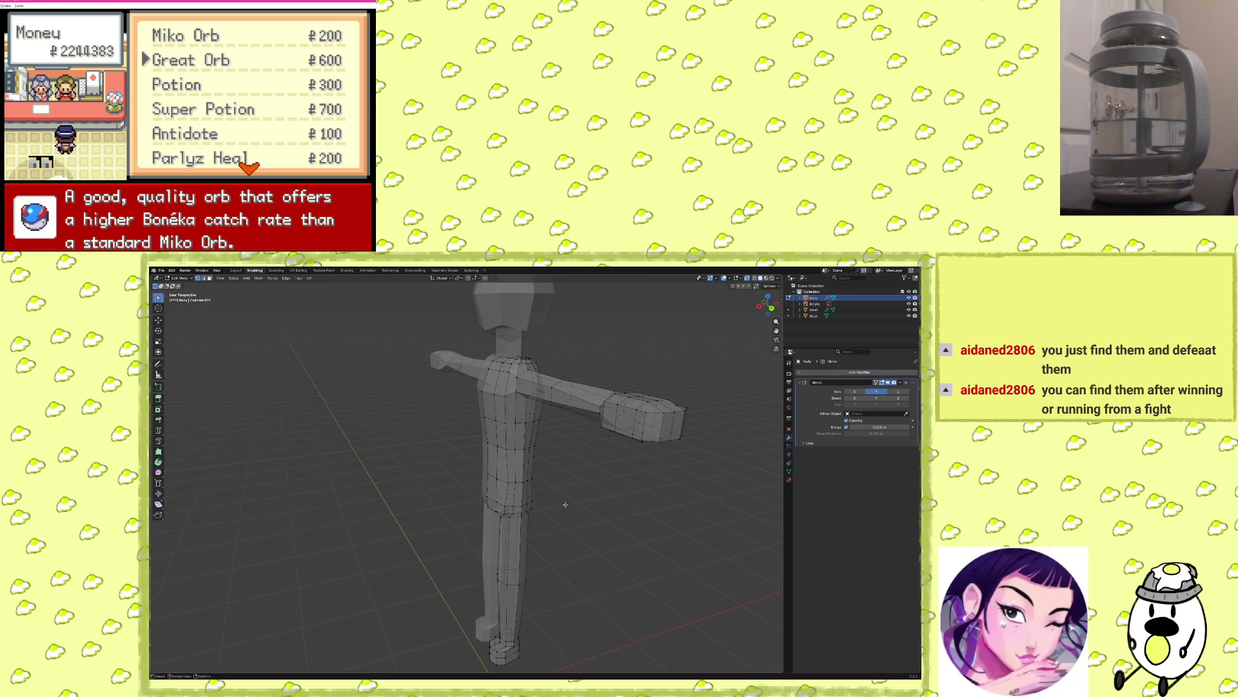
pyautogui.moveTo(575, 507); pyautogui.dragTo(552, 569, button='middle')
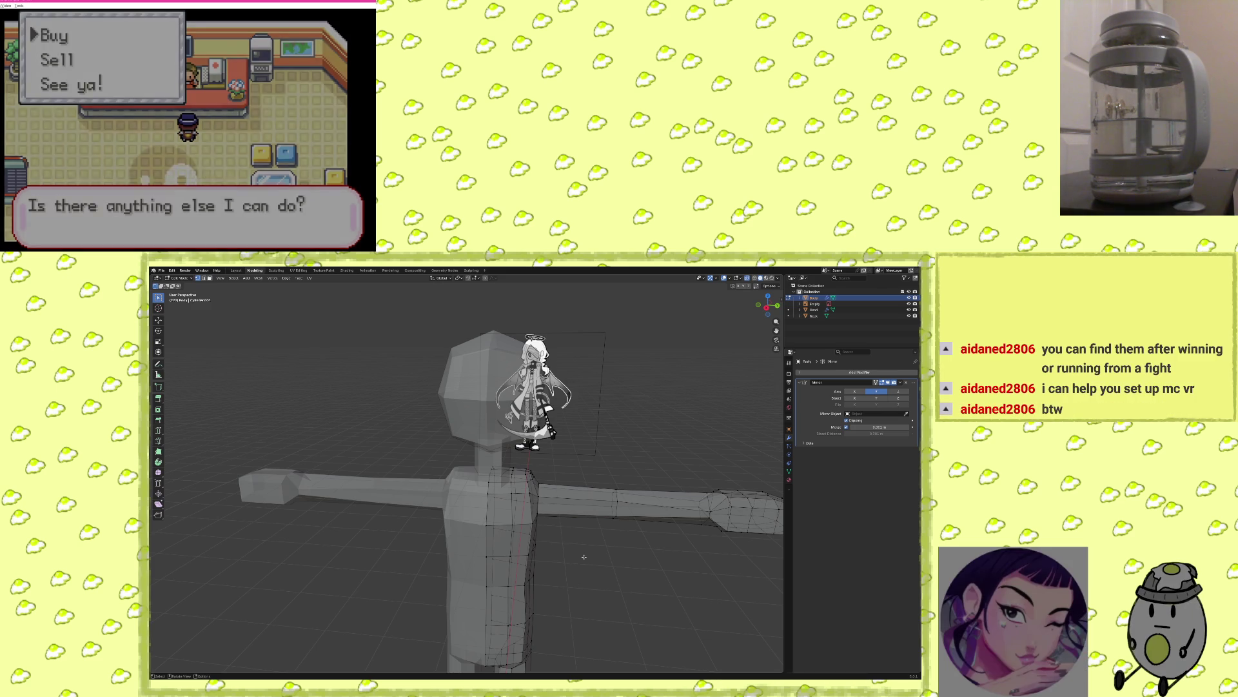
pyautogui.press('Down')
pyautogui.press('Down')
pyautogui.press('Down')
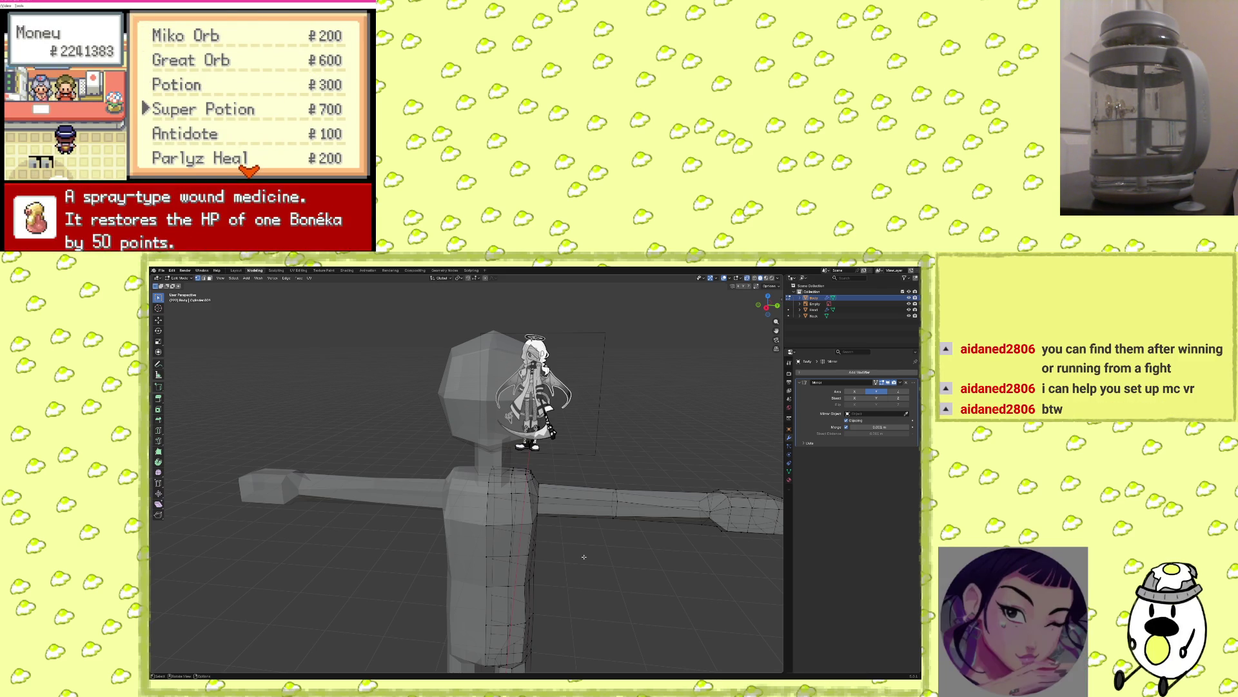
pyautogui.press('Down')
pyautogui.press('Down')
pyautogui.press('Down')
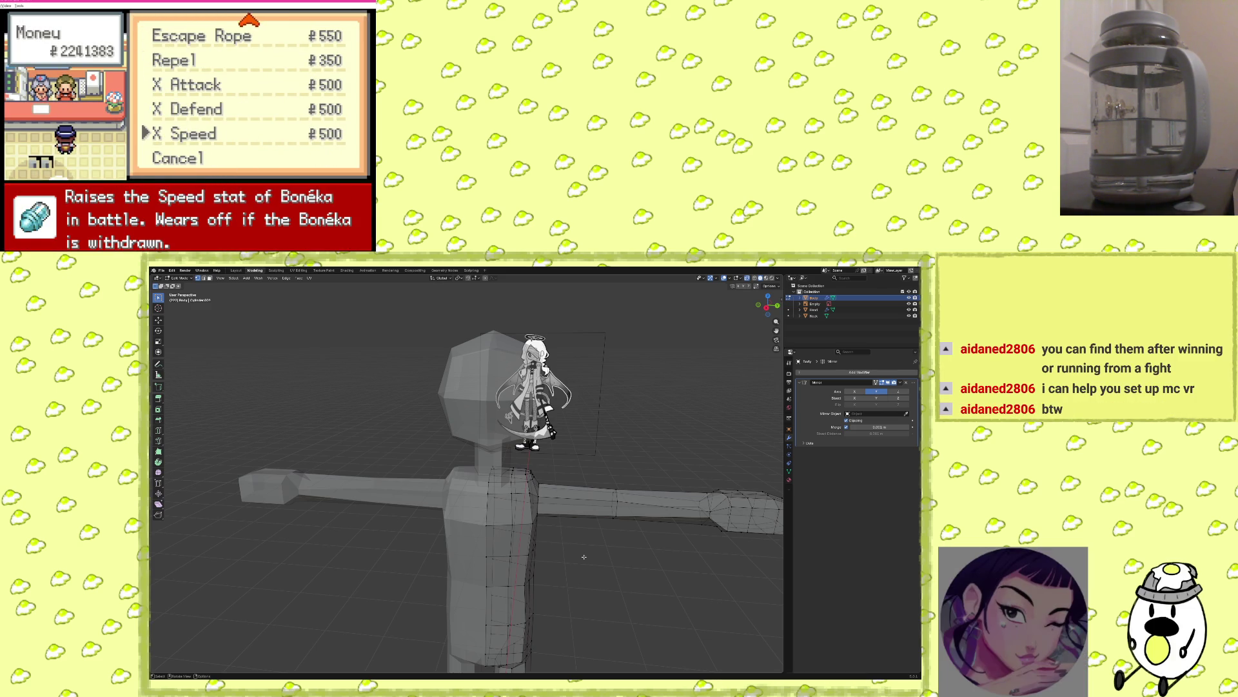
pyautogui.press('x')
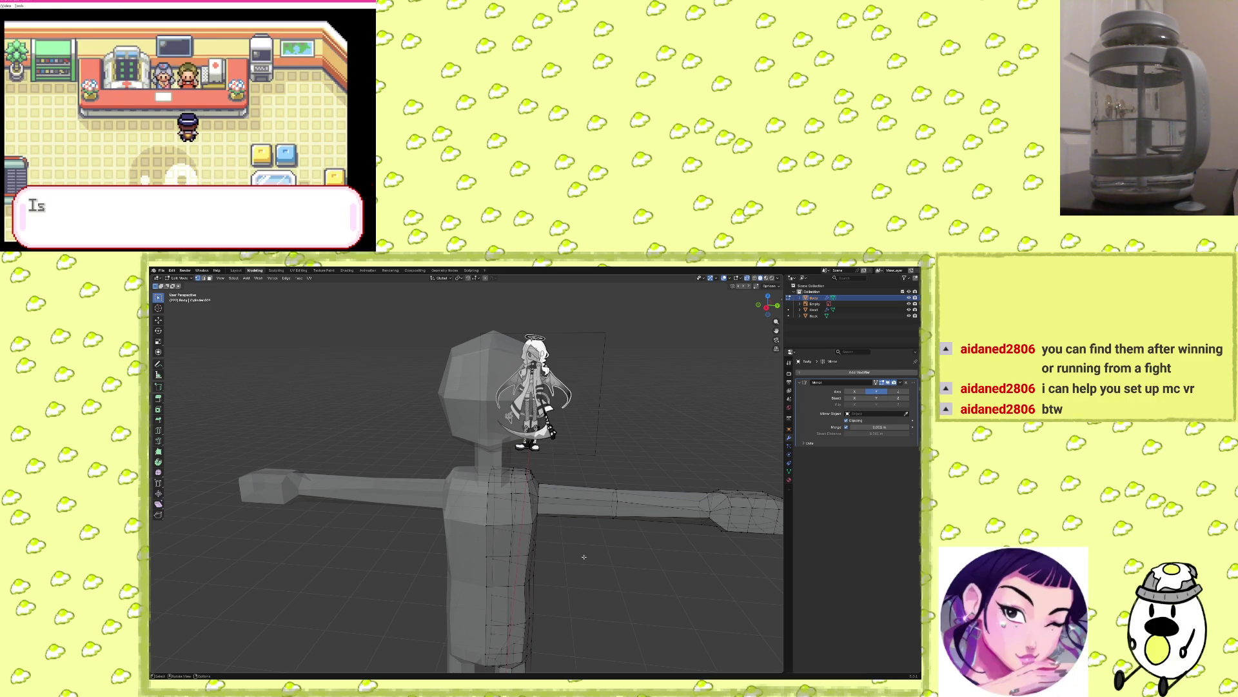
pyautogui.press('x')
pyautogui.press('x')
pyautogui.press('Right')
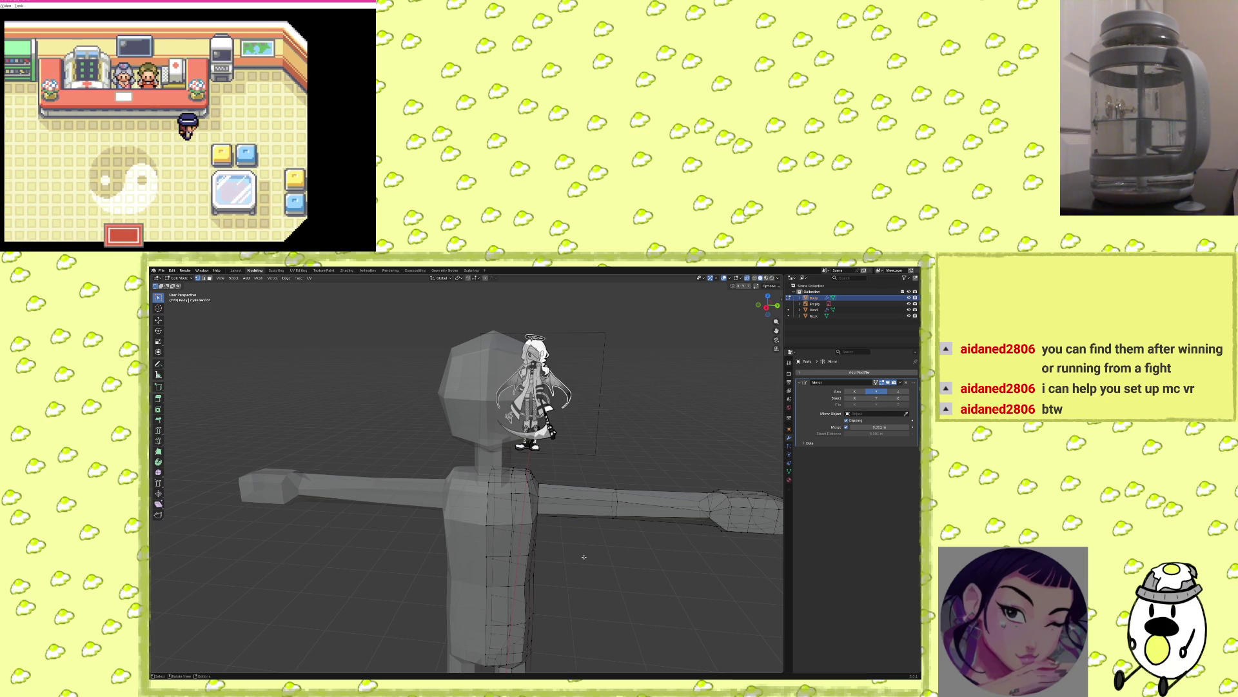
pyautogui.press('Down')
pyautogui.press('Return')
pyautogui.press('Down')
pyautogui.press('Down')
pyautogui.press('x')
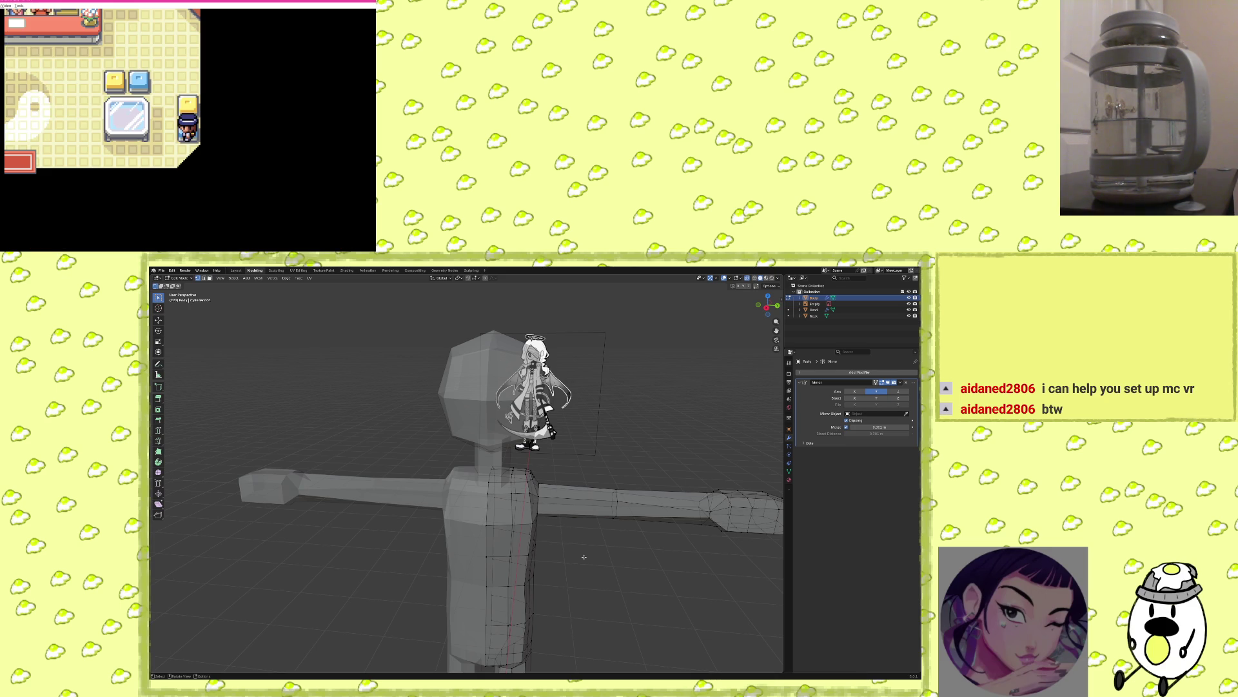
pyautogui.hotkey('shift', 'F10')
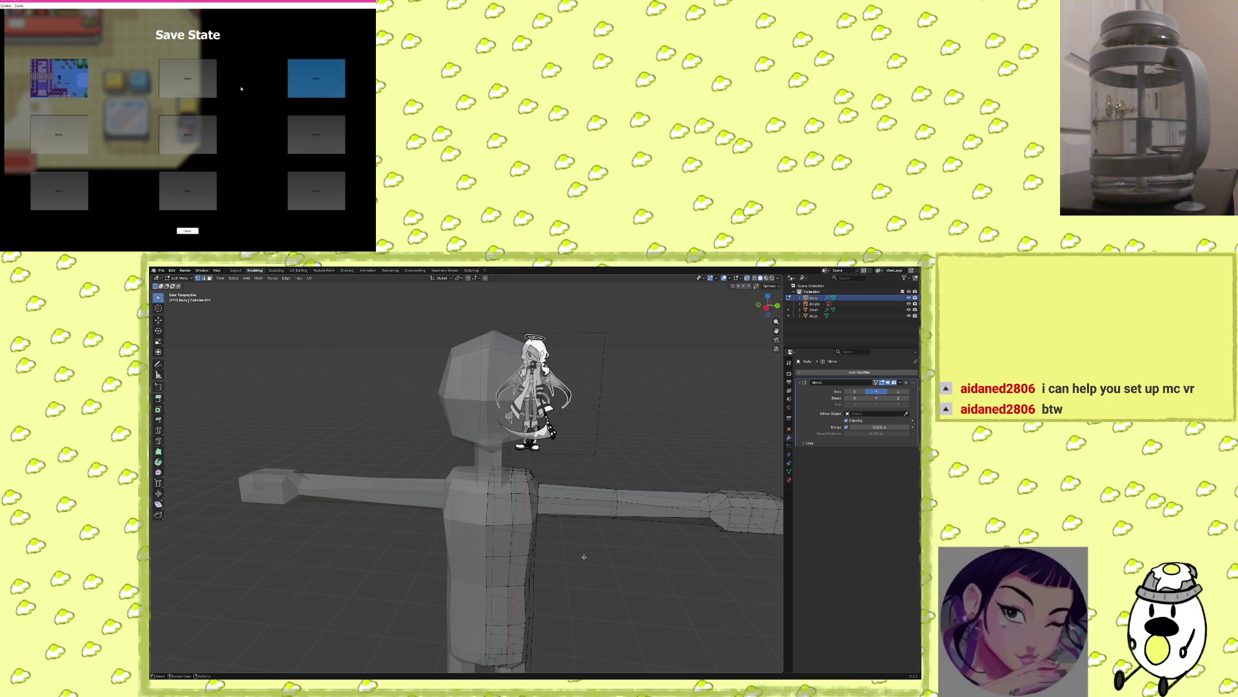
pyautogui.click(39, 89)
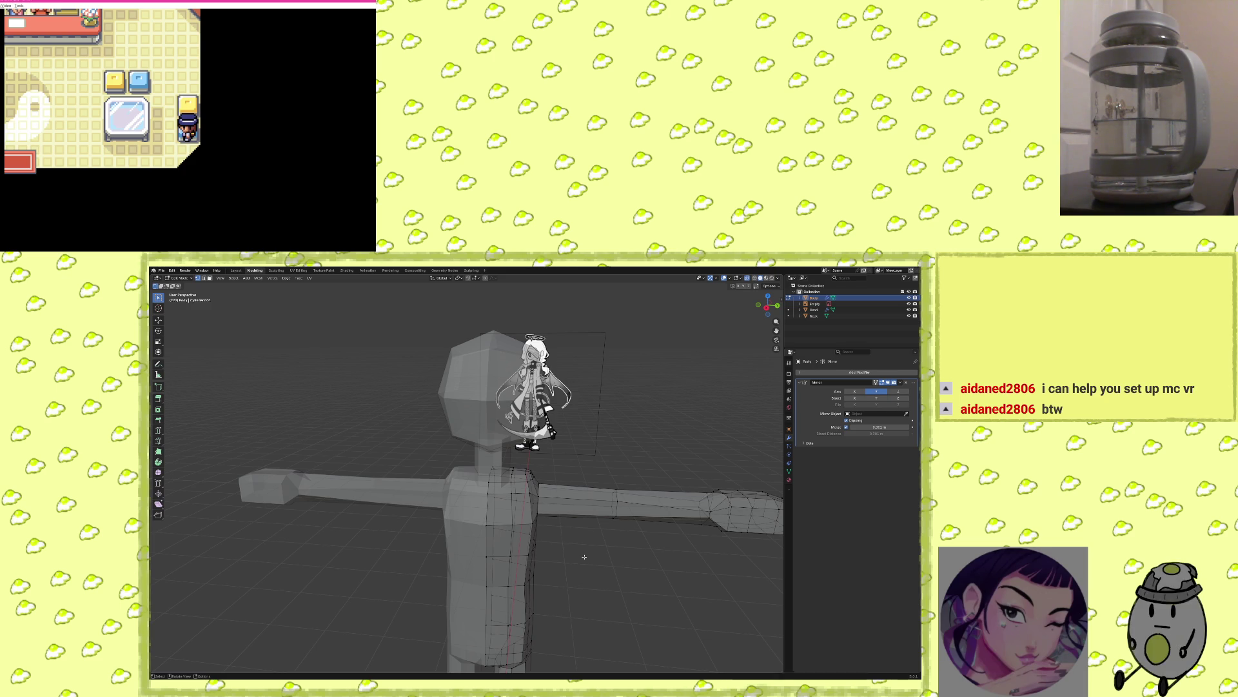
pyautogui.moveTo(618, 560)
pyautogui.mouseDown(button='middle')
pyautogui.moveTo(523, 561)
pyautogui.moveTo(602, 553)
pyautogui.moveTo(618, 564)
pyautogui.moveTo(590, 542)
pyautogui.mouseUp(button='middle')
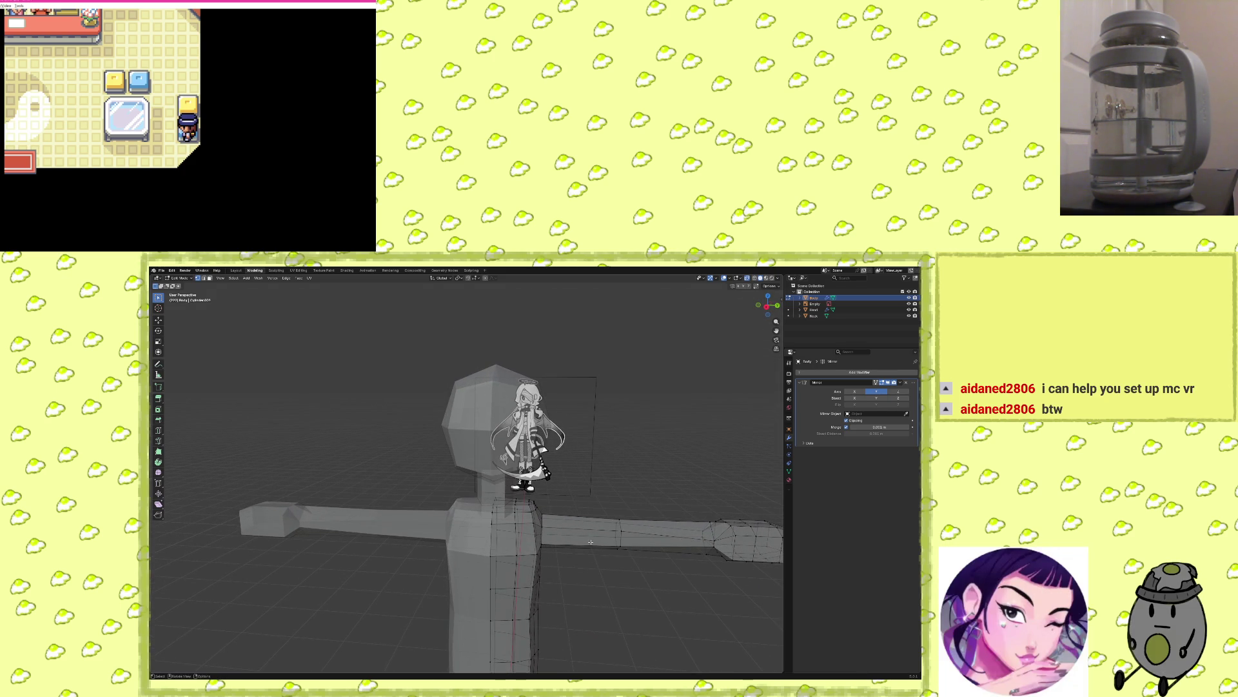
pyautogui.click(838, 309)
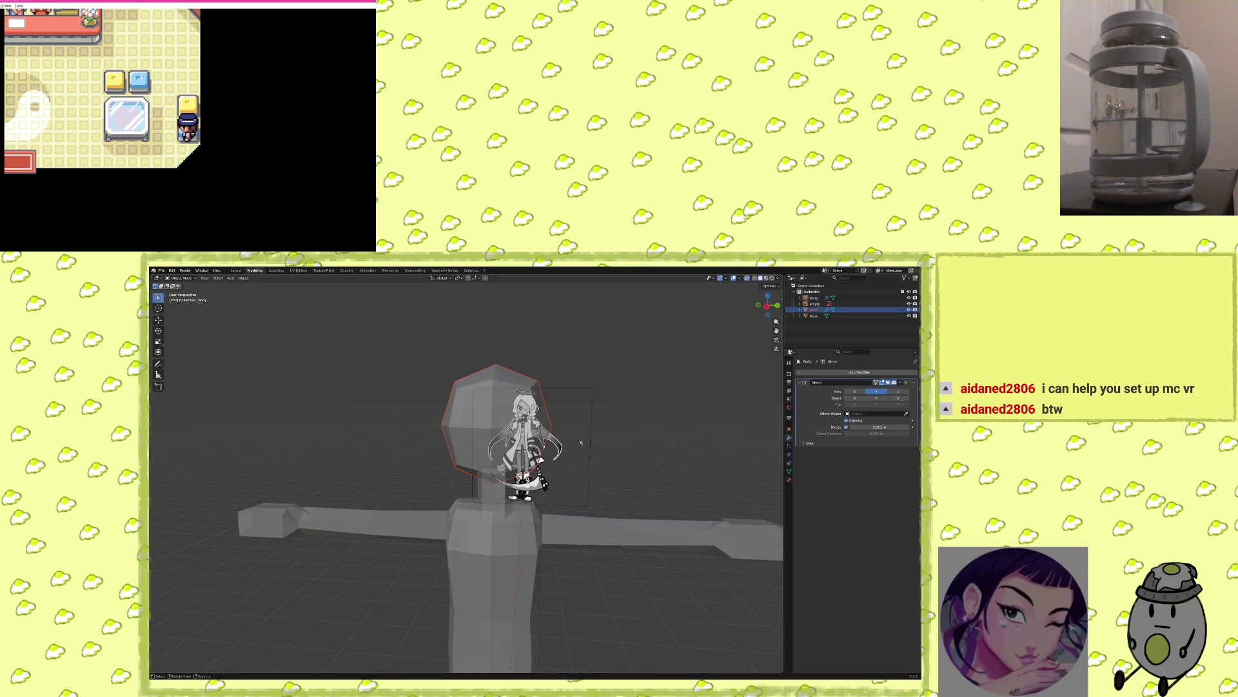
pyautogui.scroll(4, 577, 438)
pyautogui.moveTo(580, 451)
pyautogui.mouseDown(button='middle')
pyautogui.moveTo(604, 511)
pyautogui.moveTo(555, 514)
pyautogui.moveTo(567, 531)
pyautogui.moveTo(607, 517)
pyautogui.moveTo(589, 504)
pyautogui.moveTo(552, 505)
pyautogui.moveTo(616, 507)
pyautogui.moveTo(567, 465)
pyautogui.moveTo(509, 466)
pyautogui.moveTo(587, 500)
pyautogui.moveTo(645, 497)
pyautogui.moveTo(613, 497)
pyautogui.moveTo(639, 471)
pyautogui.moveTo(619, 445)
pyautogui.mouseUp(button='middle')
pyautogui.scroll(-3, 608, 506)
pyautogui.scroll(-3, 622, 510)
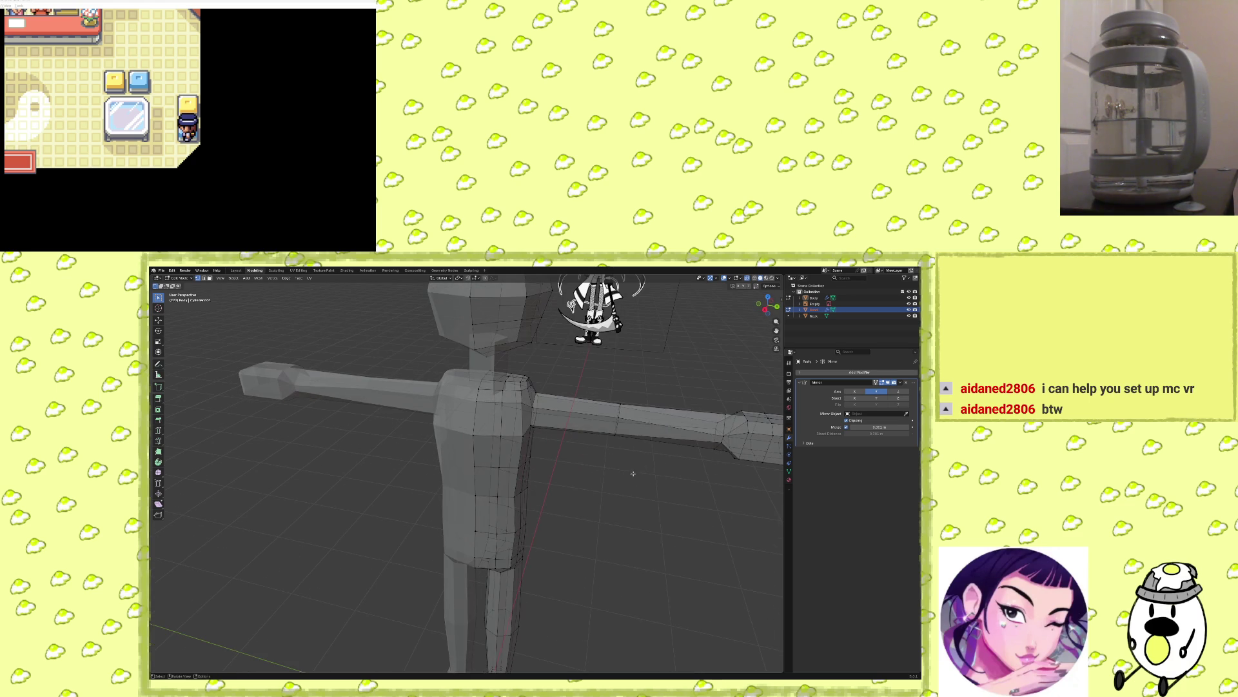
pyautogui.moveTo(634, 496); pyautogui.dragTo(650, 504, button='middle')
pyautogui.moveTo(609, 421)
pyautogui.mouseDown(button='middle')
pyautogui.moveTo(581, 487)
pyautogui.moveTo(563, 438)
pyautogui.mouseUp(button='middle')
pyautogui.keyDown('alt'); pyautogui.click(557, 457); pyautogui.keyUp('alt')
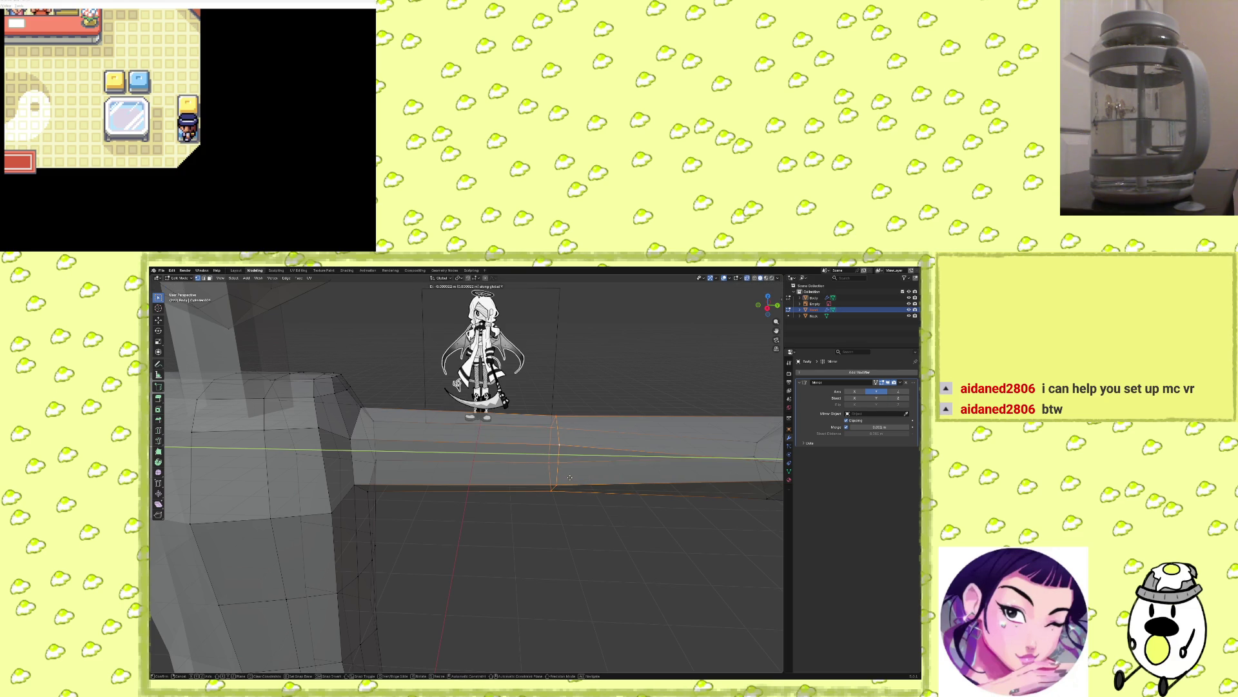
# Confirm sliding the arm's edge loop along its length.
pyautogui.click(596, 473)
pyautogui.scroll(-3, 573, 512)
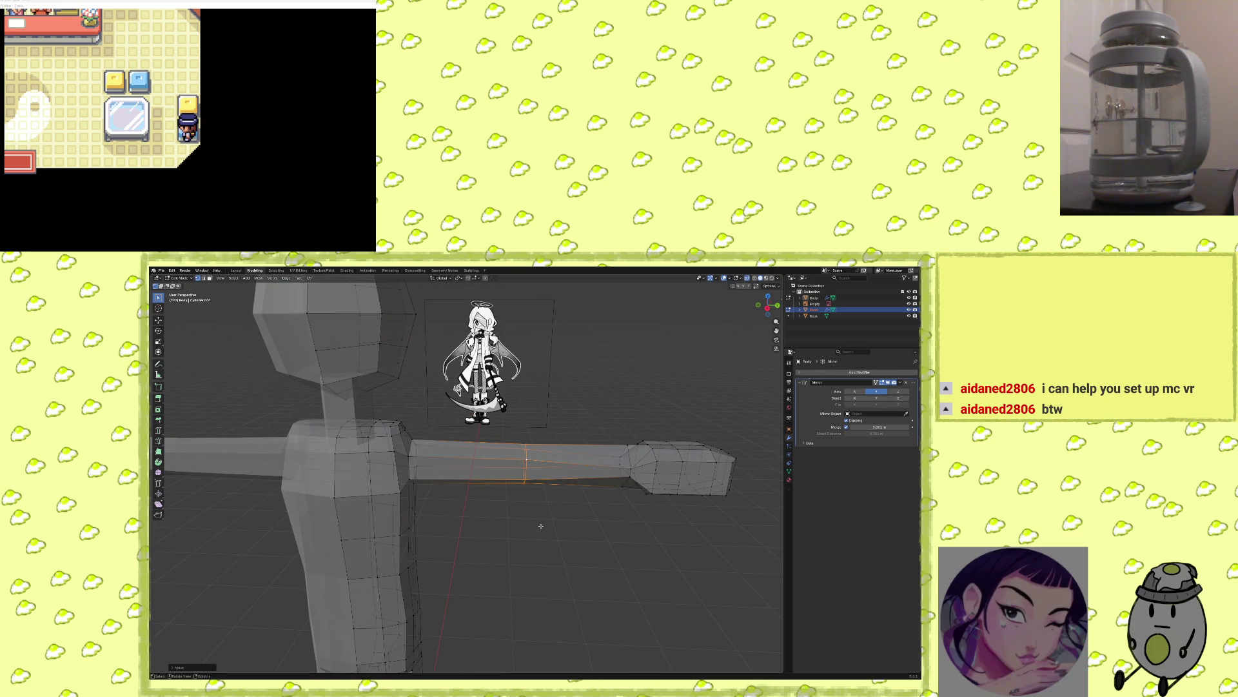
pyautogui.scroll(2, 470, 443)
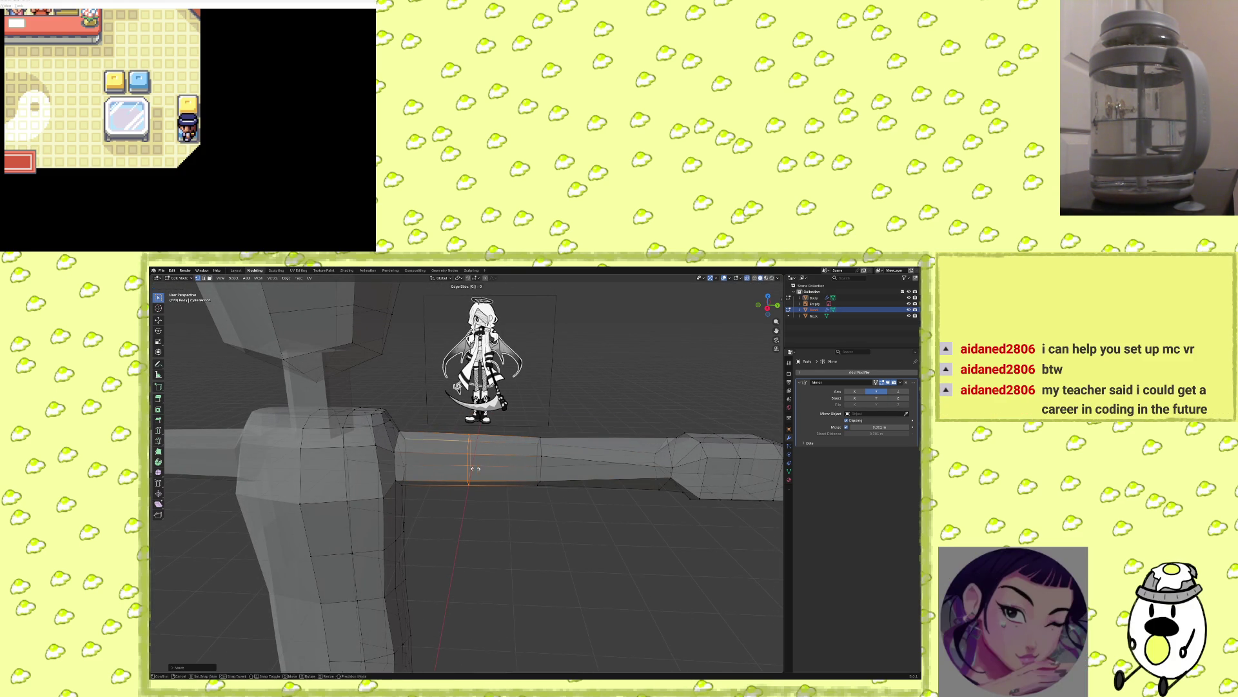
# Cut a new edge loop at the arm's elbow.
pyautogui.click(616, 465)
pyautogui.click(615, 466)
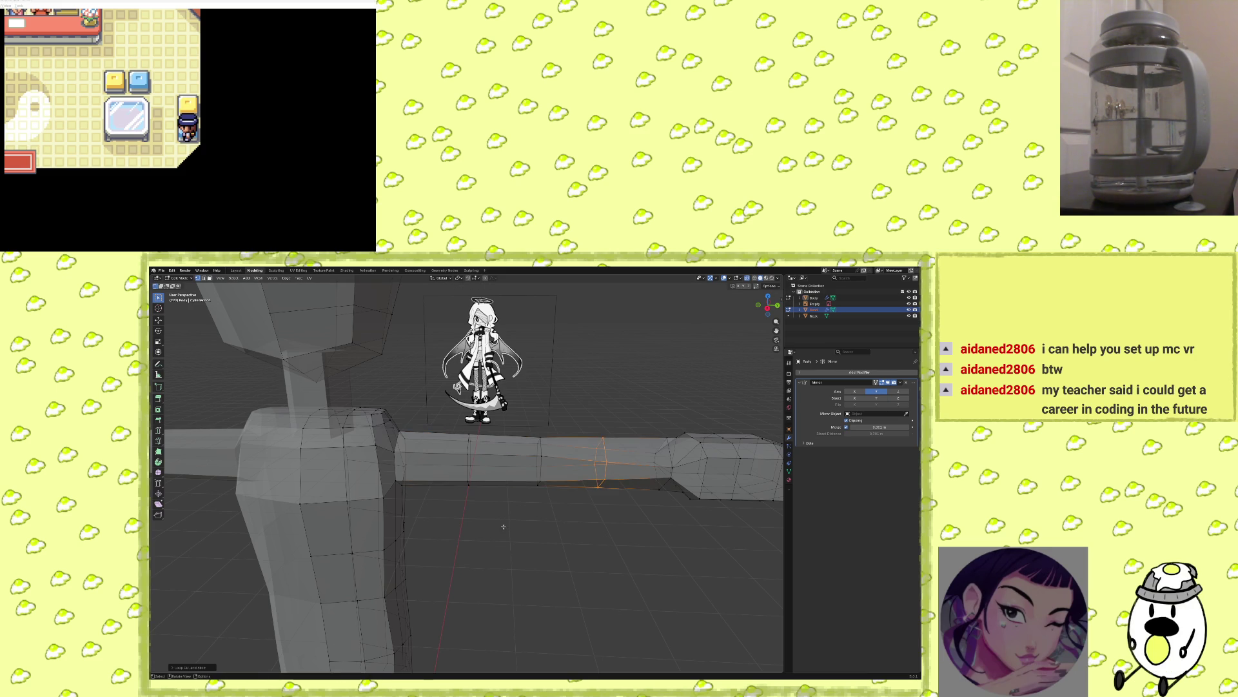
pyautogui.scroll(-5, 504, 526)
pyautogui.moveTo(504, 527); pyautogui.dragTo(490, 527, button='middle')
pyautogui.moveTo(588, 581)
pyautogui.mouseDown(button='middle')
pyautogui.moveTo(548, 572)
pyautogui.moveTo(563, 505)
pyautogui.moveTo(517, 517)
pyautogui.mouseUp(button='middle')
pyautogui.scroll(5, 536, 567)
pyautogui.moveTo(536, 567)
pyautogui.mouseDown(button='middle')
pyautogui.moveTo(525, 525)
pyautogui.moveTo(495, 512)
pyautogui.moveTo(609, 535)
pyautogui.moveTo(509, 529)
pyautogui.mouseUp(button='middle')
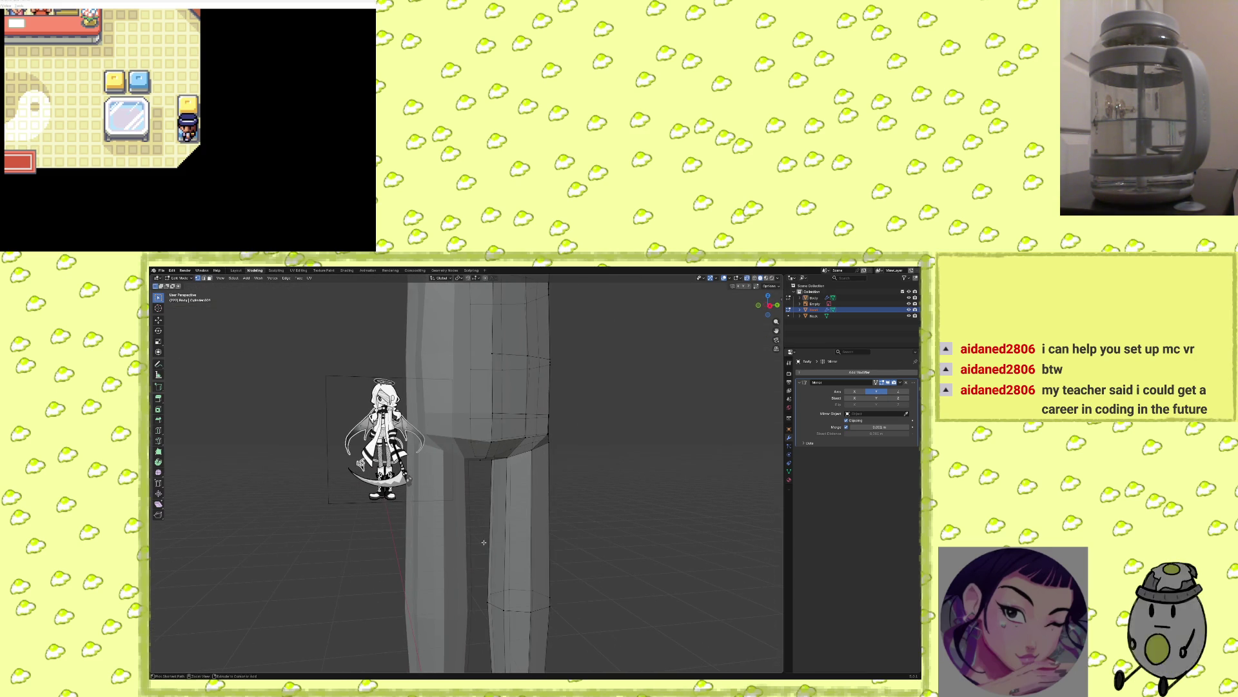
# Loop-cut the lower leg twice, adding a knee loop and a second loop lower on the shin.
pyautogui.hotkey('ctrl', 'r')
pyautogui.click(506, 528)
pyautogui.click(499, 530)
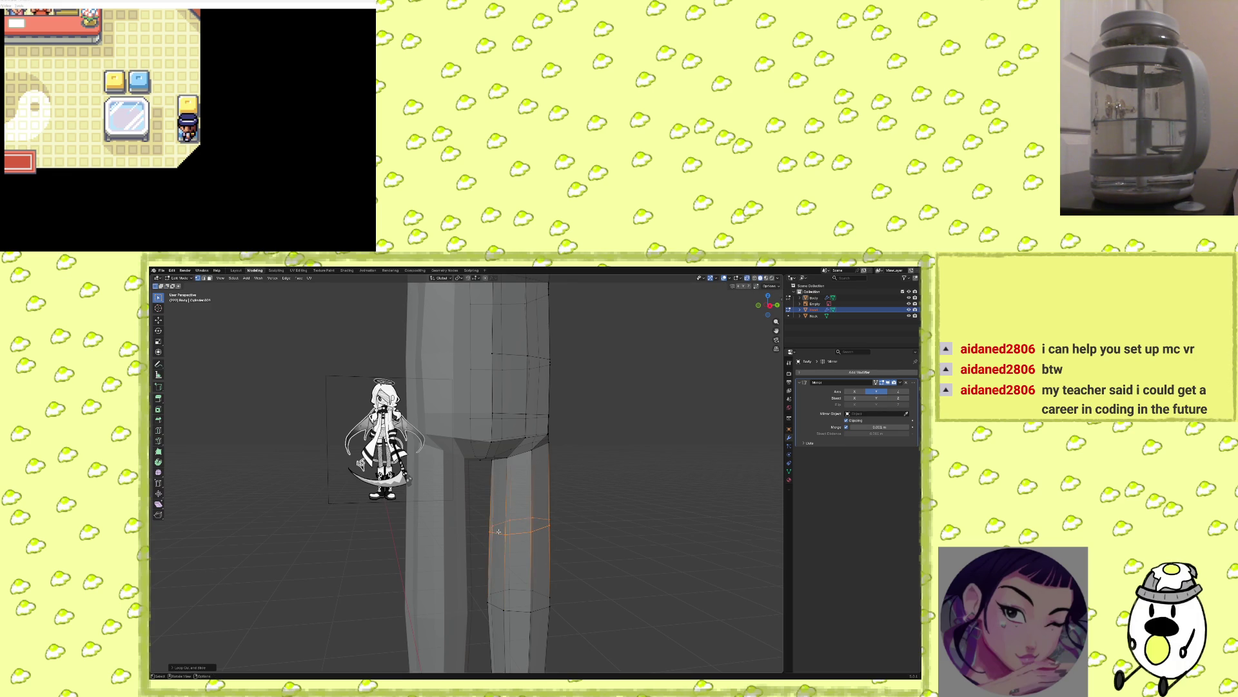
pyautogui.scroll(-4, 497, 532)
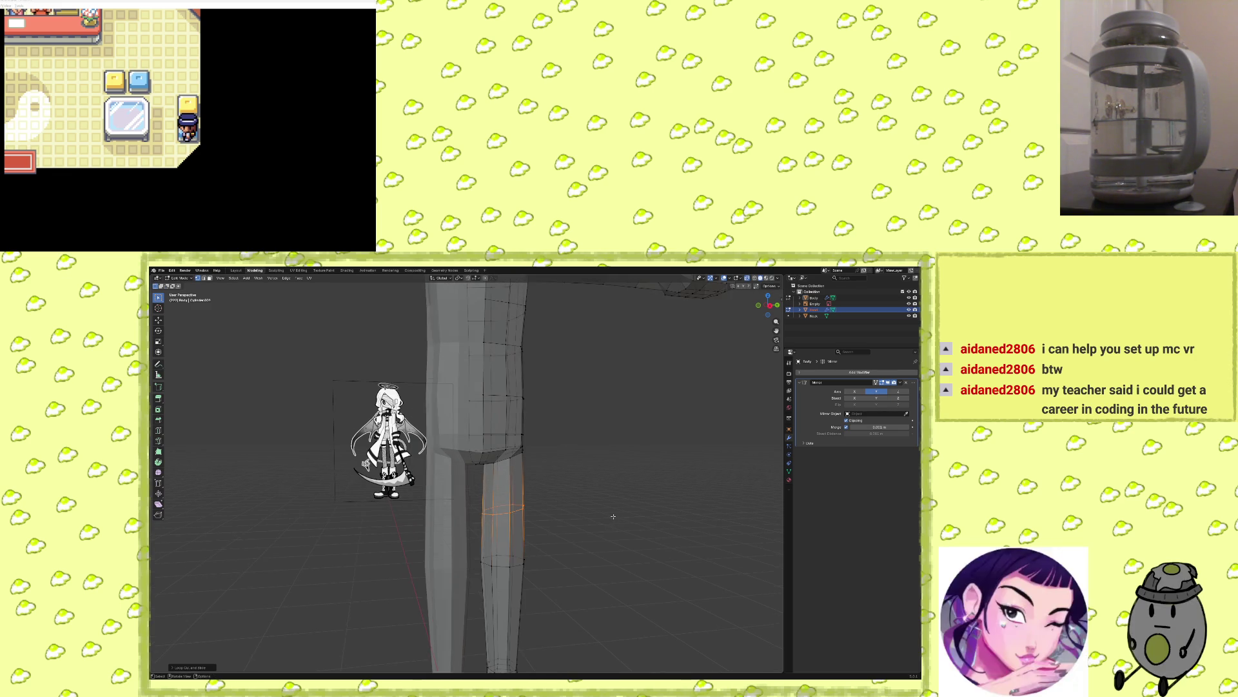
pyautogui.hotkey('ctrl', 'r')
pyautogui.click(505, 528)
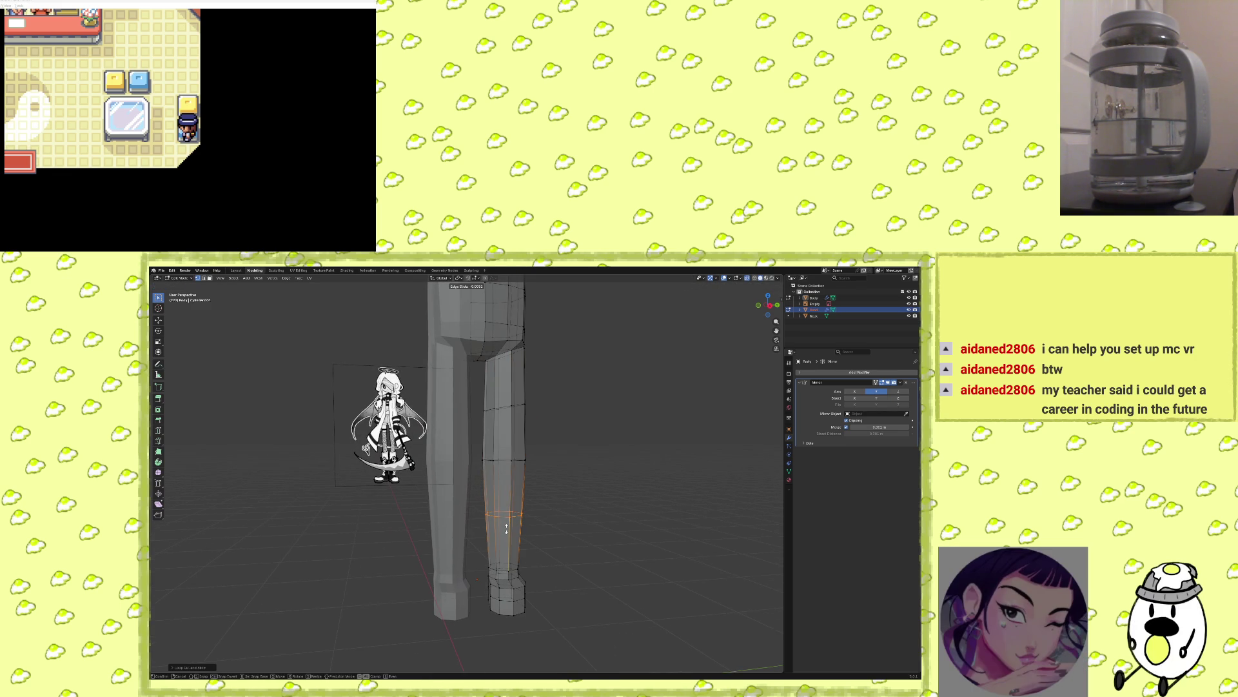
pyautogui.scroll(3, 517, 526)
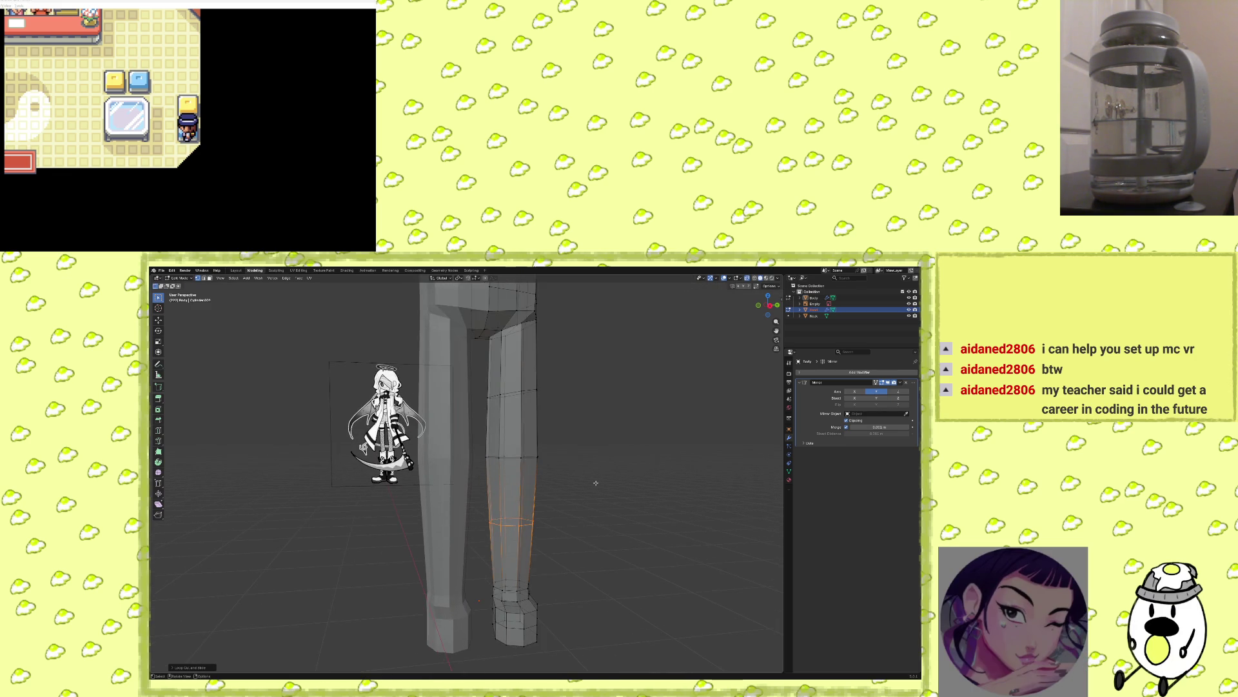
pyautogui.click(572, 530)
pyautogui.moveTo(567, 525)
pyautogui.mouseDown(button='middle')
pyautogui.moveTo(553, 539)
pyautogui.moveTo(603, 537)
pyautogui.moveTo(545, 537)
pyautogui.moveTo(563, 543)
pyautogui.moveTo(471, 476)
pyautogui.moveTo(450, 483)
pyautogui.mouseUp(button='middle')
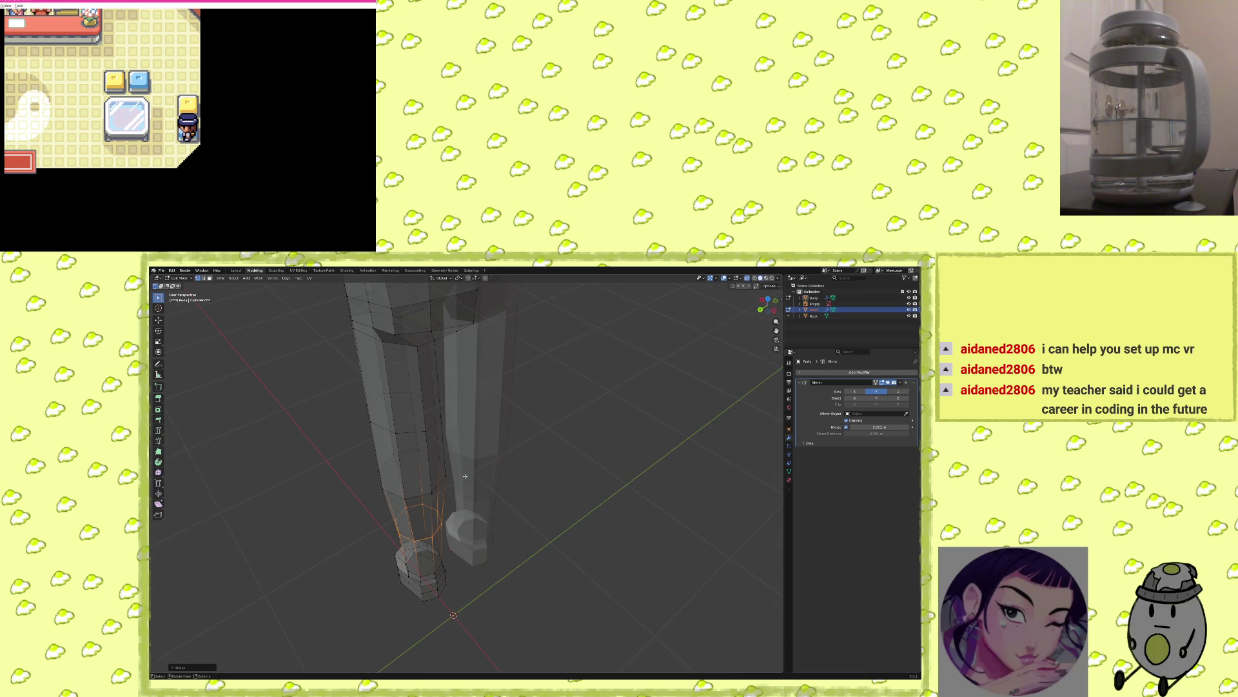
# Nudge a selection near the foot along X, then select a vertical loop on the leg's side.
pyautogui.keyDown('shift'); pyautogui.click(431, 496); pyautogui.keyUp('shift')
pyautogui.moveTo(415, 501); pyautogui.dragTo(504, 477, button='middle')
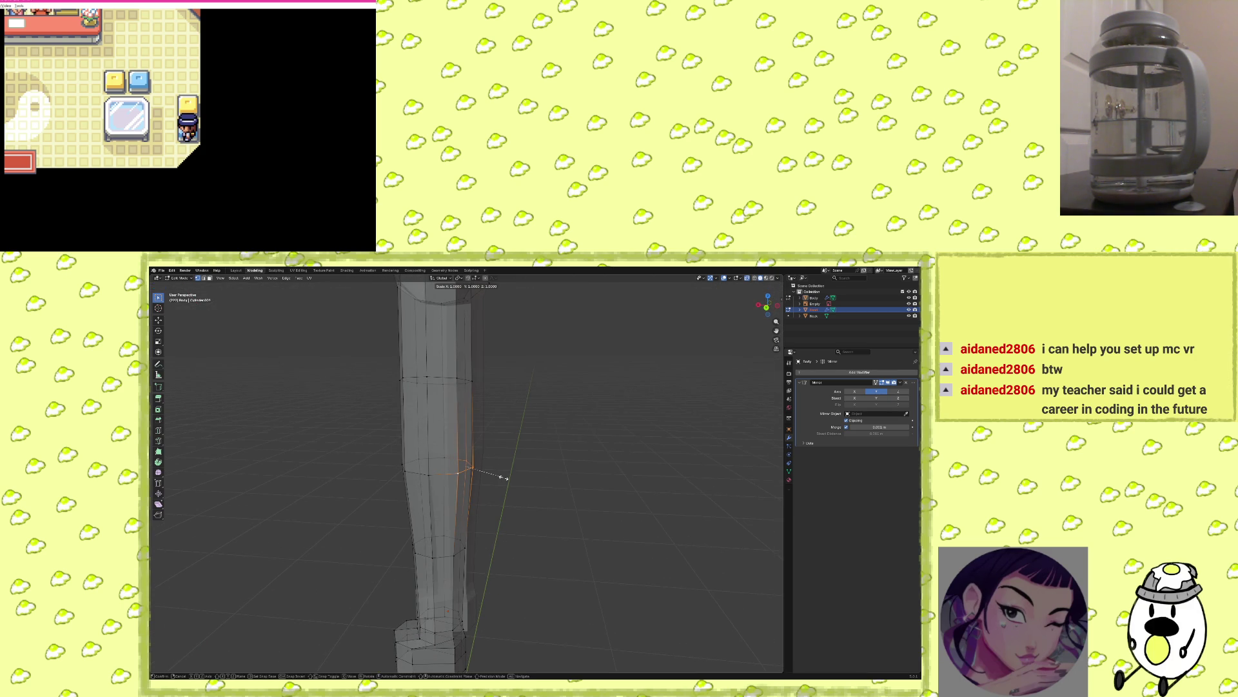
pyautogui.press('Escape')
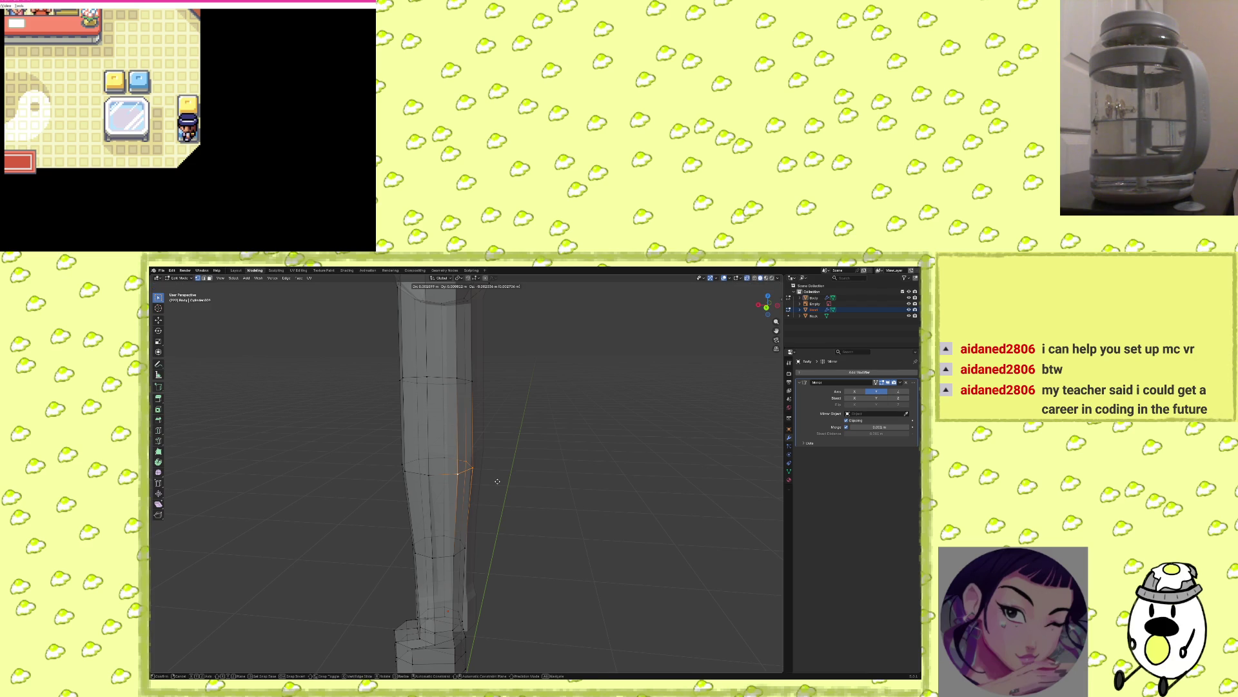
pyautogui.click(493, 482)
pyautogui.moveTo(494, 481)
pyautogui.mouseDown(button='middle')
pyautogui.moveTo(528, 541)
pyautogui.moveTo(541, 517)
pyautogui.moveTo(571, 540)
pyautogui.moveTo(493, 555)
pyautogui.mouseUp(button='middle')
pyautogui.keyDown('alt'); pyautogui.click(486, 556); pyautogui.keyUp('alt')
pyautogui.keyDown('alt'); pyautogui.click(503, 563); pyautogui.keyUp('alt')
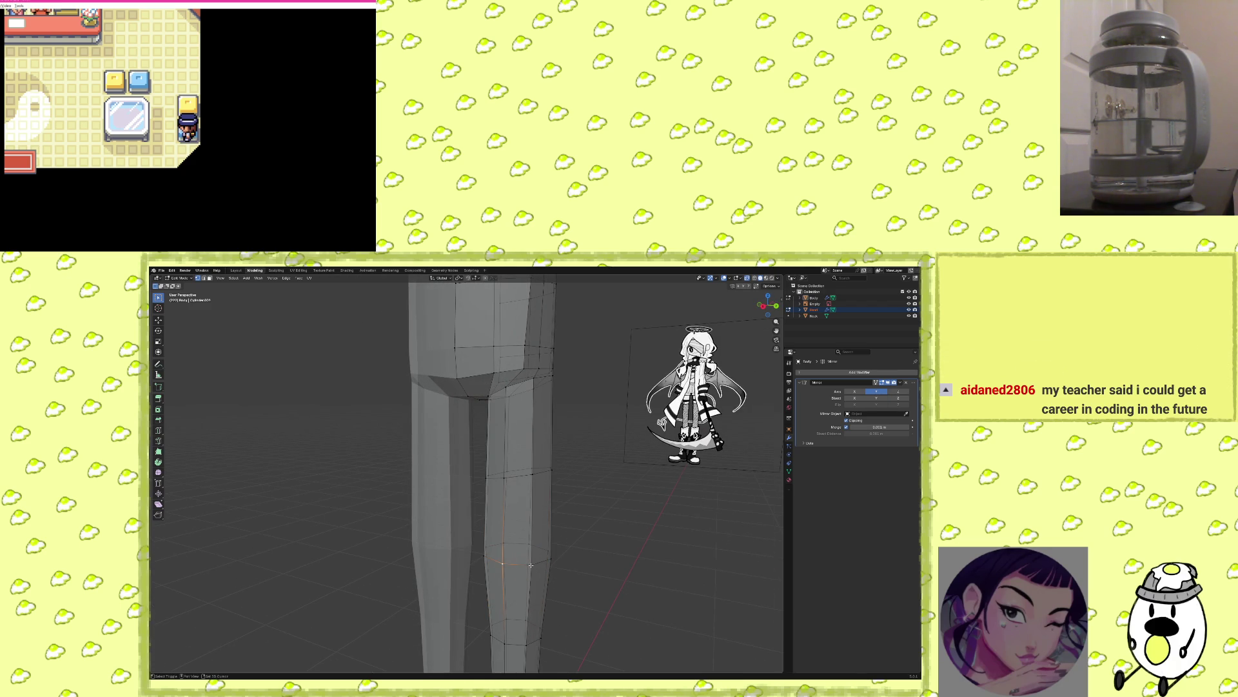
# Shift the side leg loop along X, then move it with an adjacent edge along local X.
pyautogui.moveTo(482, 556)
pyautogui.mouseDown(button='middle')
pyautogui.moveTo(553, 545)
pyautogui.moveTo(532, 543)
pyautogui.moveTo(544, 552)
pyautogui.moveTo(529, 560)
pyautogui.mouseUp(button='middle')
pyautogui.press('g')
pyautogui.press('x')
pyautogui.click(541, 548)
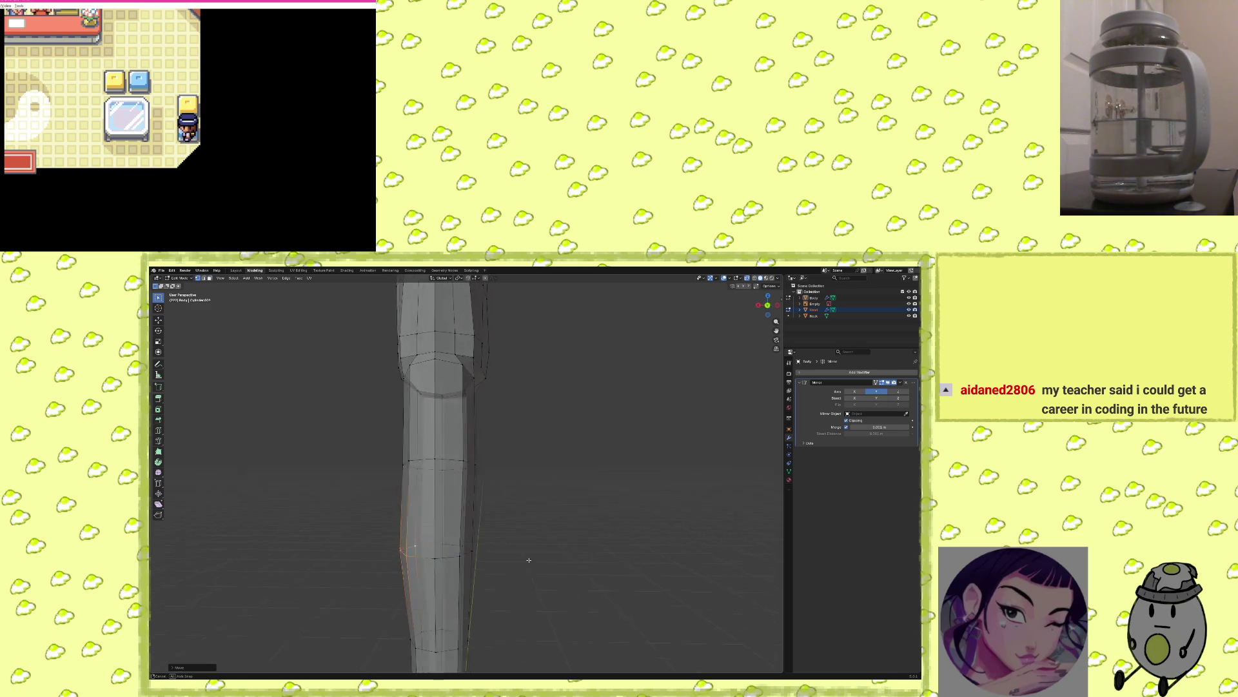
pyautogui.keyDown('shift'); pyautogui.click(478, 558); pyautogui.keyUp('shift')
pyautogui.press('g')
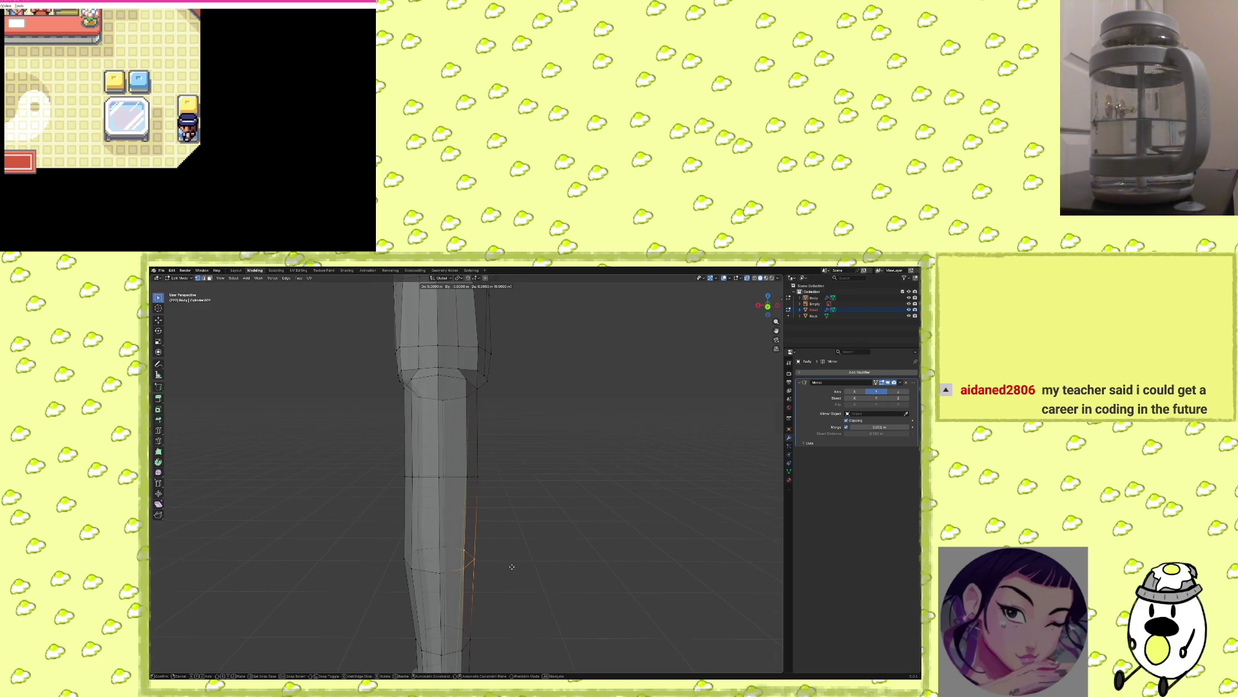
pyautogui.press('x')
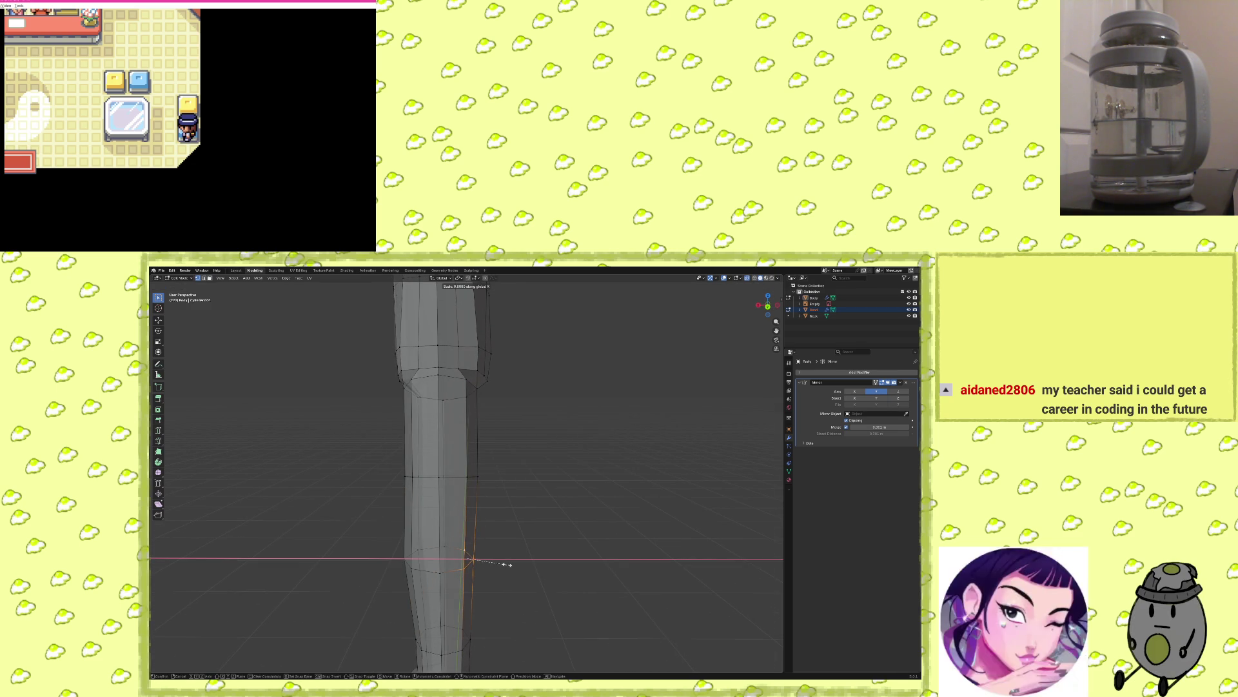
pyautogui.press('x')
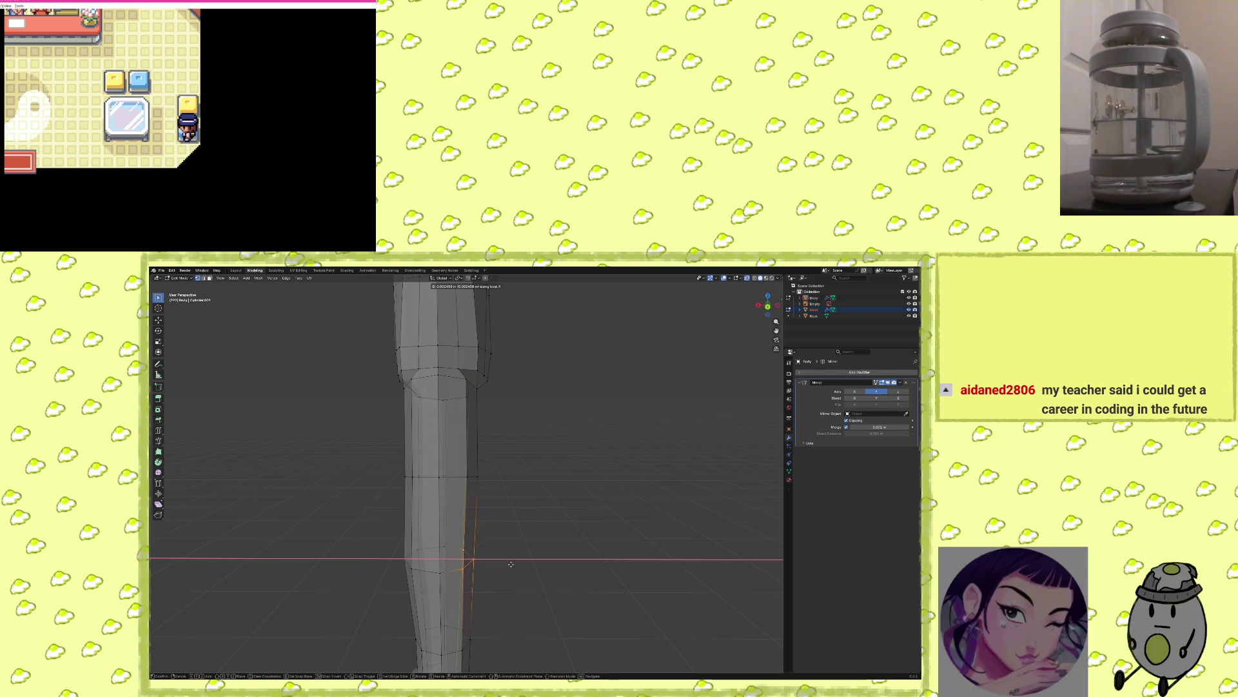
pyautogui.moveTo(511, 565)
pyautogui.mouseDown(button='middle')
pyautogui.moveTo(531, 553)
pyautogui.moveTo(517, 556)
pyautogui.mouseUp(button='middle')
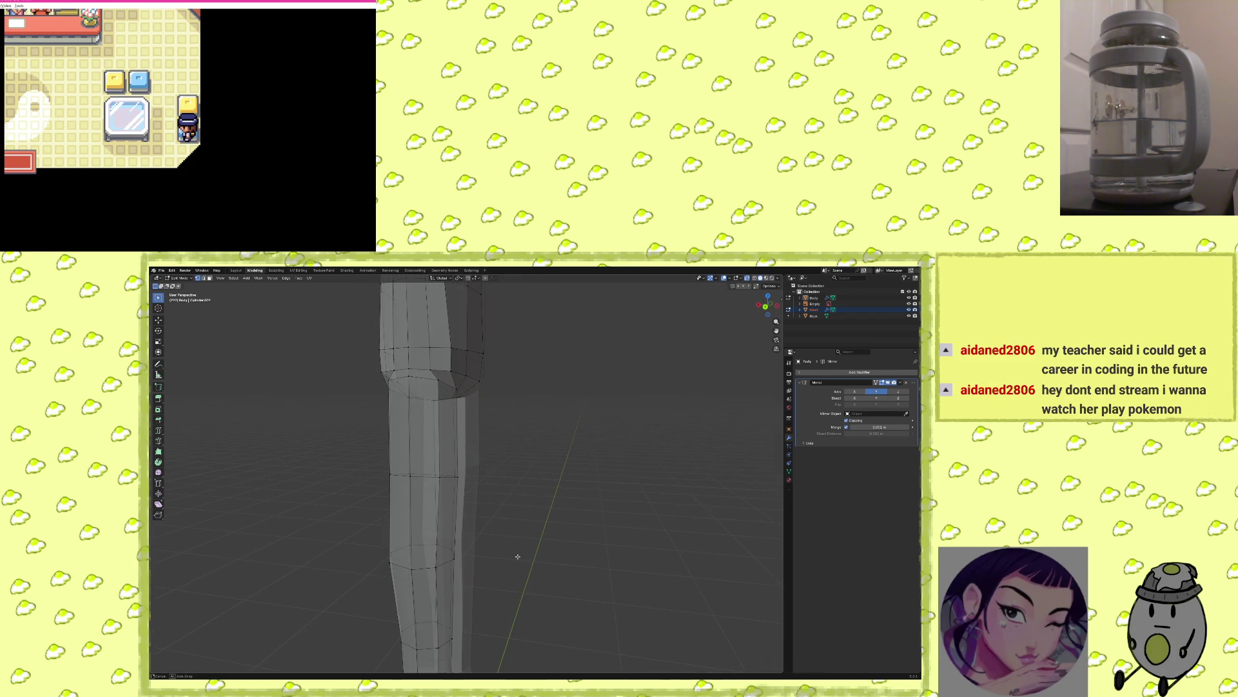
# Pull a vertical shin loop slightly inward along X to taper the calf.
pyautogui.keyDown('alt'); pyautogui.click(456, 561); pyautogui.keyUp('alt')
pyautogui.press('g')
pyautogui.press('x')
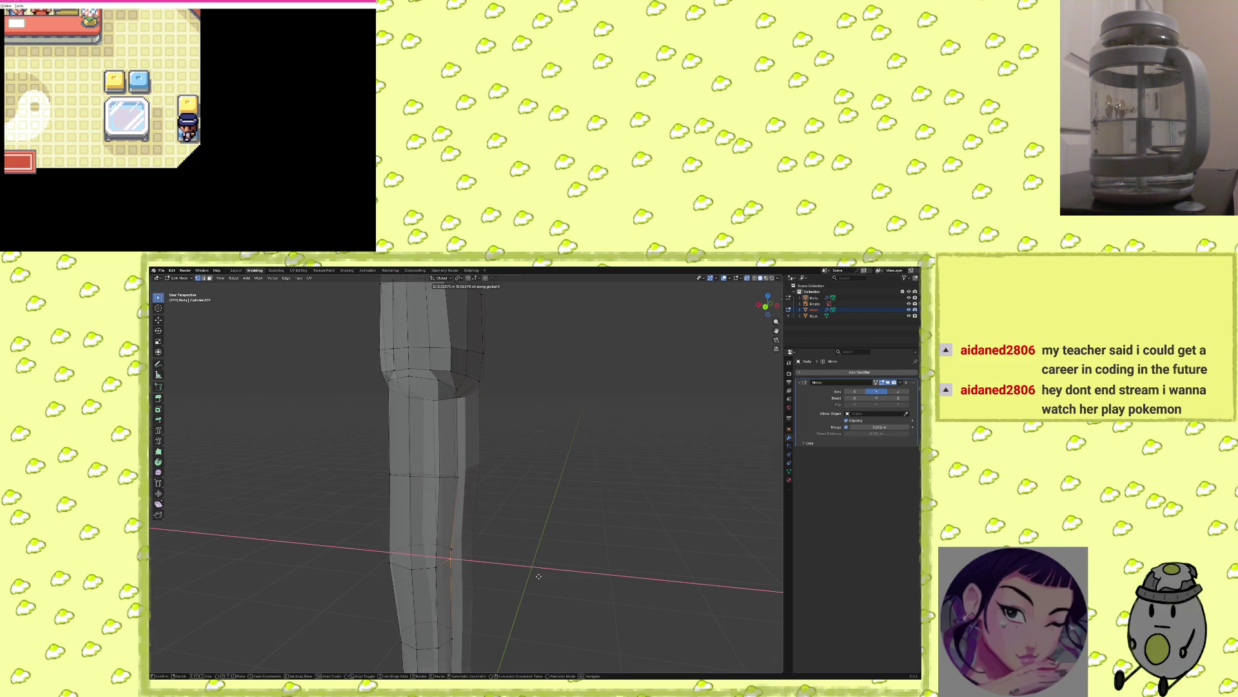
pyautogui.click(530, 569)
pyautogui.moveTo(530, 569)
pyautogui.mouseDown(button='middle')
pyautogui.moveTo(570, 595)
pyautogui.moveTo(567, 568)
pyautogui.moveTo(638, 573)
pyautogui.mouseUp(button='middle')
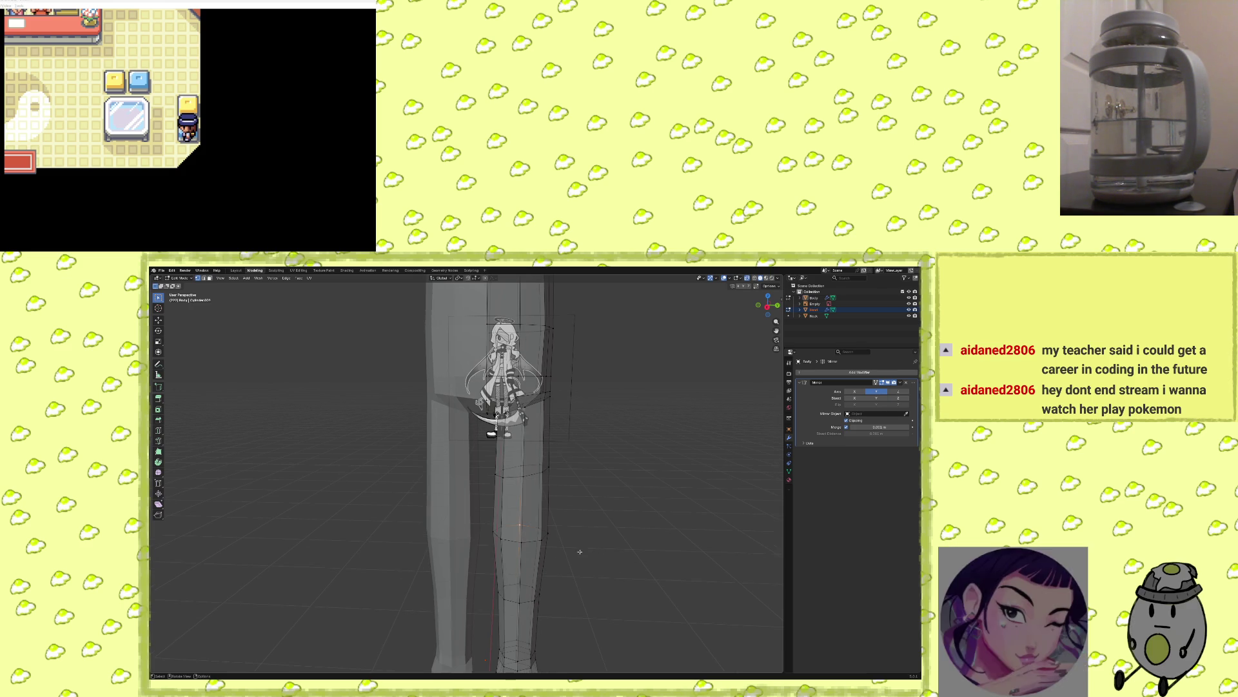
# Shrink the selected arm loop slightly, then select an edge on top of the arm to resize.
pyautogui.moveTo(574, 525)
pyautogui.mouseDown(button='middle')
pyautogui.moveTo(620, 596)
pyautogui.moveTo(665, 581)
pyautogui.moveTo(638, 584)
pyautogui.moveTo(650, 592)
pyautogui.moveTo(645, 574)
pyautogui.moveTo(632, 593)
pyautogui.moveTo(663, 601)
pyautogui.moveTo(591, 457)
pyautogui.moveTo(574, 516)
pyautogui.moveTo(601, 436)
pyautogui.moveTo(598, 488)
pyautogui.mouseUp(button='middle')
pyautogui.scroll(6, 589, 533)
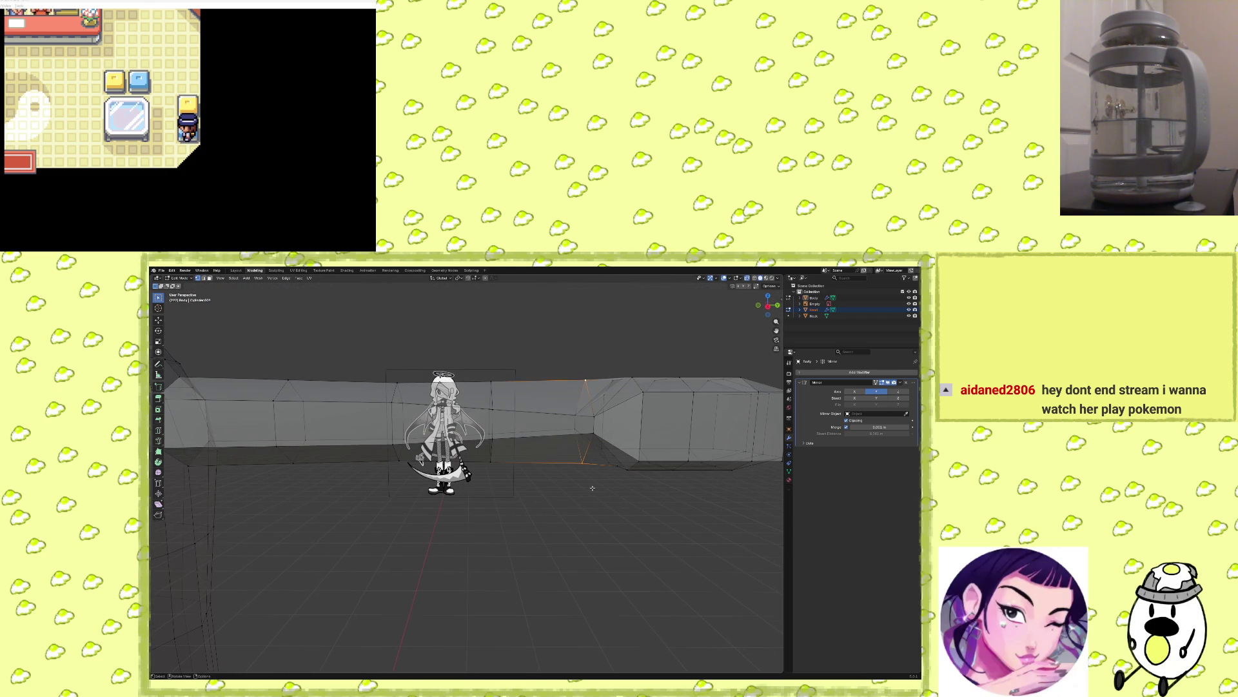
pyautogui.press('s')
pyautogui.moveTo(589, 481); pyautogui.dragTo(571, 502, button='middle')
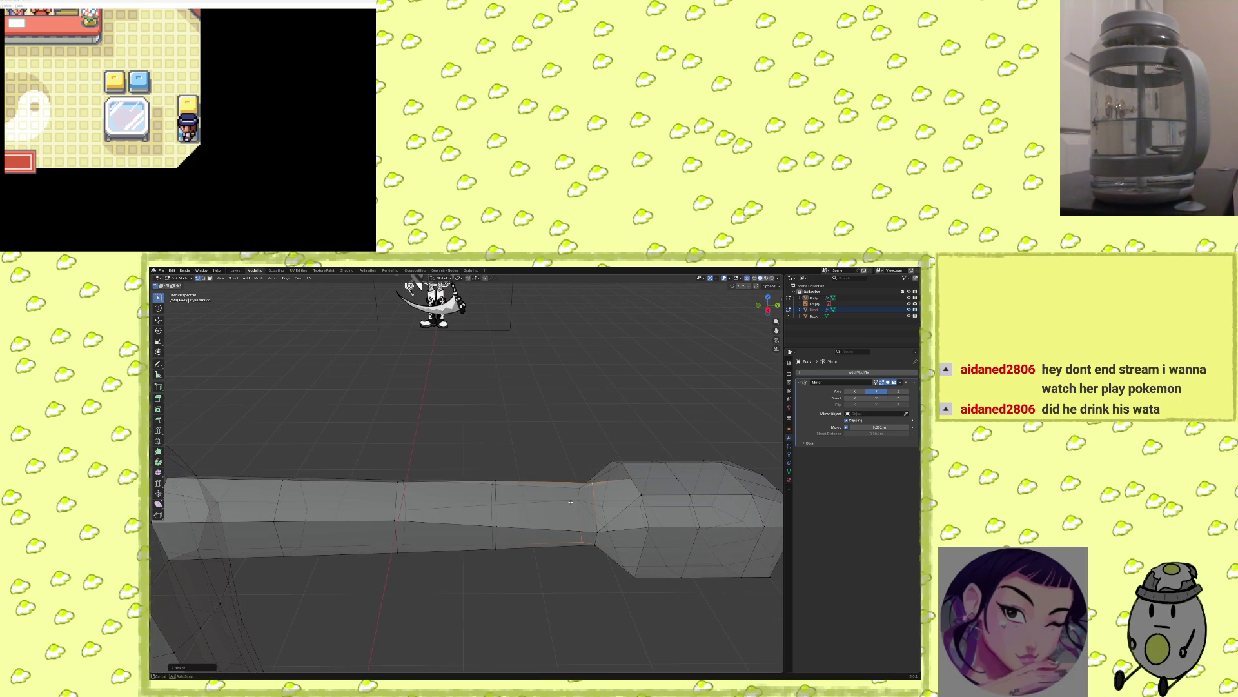
pyautogui.moveTo(484, 523)
pyautogui.mouseDown(button='middle')
pyautogui.moveTo(465, 521)
pyautogui.moveTo(485, 518)
pyautogui.moveTo(480, 507)
pyautogui.mouseUp(button='middle')
pyautogui.click(491, 404)
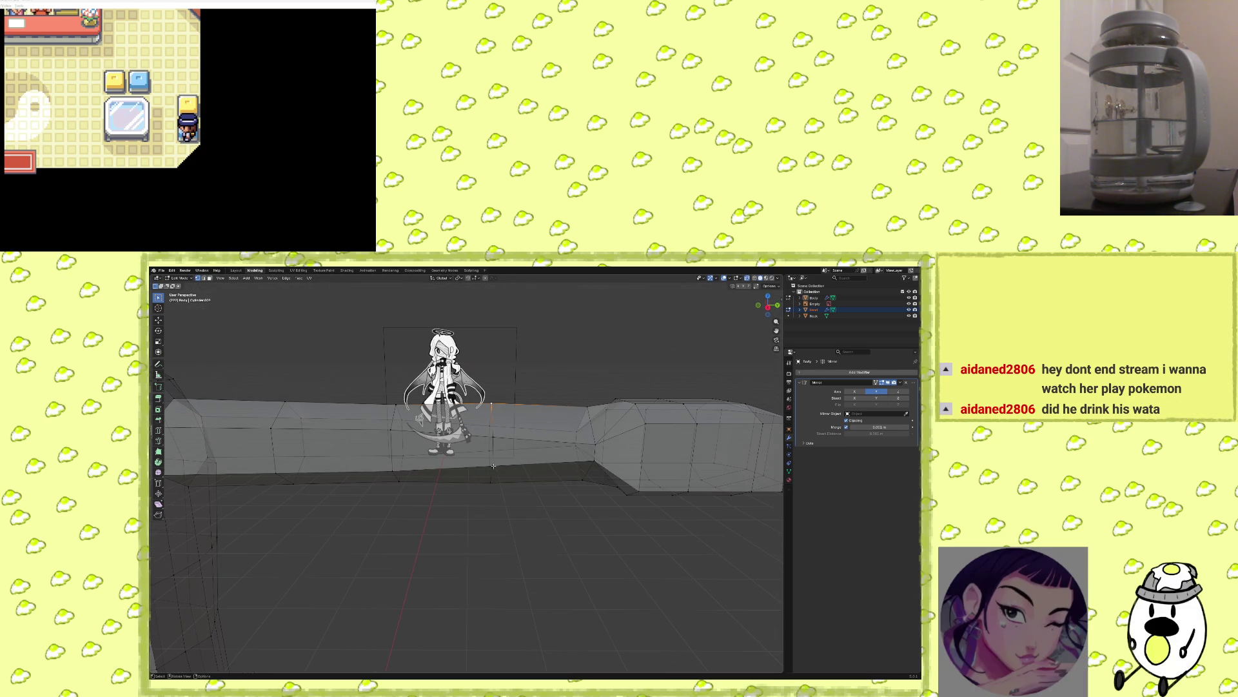
pyautogui.press('s')
# Scale the edge loop near the shoulder up by about 1.06.
pyautogui.moveTo(491, 483)
pyautogui.mouseDown(button='middle')
pyautogui.moveTo(503, 548)
pyautogui.moveTo(493, 507)
pyautogui.mouseUp(button='middle')
pyautogui.moveTo(483, 581)
pyautogui.mouseDown(button='middle')
pyautogui.moveTo(581, 561)
pyautogui.moveTo(565, 509)
pyautogui.mouseUp(button='middle')
pyautogui.moveTo(467, 454); pyautogui.dragTo(481, 463, button='middle')
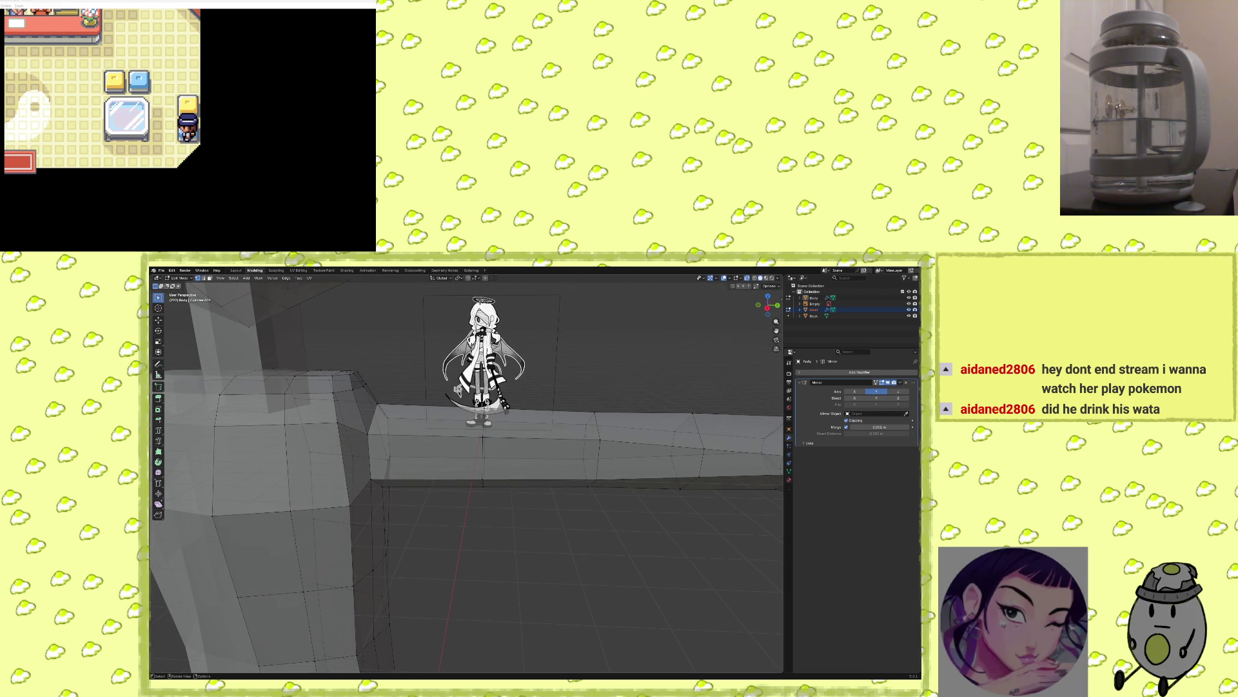
pyautogui.keyDown('alt'); pyautogui.click(501, 425); pyautogui.keyUp('alt')
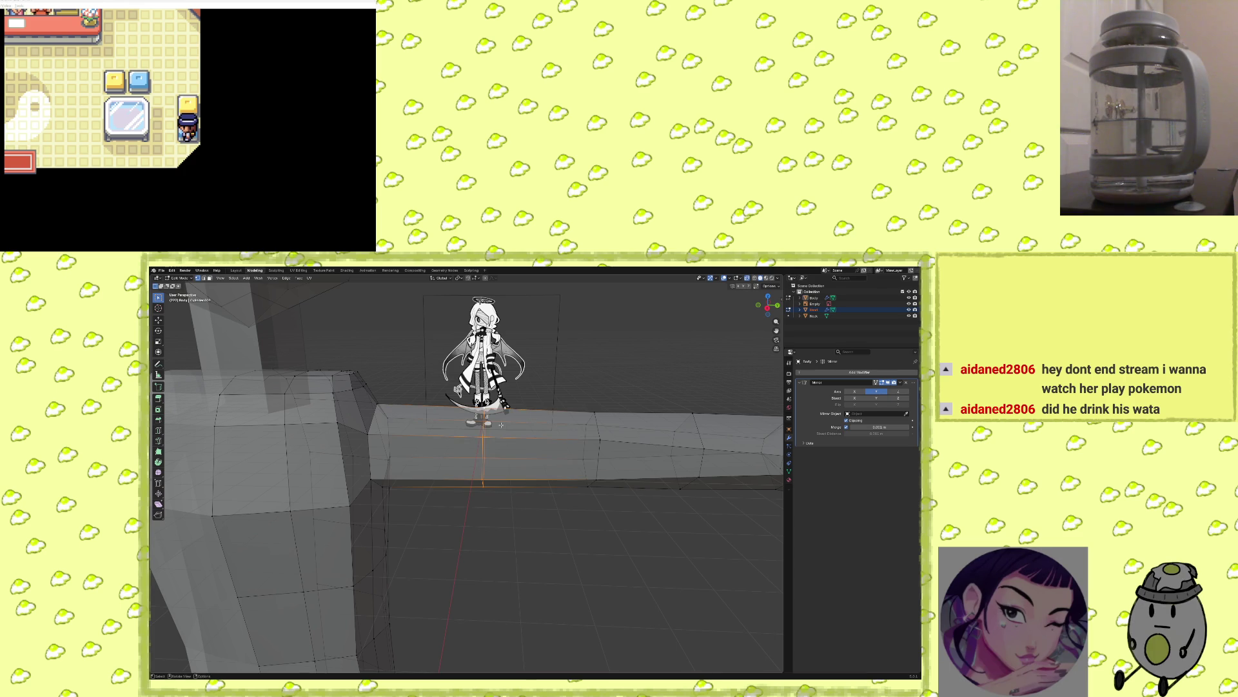
pyautogui.press('s')
pyautogui.click(507, 459)
# Select the loop where the arm meets the shoulder and inspect the arm from the side.
pyautogui.moveTo(507, 458); pyautogui.dragTo(424, 477, button='middle')
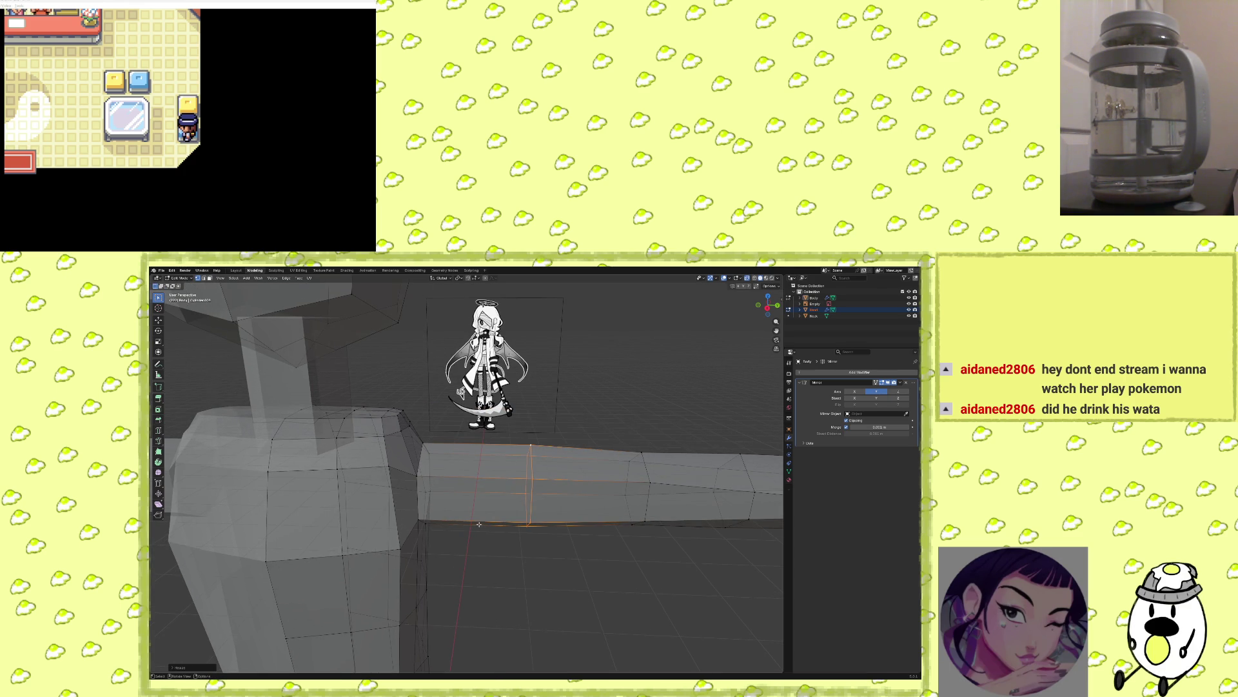
pyautogui.moveTo(478, 524); pyautogui.dragTo(389, 492, button='middle')
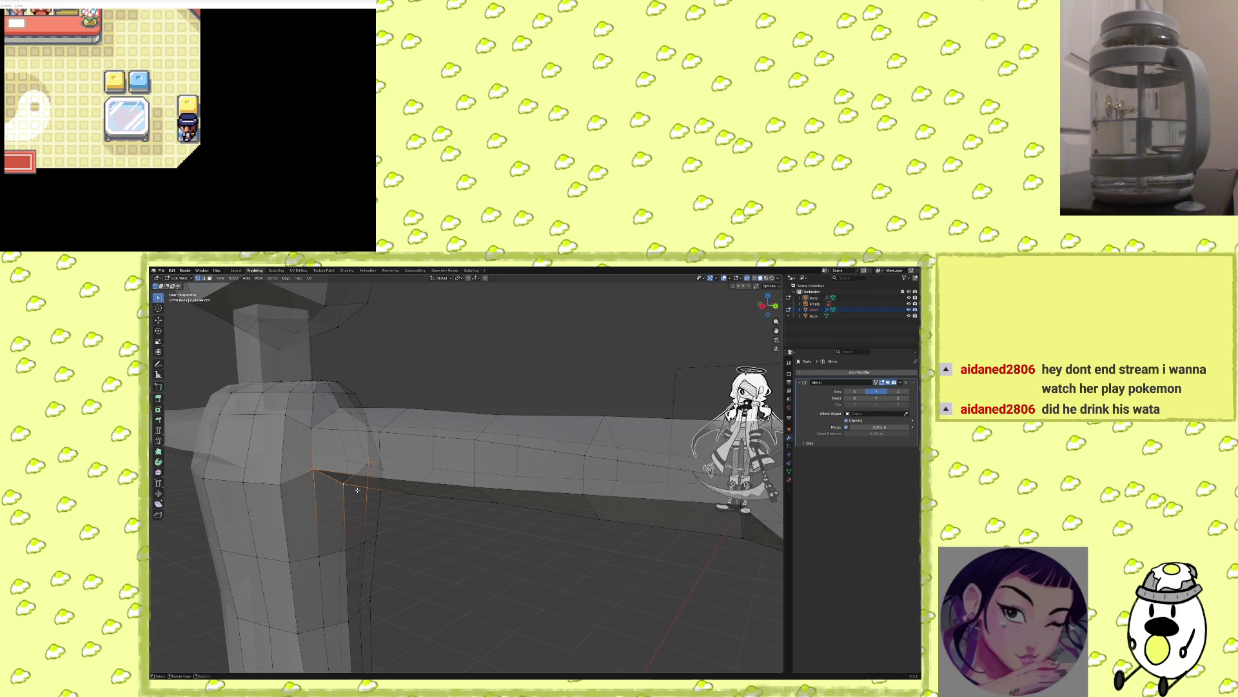
pyautogui.moveTo(334, 479); pyautogui.dragTo(386, 498, button='middle')
pyautogui.keyDown('alt'); pyautogui.click(387, 512); pyautogui.keyUp('alt')
pyautogui.press('space')
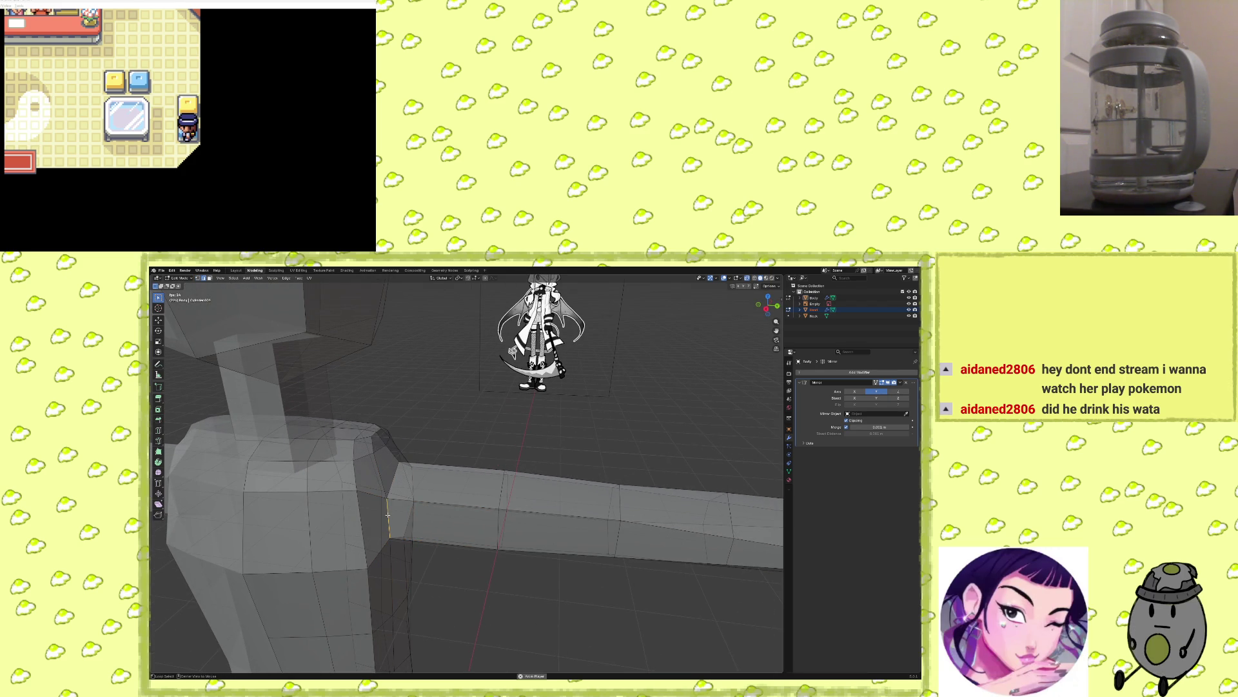
pyautogui.moveTo(387, 514)
pyautogui.mouseDown(button='middle')
pyautogui.moveTo(398, 495)
pyautogui.moveTo(336, 453)
pyautogui.moveTo(368, 451)
pyautogui.moveTo(295, 440)
pyautogui.mouseUp(button='middle')
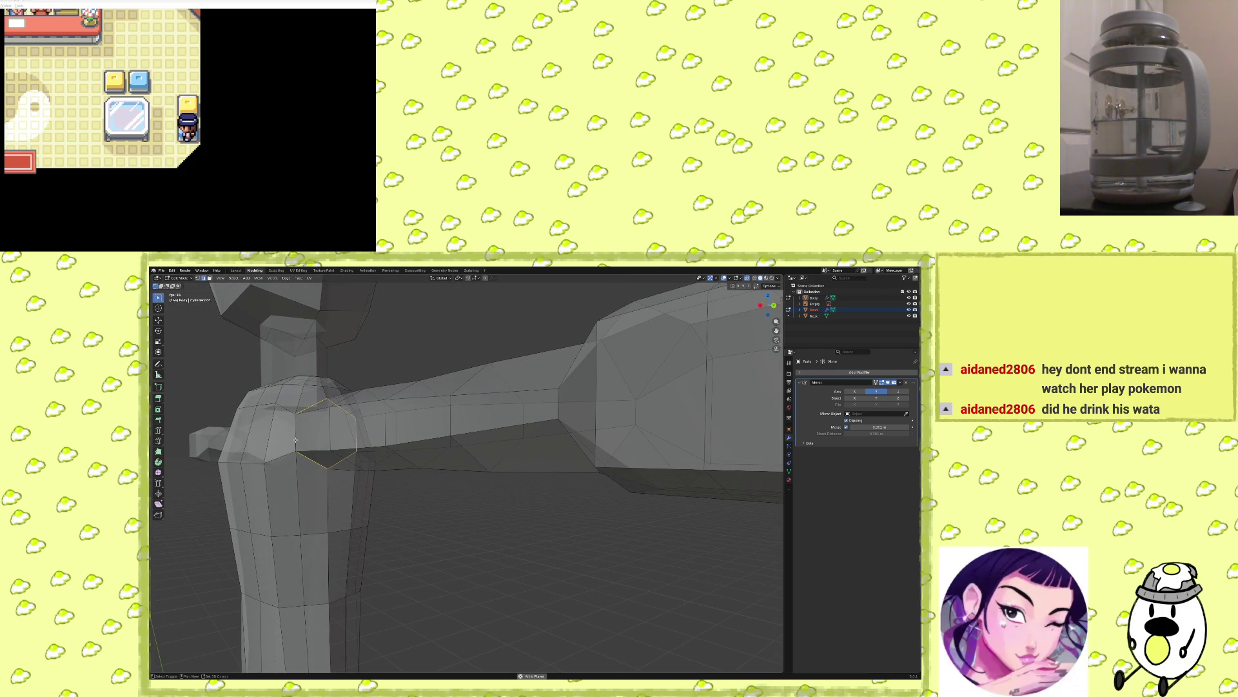
pyautogui.moveTo(365, 469)
pyautogui.mouseDown(button='middle')
pyautogui.moveTo(347, 482)
pyautogui.moveTo(477, 526)
pyautogui.mouseUp(button='middle')
# Add a loop cut on the forearm near the hand and shrink it to about 0.95.
pyautogui.scroll(-5, 534, 540)
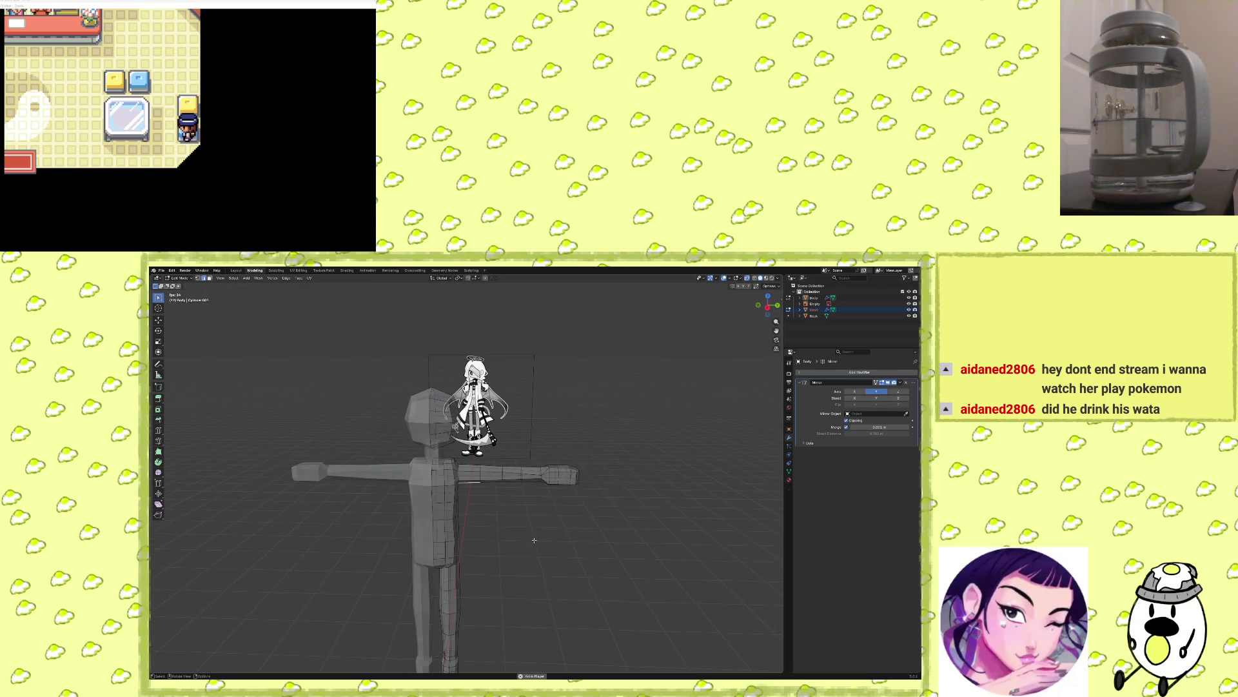
pyautogui.scroll(6, 534, 540)
pyautogui.moveTo(534, 540)
pyautogui.mouseDown(button='middle')
pyautogui.moveTo(620, 537)
pyautogui.moveTo(593, 525)
pyautogui.mouseUp(button='middle')
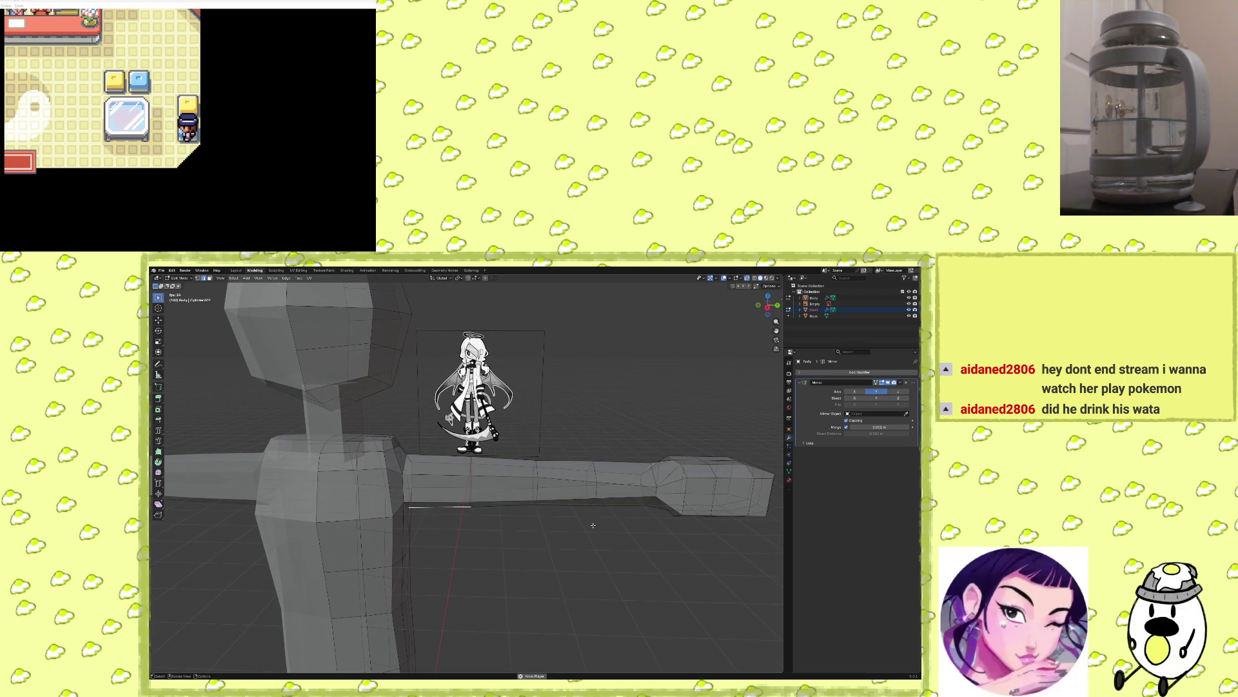
pyautogui.hotkey('ctrl', 'r')
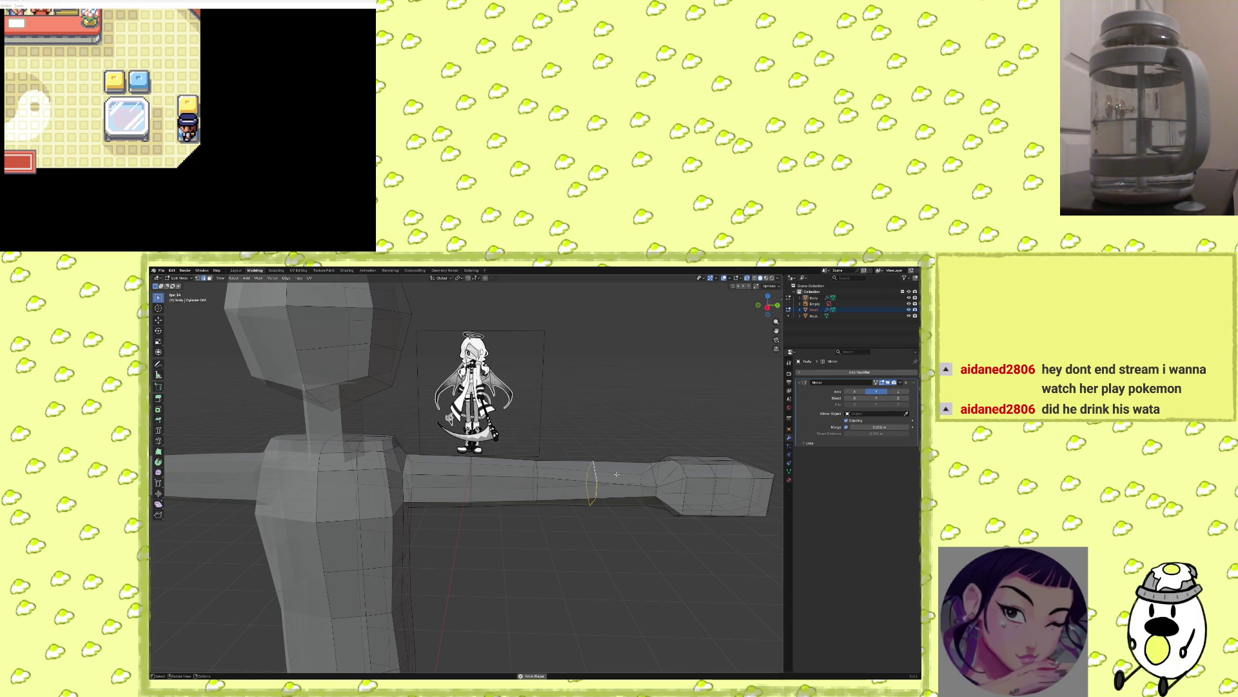
pyautogui.press('s')
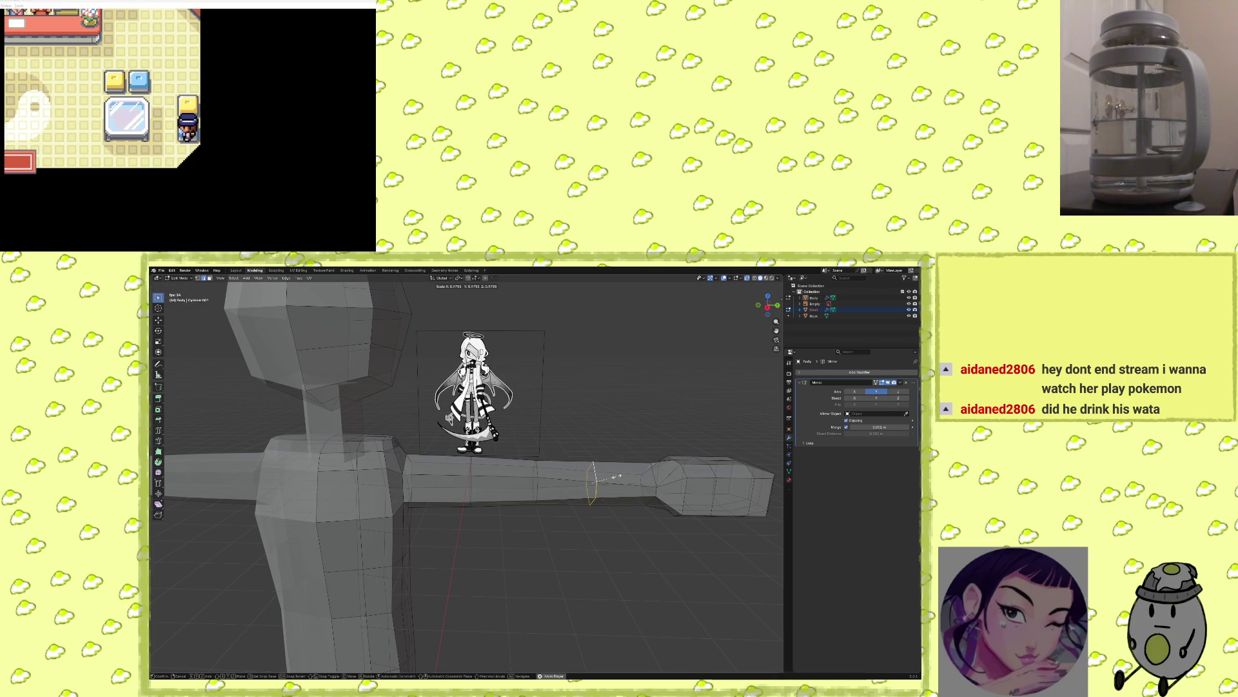
pyautogui.click(616, 477)
pyautogui.click(572, 568)
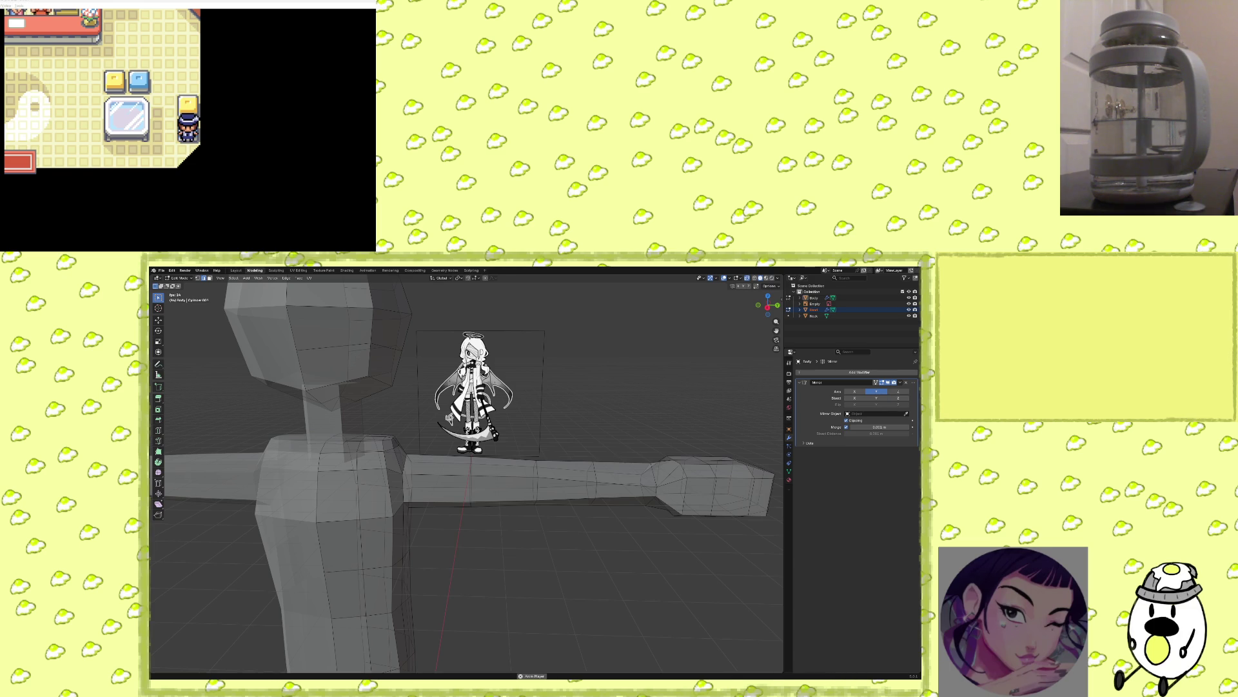
# Switch focus from Blender to the emulator game window.
pyautogui.click(327, 33)
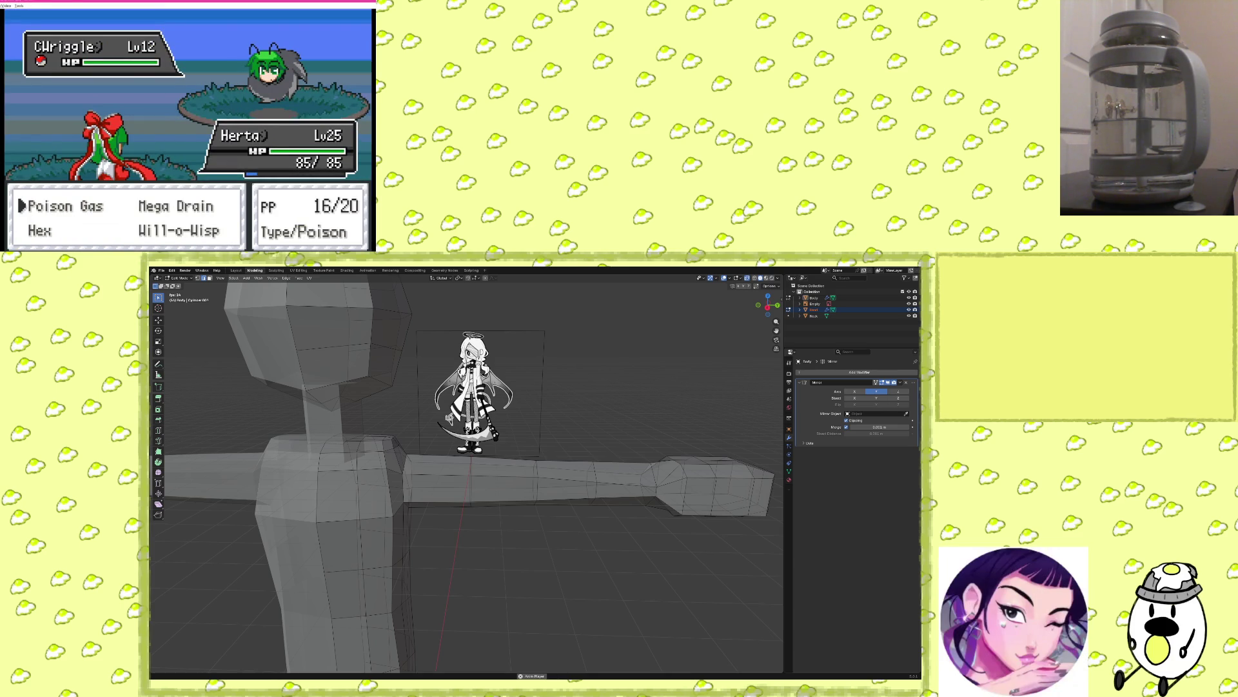
# Win several wild forest battles with Poison Gas and pick up an Ether.
pyautogui.press('Return')
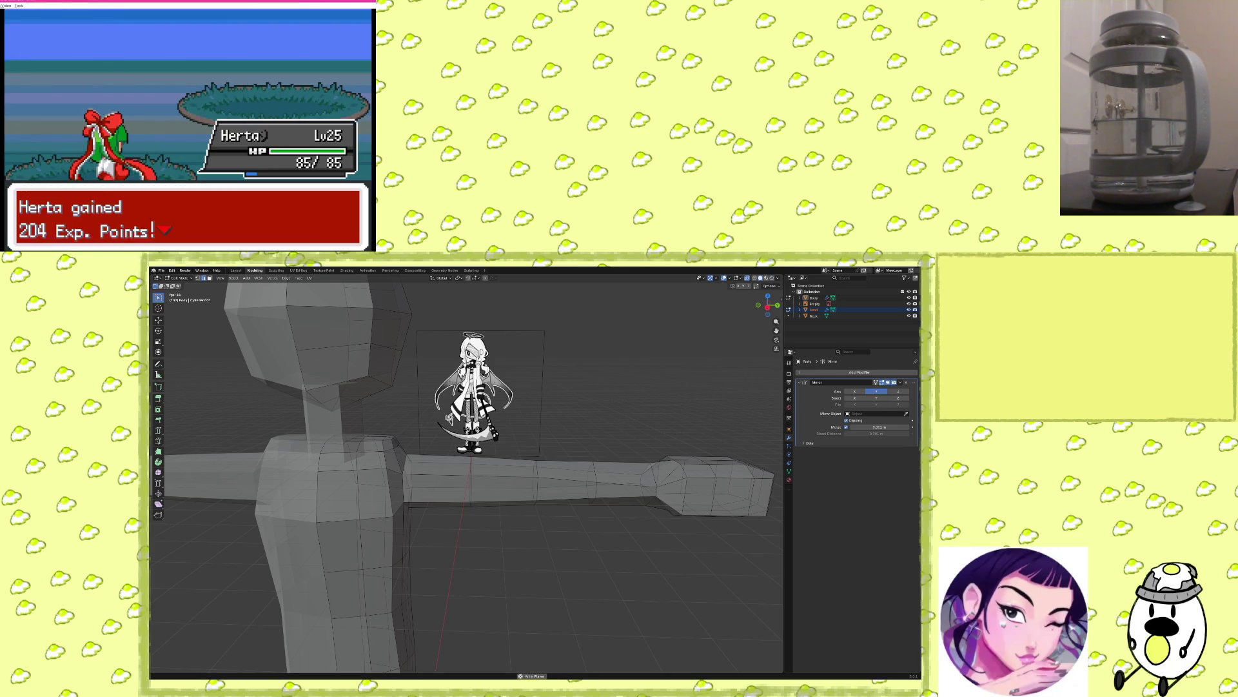
pyautogui.press('Return')
pyautogui.press('Up')
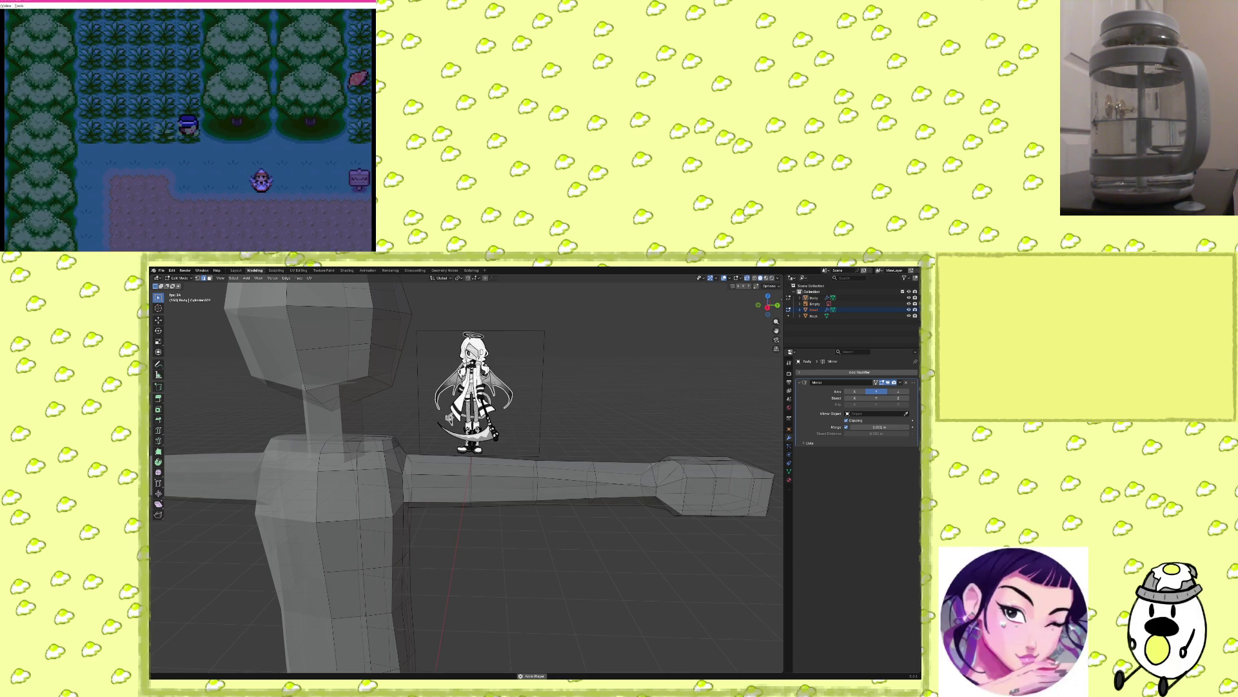
pyautogui.press('Right')
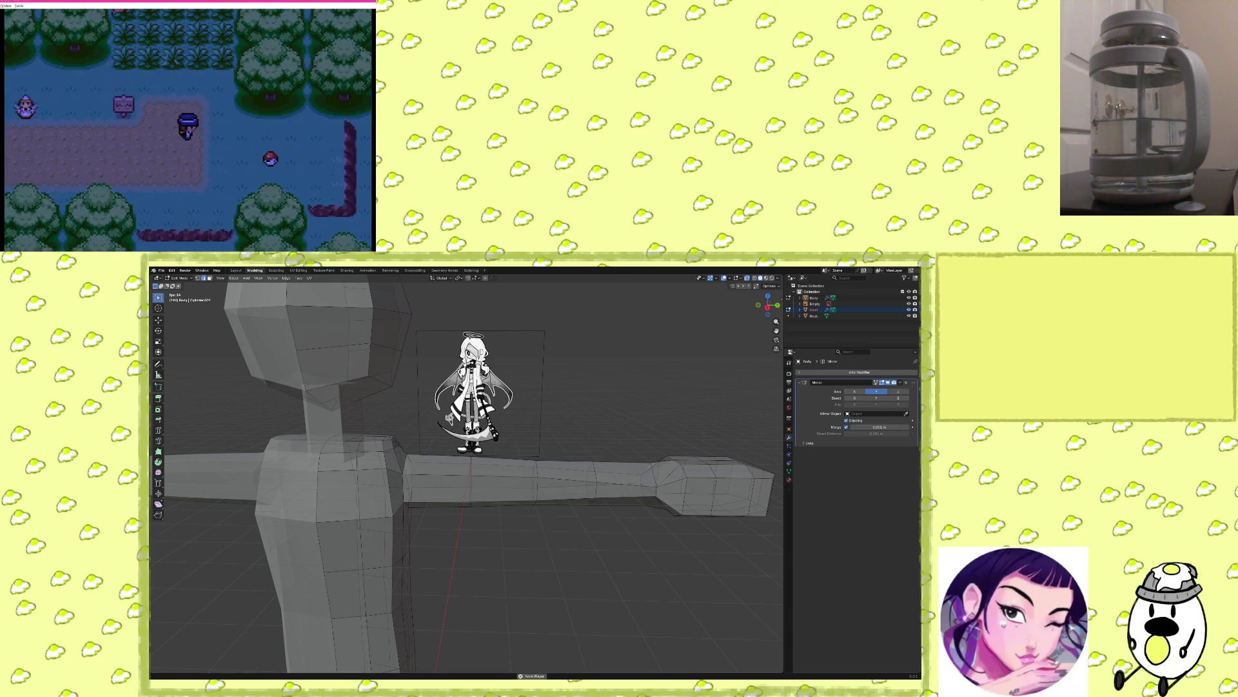
pyautogui.press('Down')
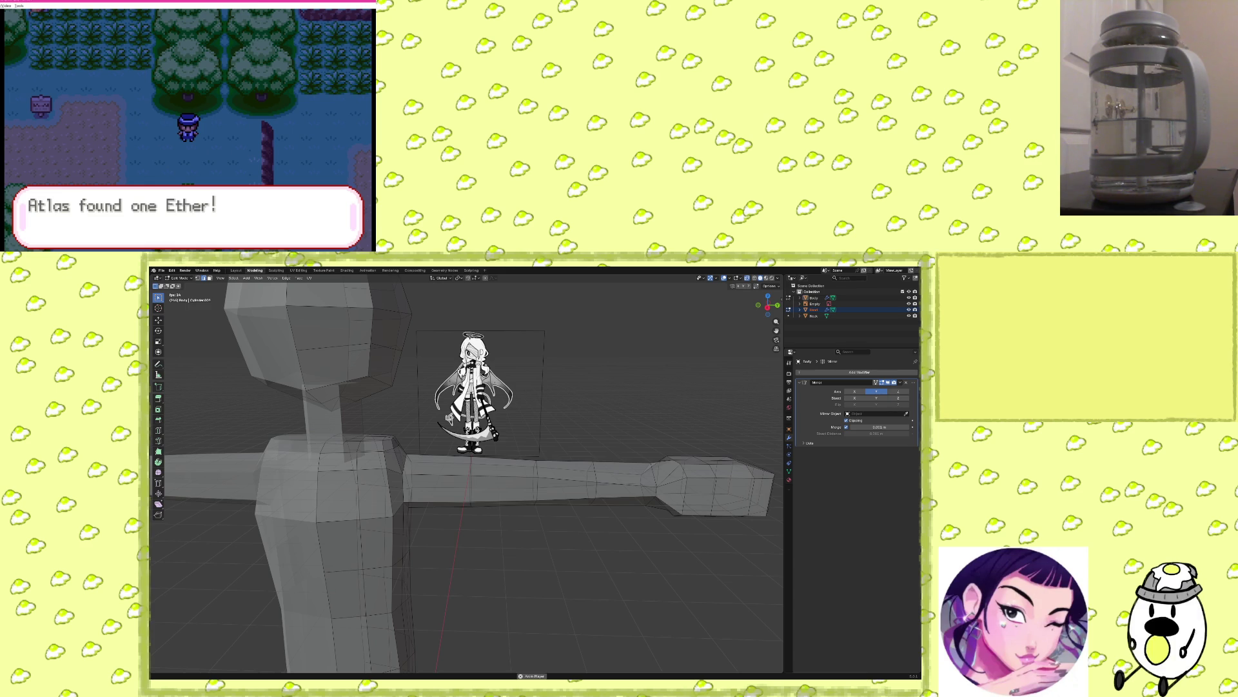
pyautogui.press('Return')
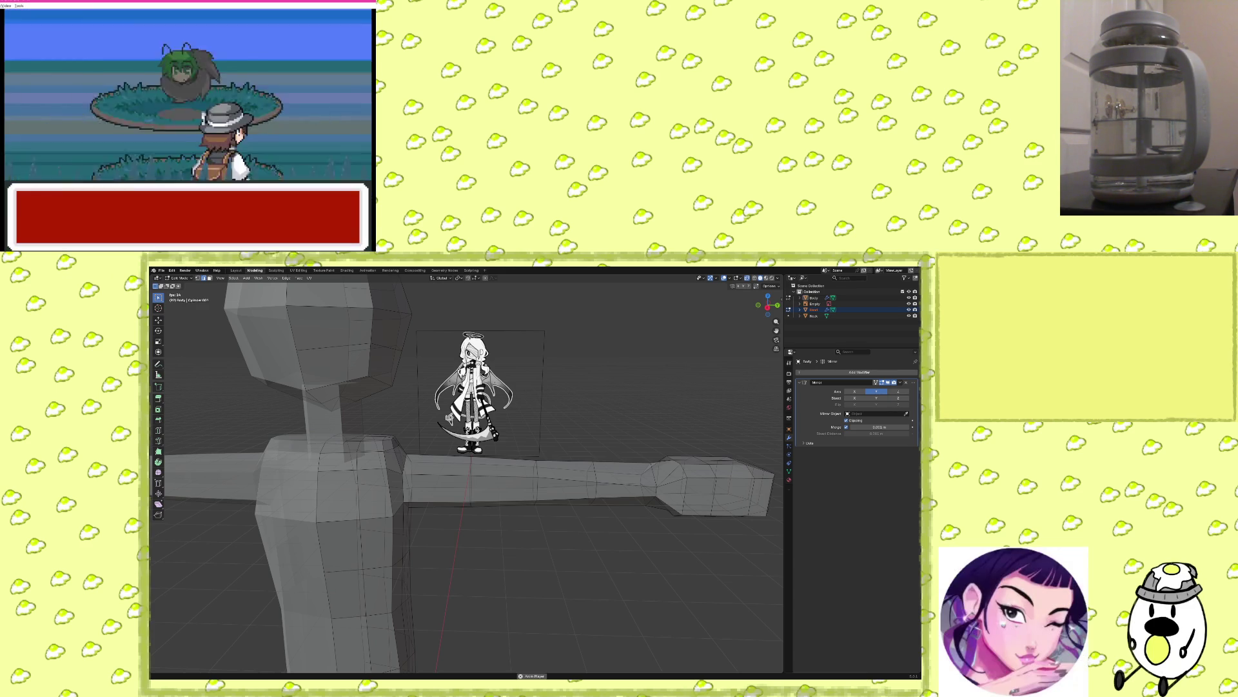
pyautogui.press('Return')
pyautogui.press('Return')
pyautogui.press('Return')
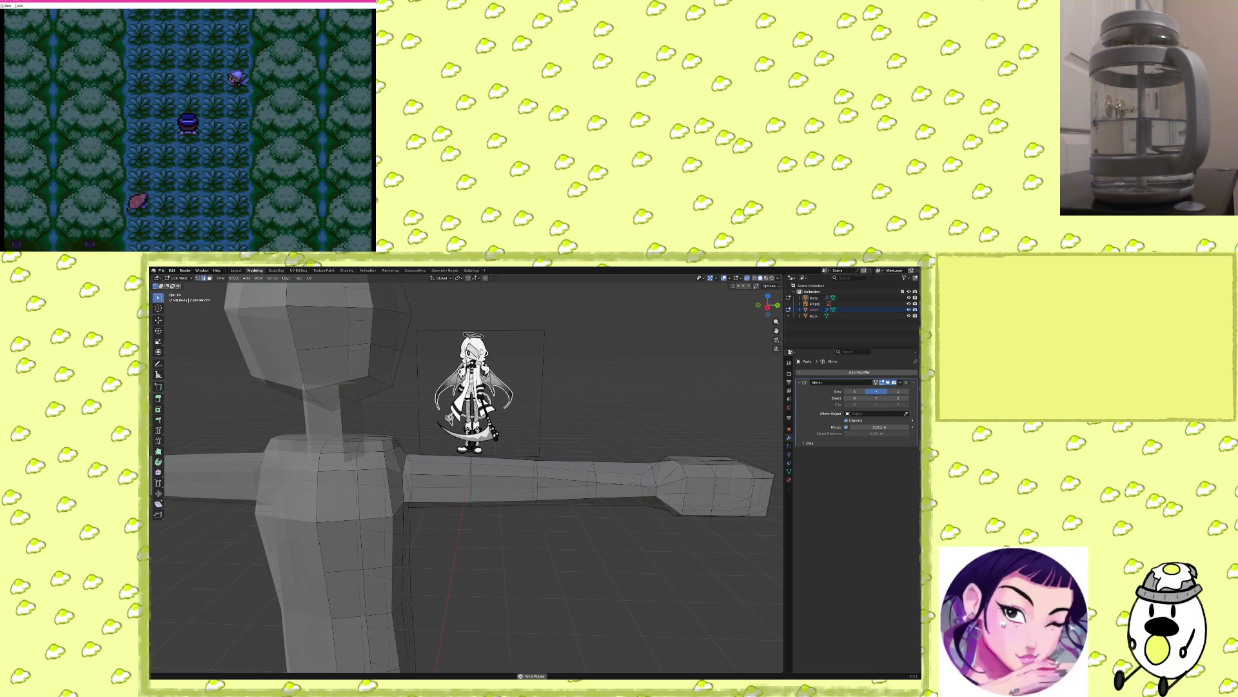
pyautogui.press('Right')
pyautogui.press('Down')
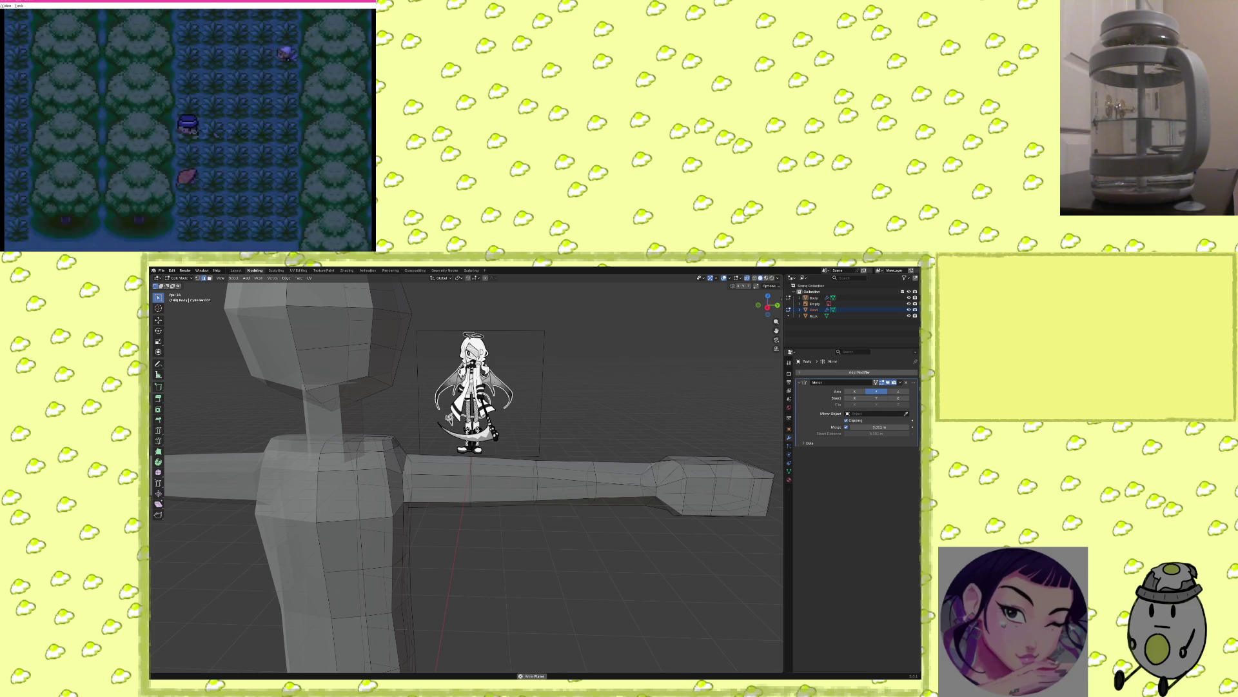
pyautogui.press('Return')
pyautogui.press('Return')
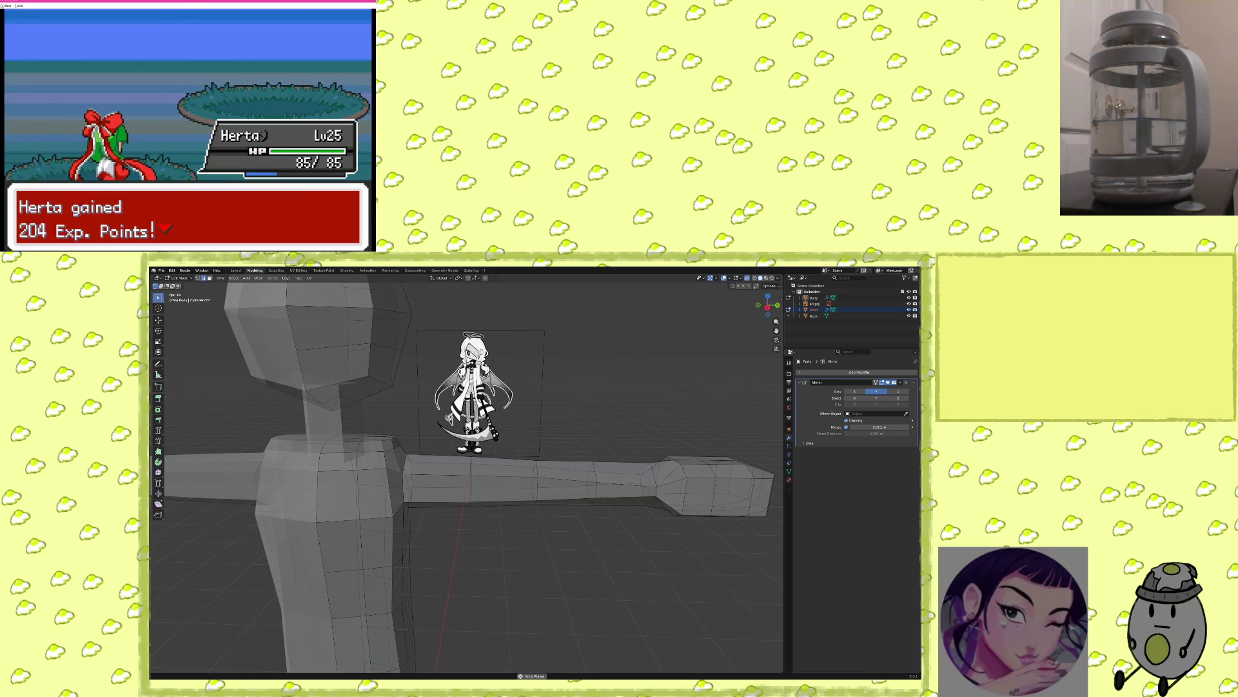
pyautogui.press('Return')
pyautogui.press('Right')
pyautogui.press('Down')
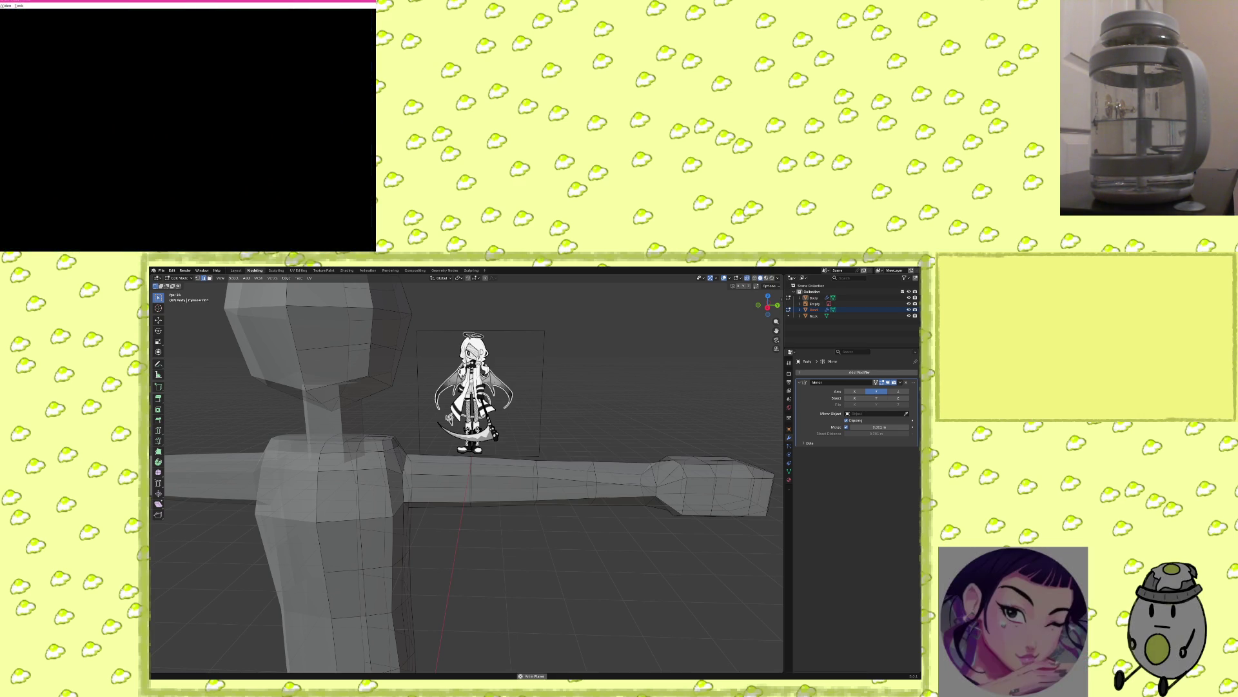
pyautogui.press('Return')
pyautogui.press('Return')
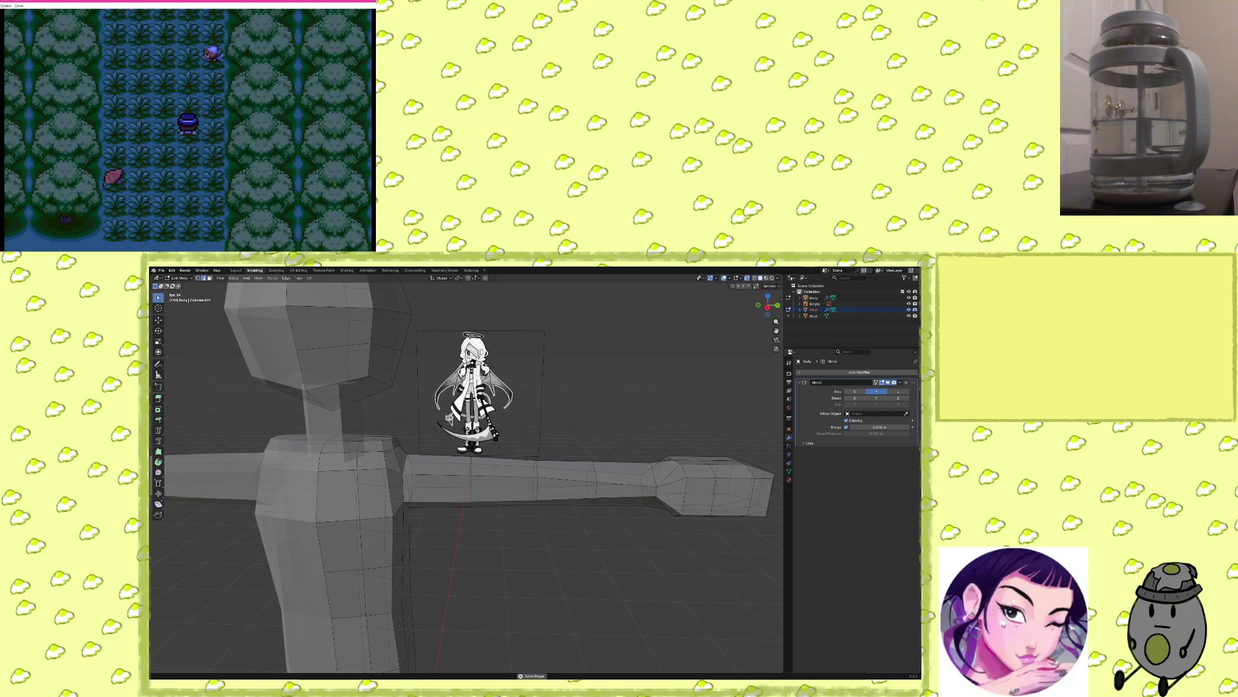
# Win another wild battle in the grass and get past the level-up stats.
pyautogui.press('Right')
pyautogui.press('Right')
pyautogui.press('Right')
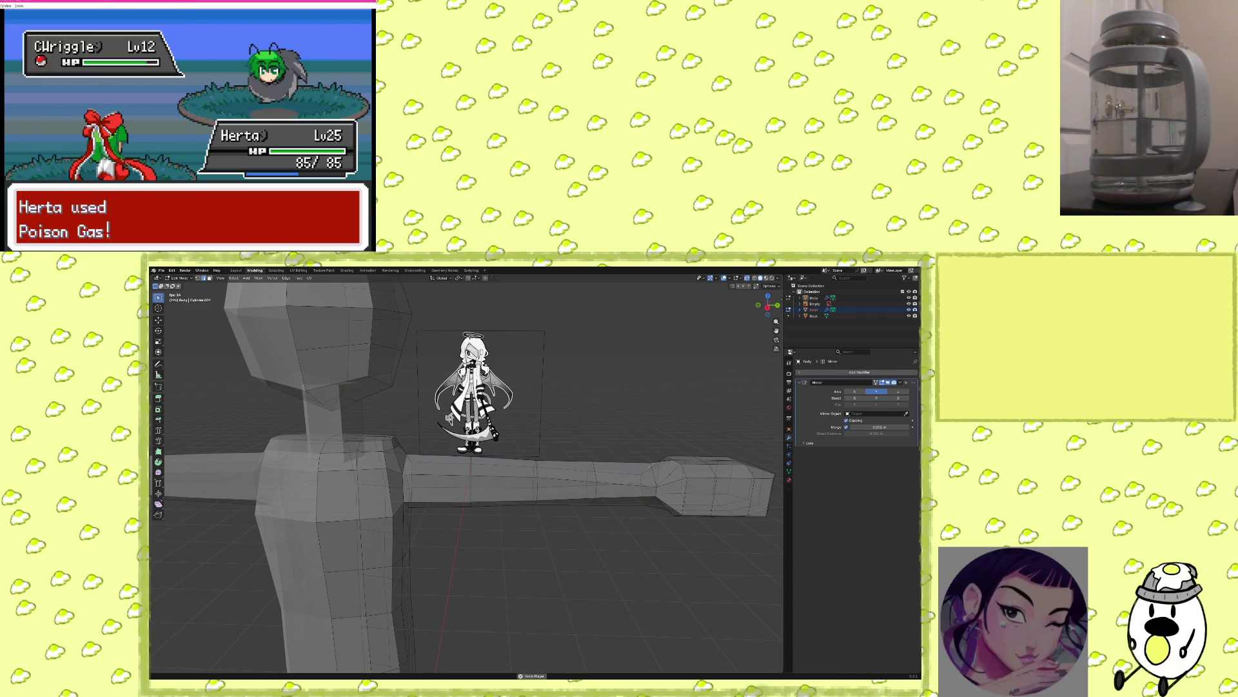
pyautogui.press('Left')
pyautogui.press('Left')
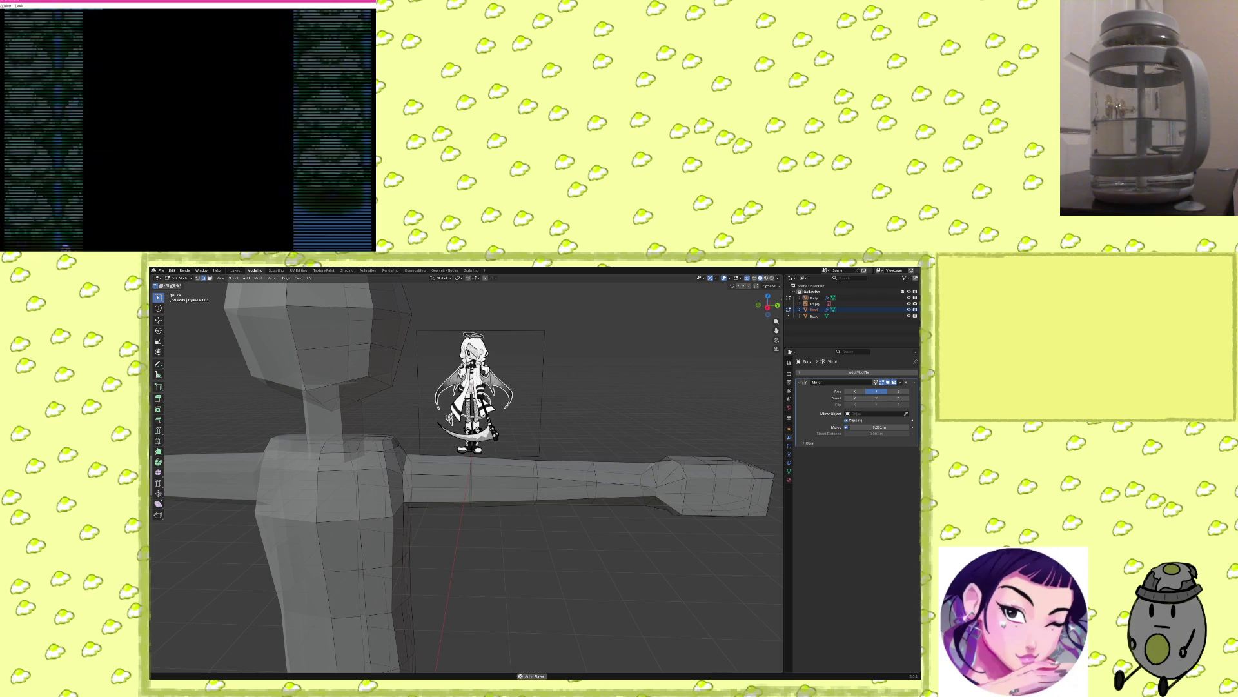
pyautogui.press('x')
pyautogui.press('x')
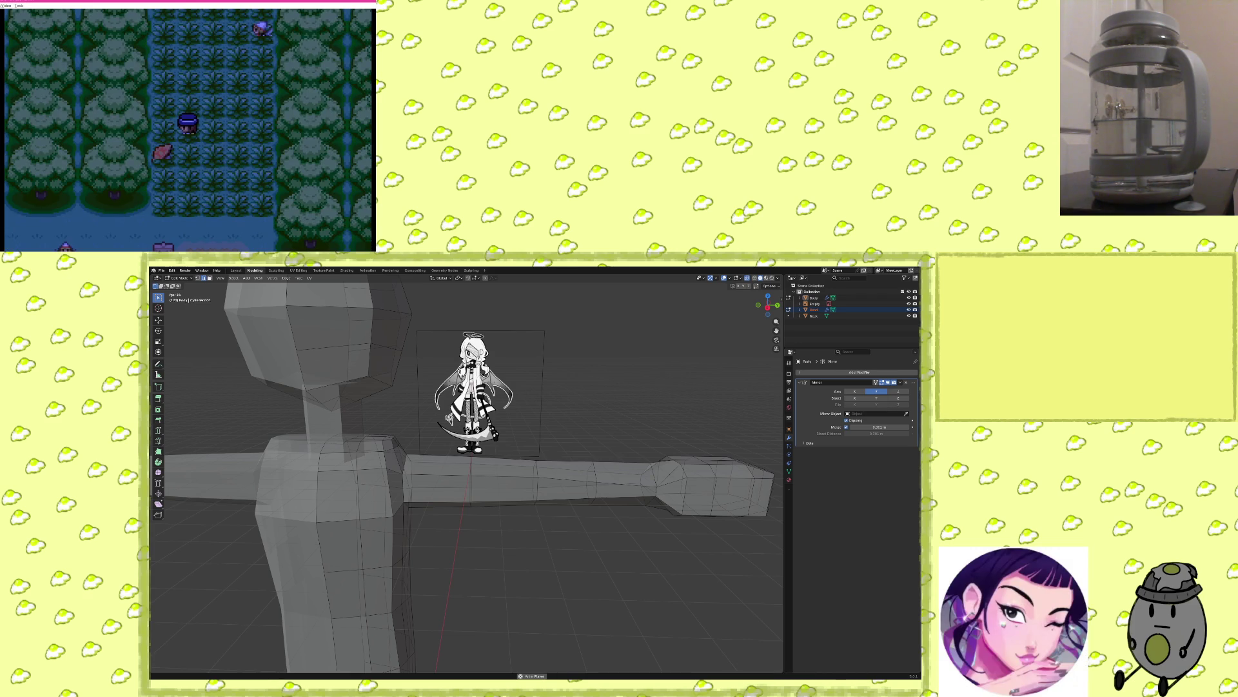
pyautogui.press('Down')
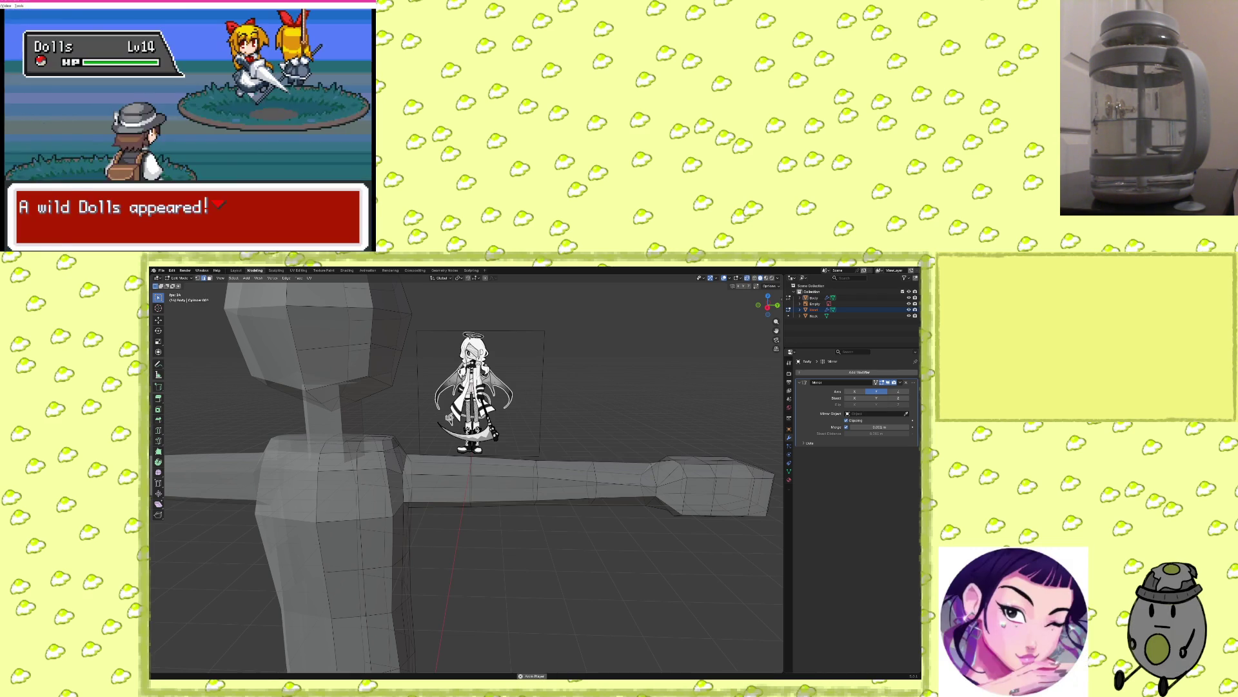
pyautogui.press('x')
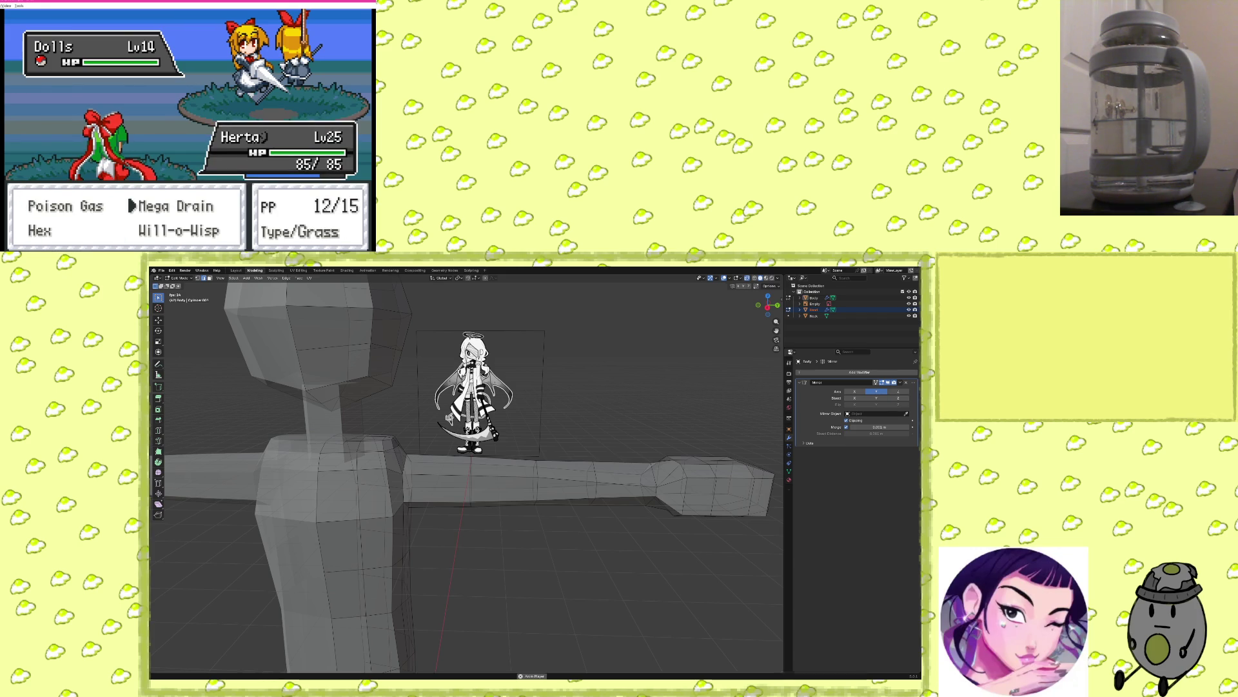
pyautogui.press('x')
# Reorder the party from the start menu by swapping a Bonéka into a new slot.
pyautogui.press('x')
pyautogui.press('Return')
pyautogui.press('Up')
pyautogui.press('Up')
pyautogui.press('x')
pyautogui.press('z')
pyautogui.press('x')
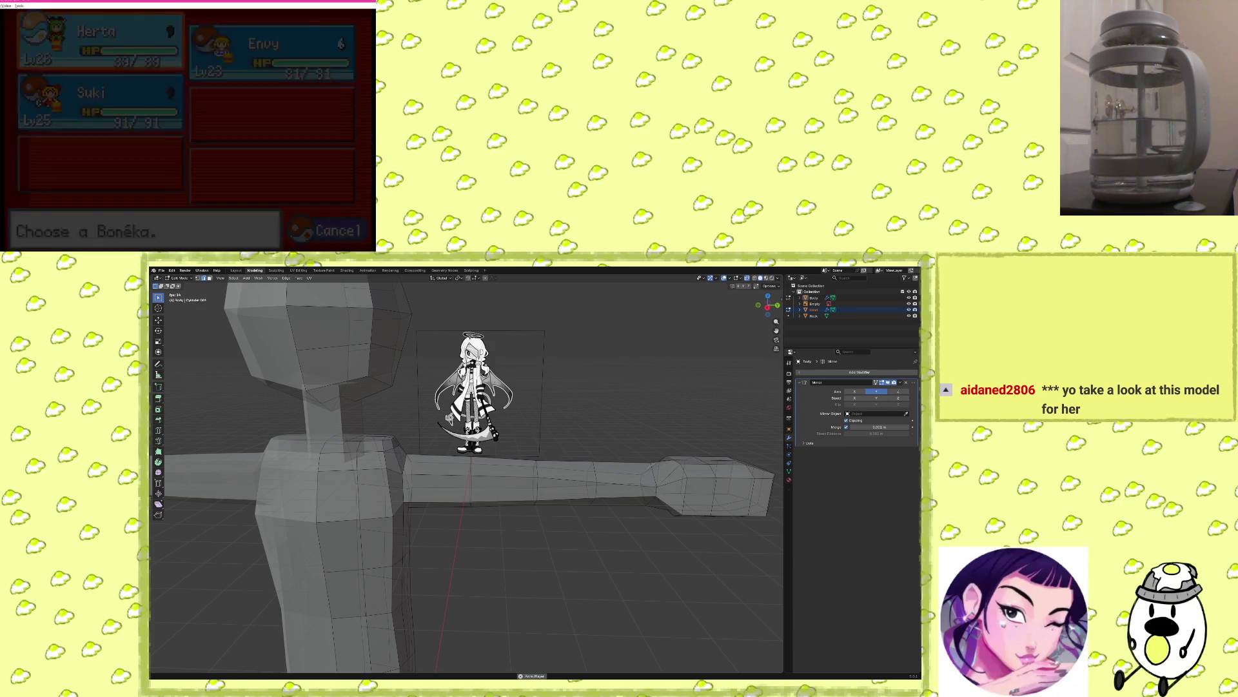
pyautogui.press('x')
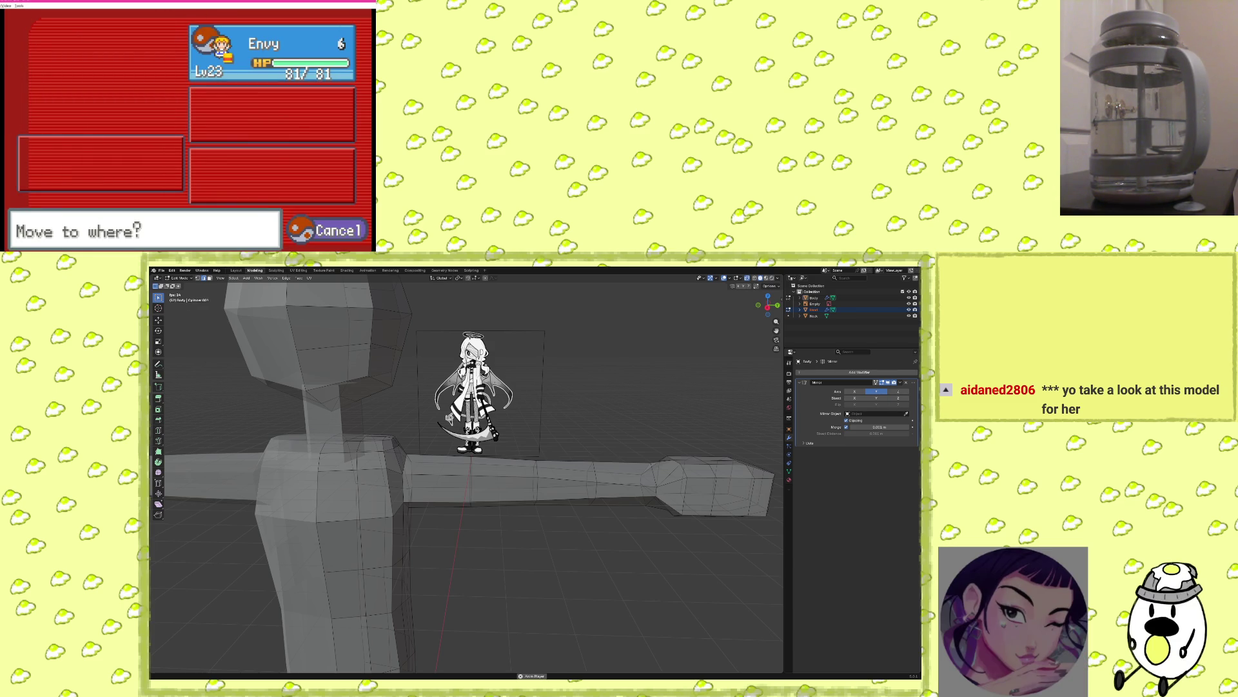
pyautogui.press('BackSpace')
pyautogui.press('Right')
pyautogui.press('z')
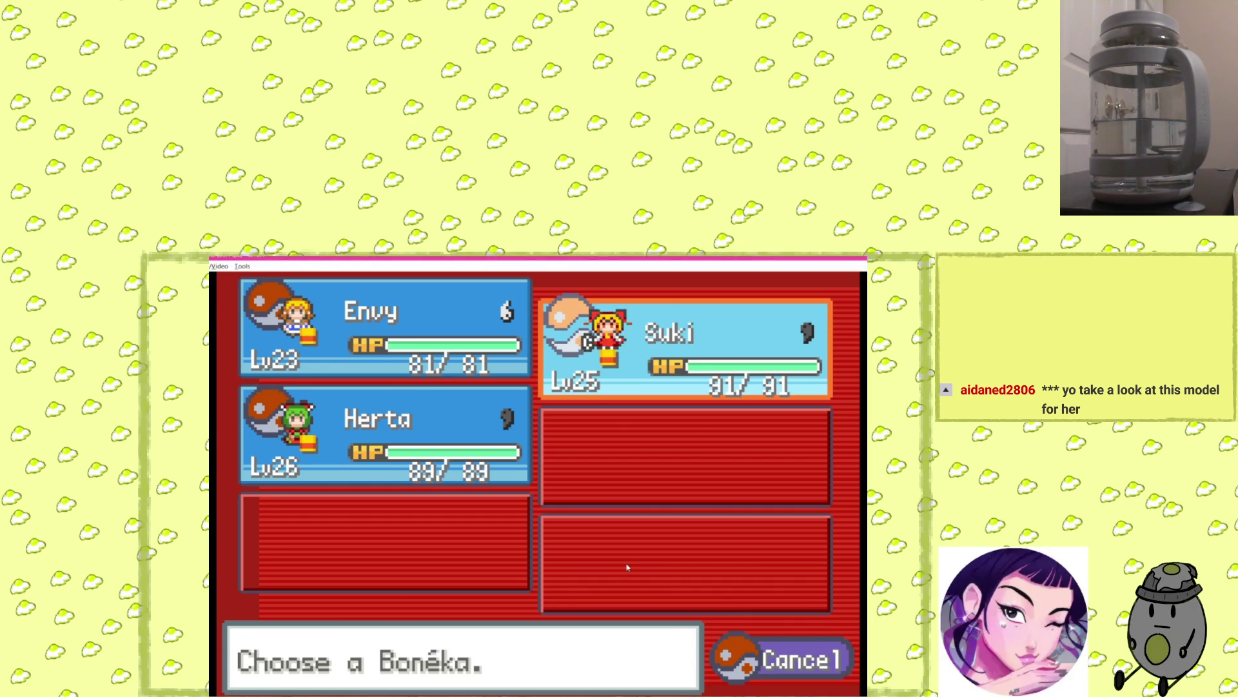
pyautogui.press('x')
pyautogui.press('z')
pyautogui.press('z')
pyautogui.press('x')
# Defeat wild foes in the tall grass, including CYousei, with Pursuit.
pyautogui.press('Right')
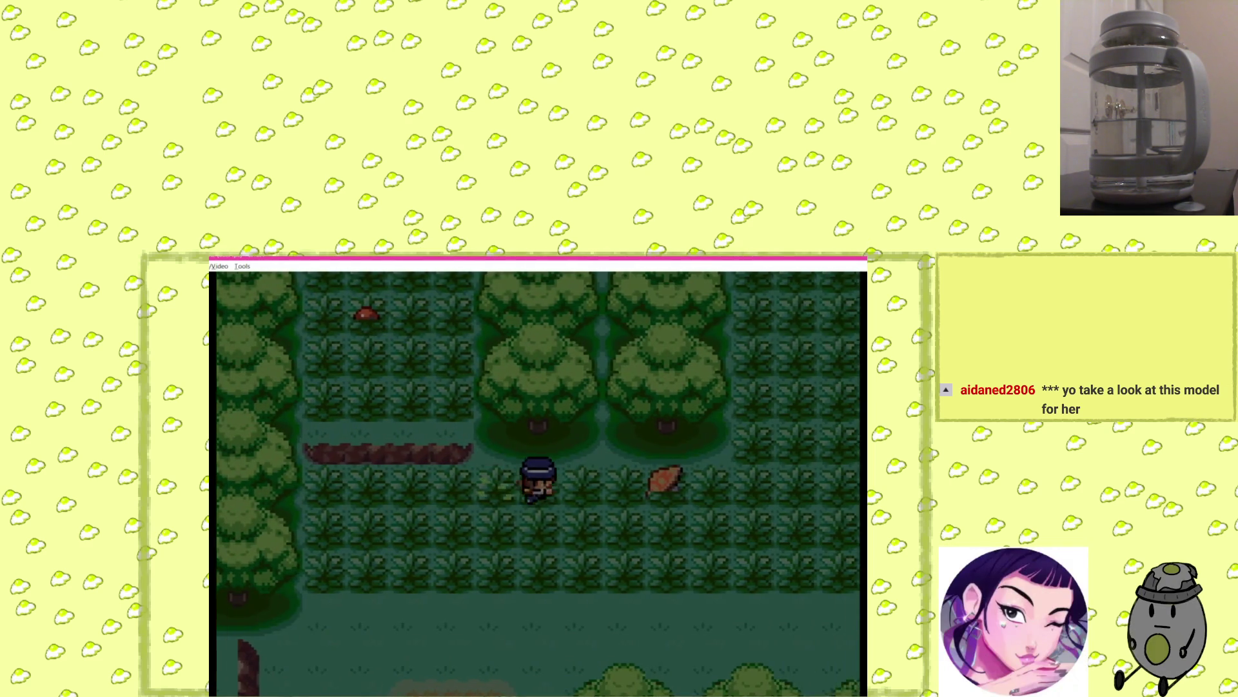
pyautogui.press('Up')
pyautogui.press('Right')
pyautogui.press('Up')
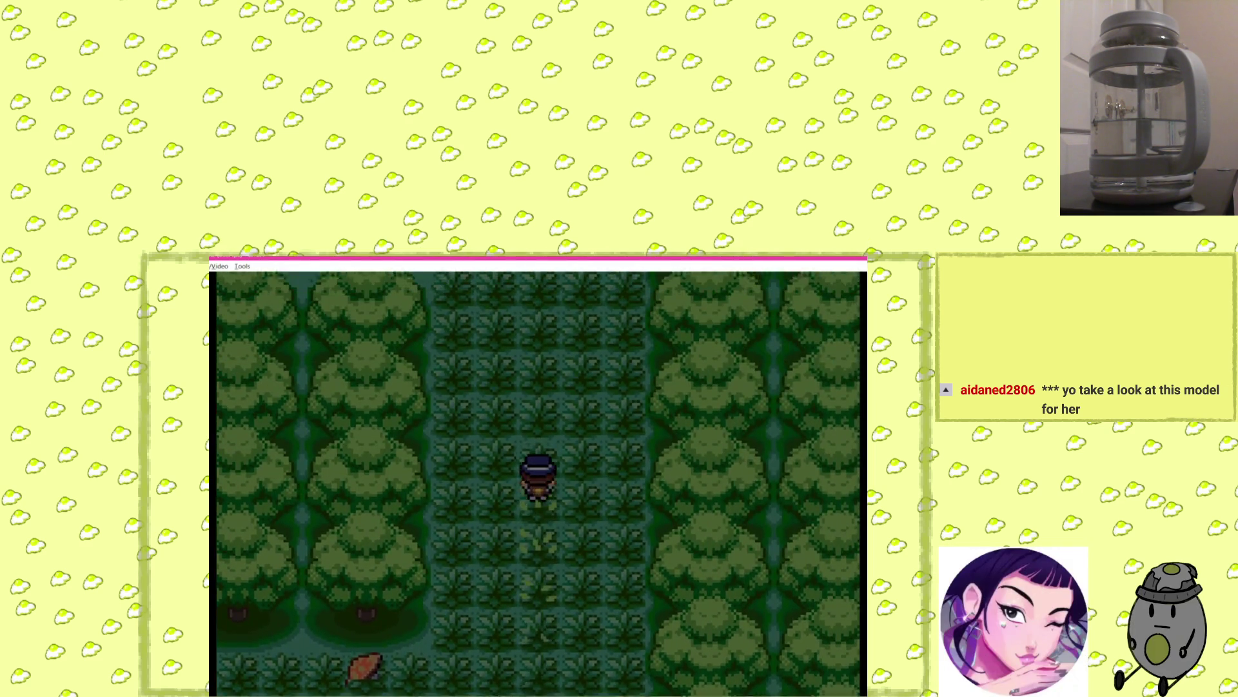
pyautogui.press('Left')
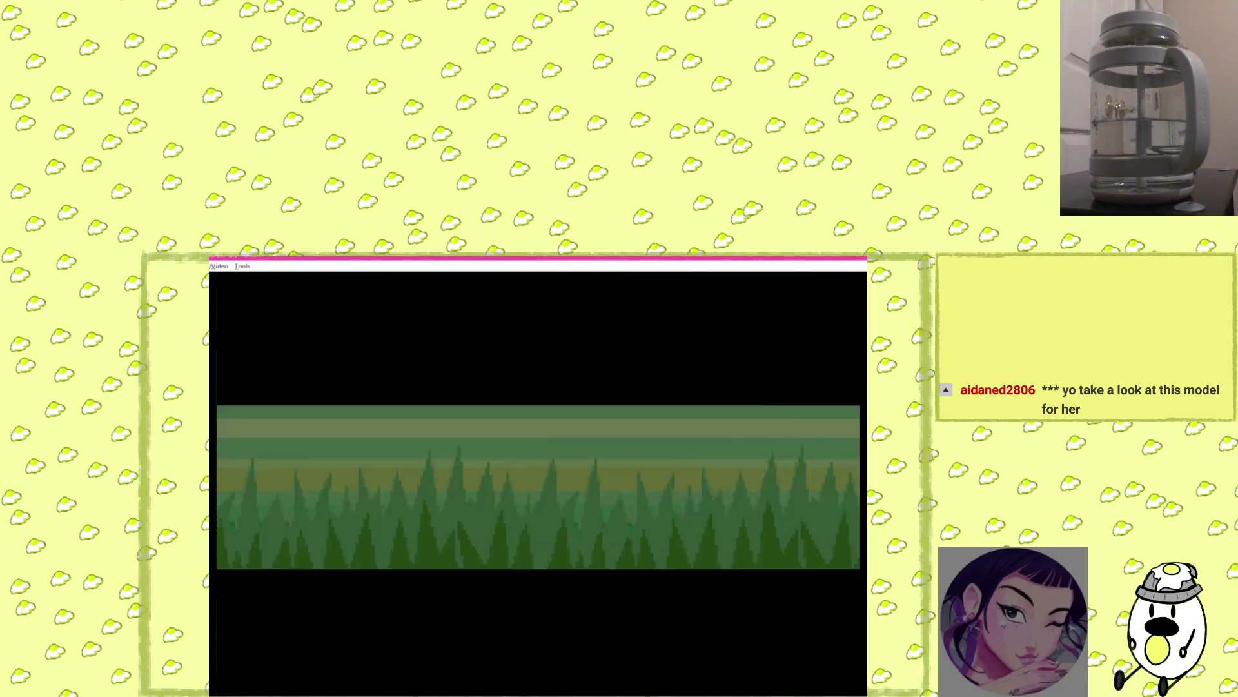
pyautogui.press('Return')
pyautogui.press('Return')
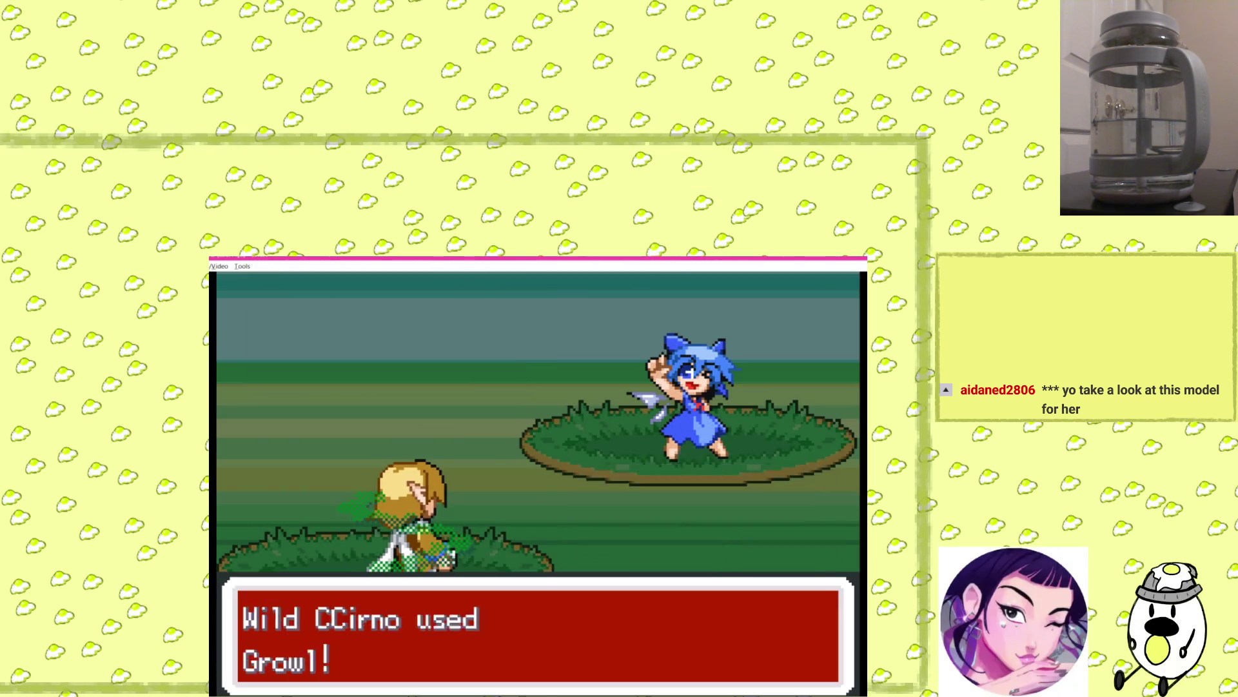
pyautogui.press('Return')
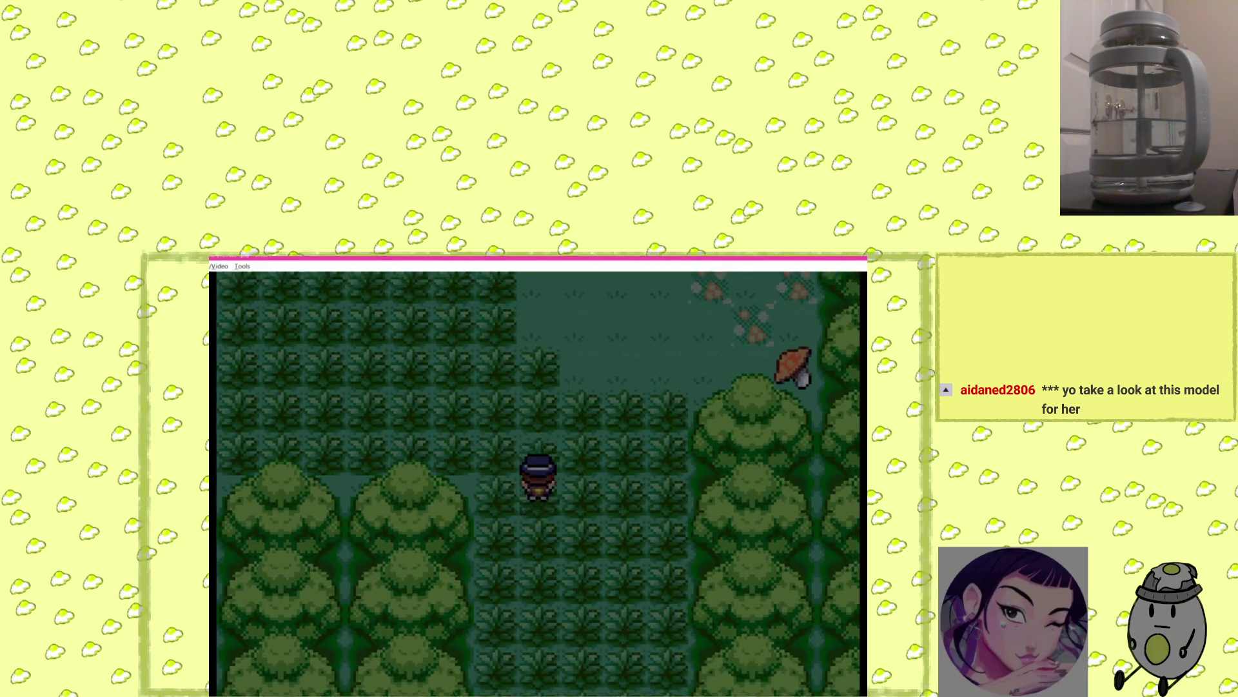
pyautogui.press('Up')
pyautogui.press('Left')
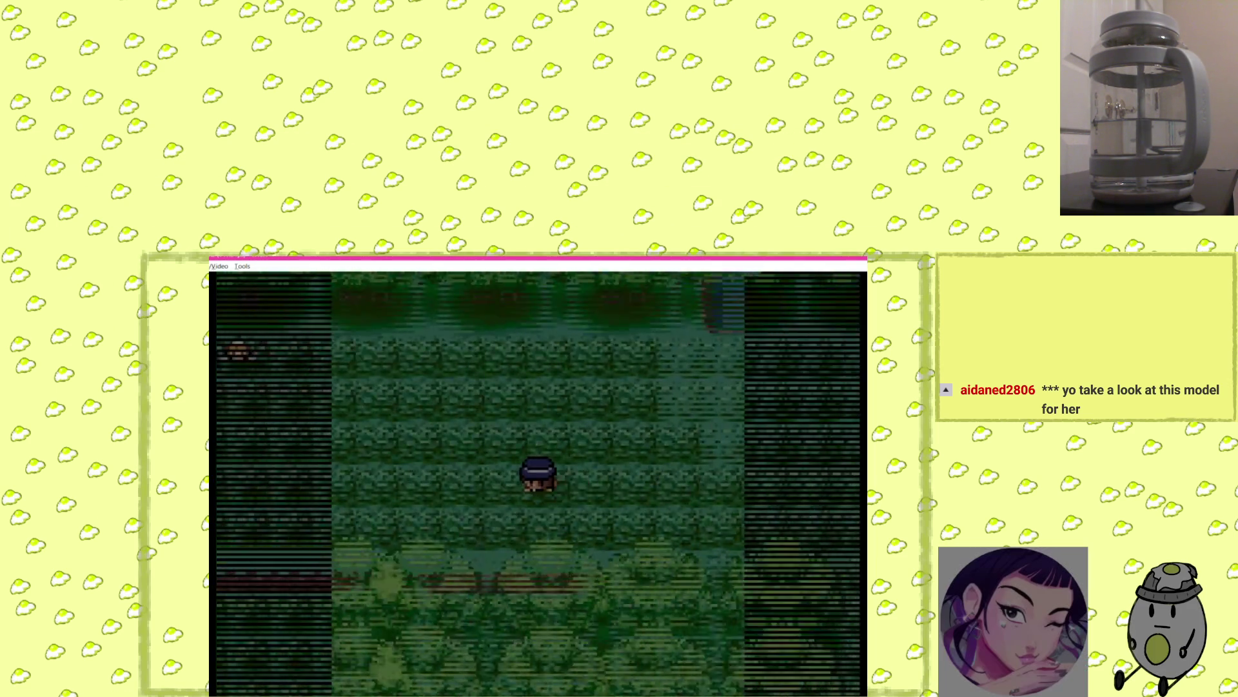
pyautogui.press('Return')
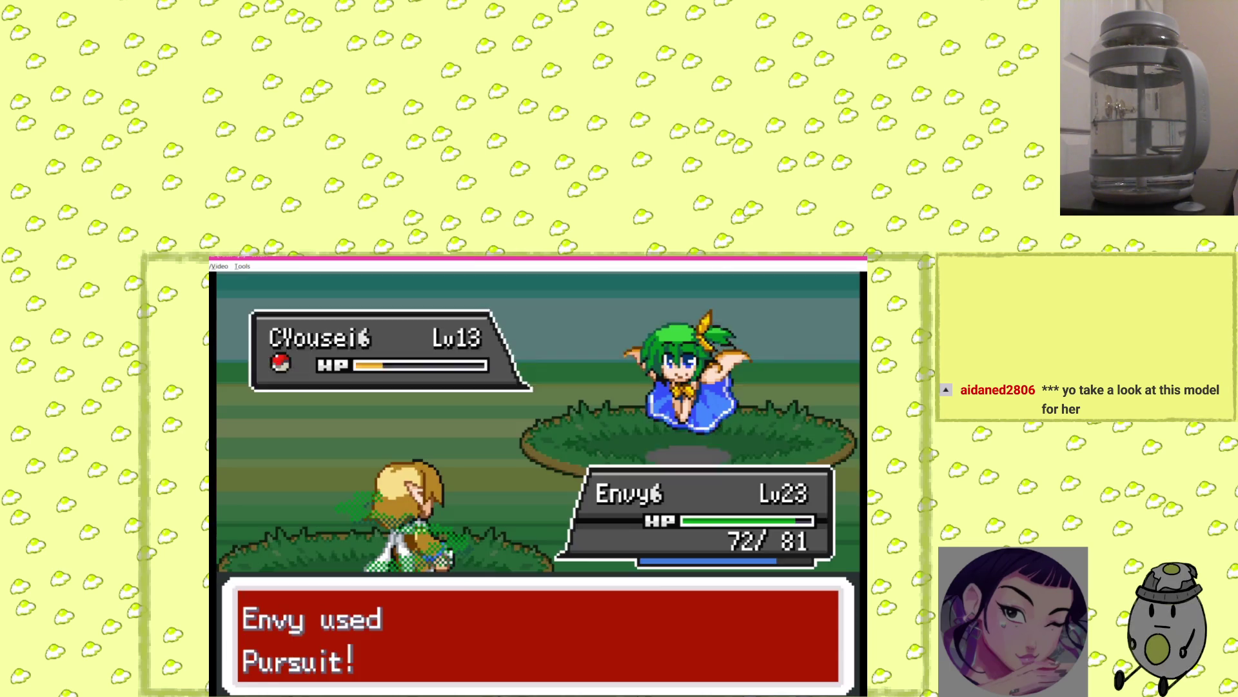
pyautogui.press('Return')
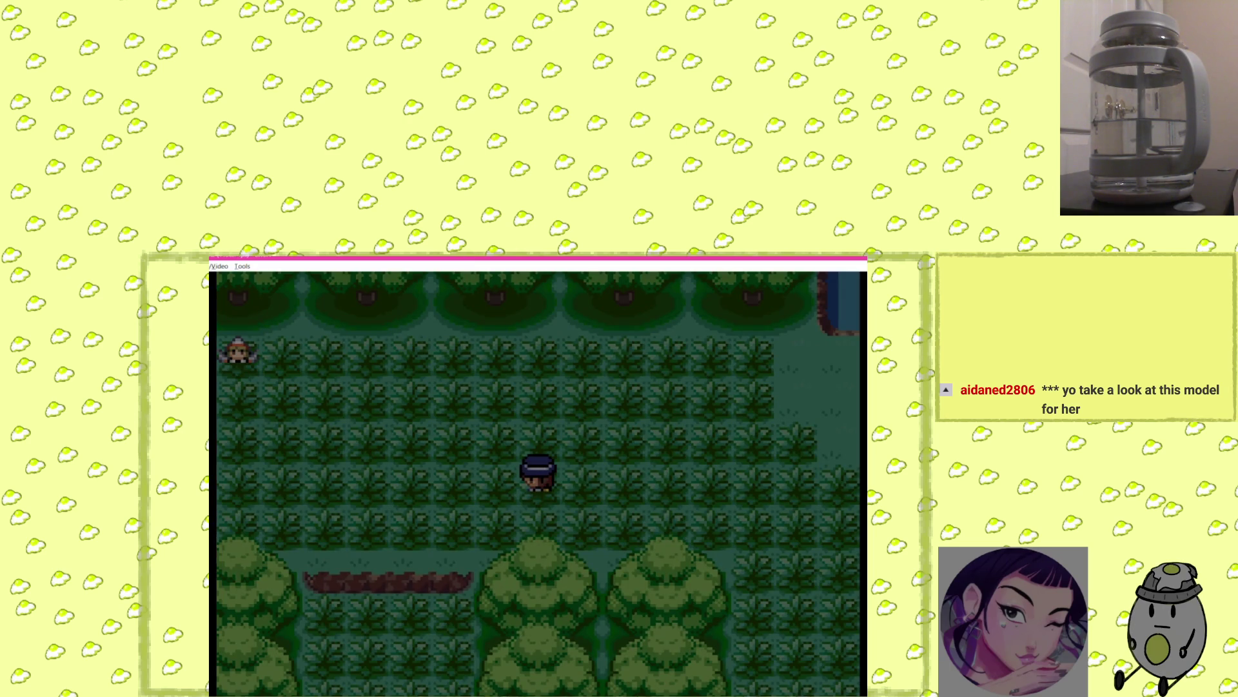
# Beat the trainer's CLuna, CSunny and CStar with Envy using Pursuit and Poison Gas.
pyautogui.press('Left')
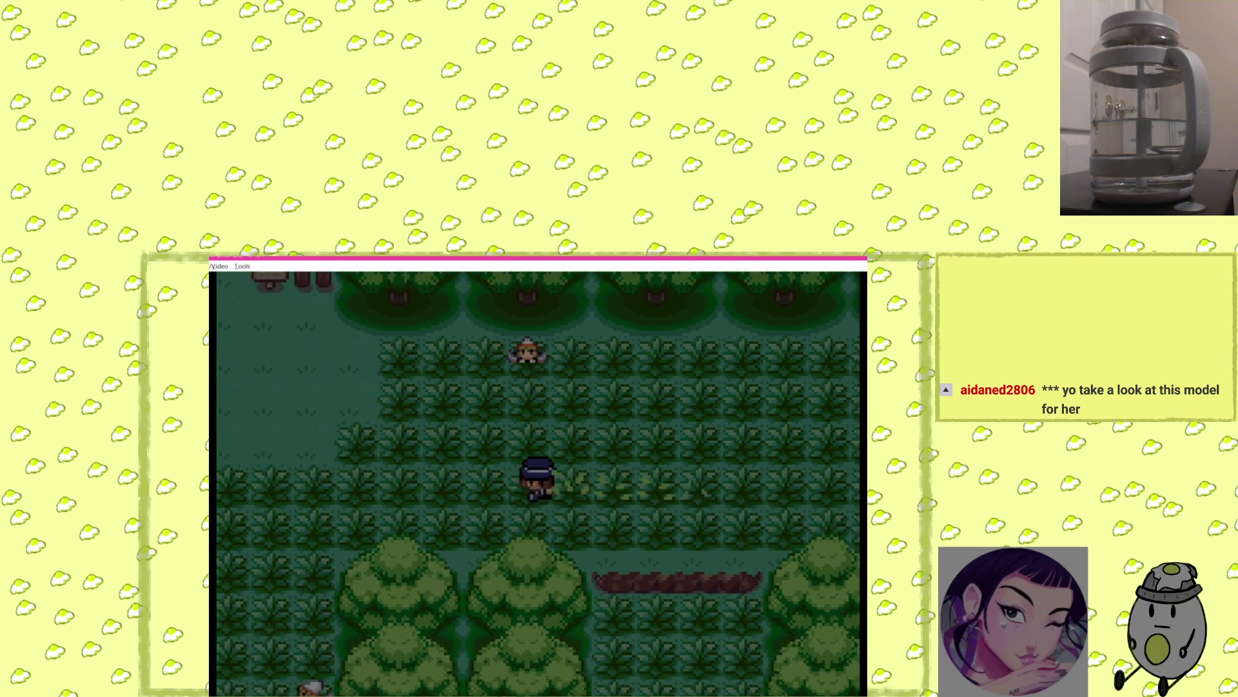
pyautogui.press('Return')
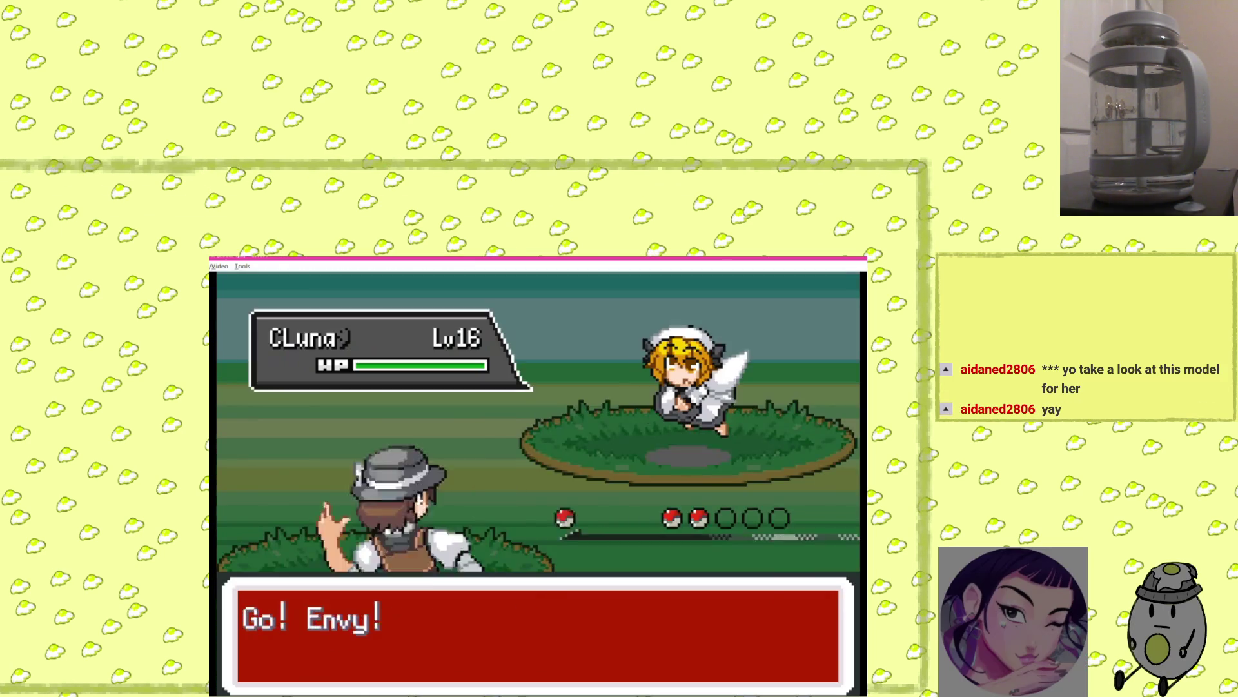
pyautogui.press('Return')
pyautogui.press('Return')
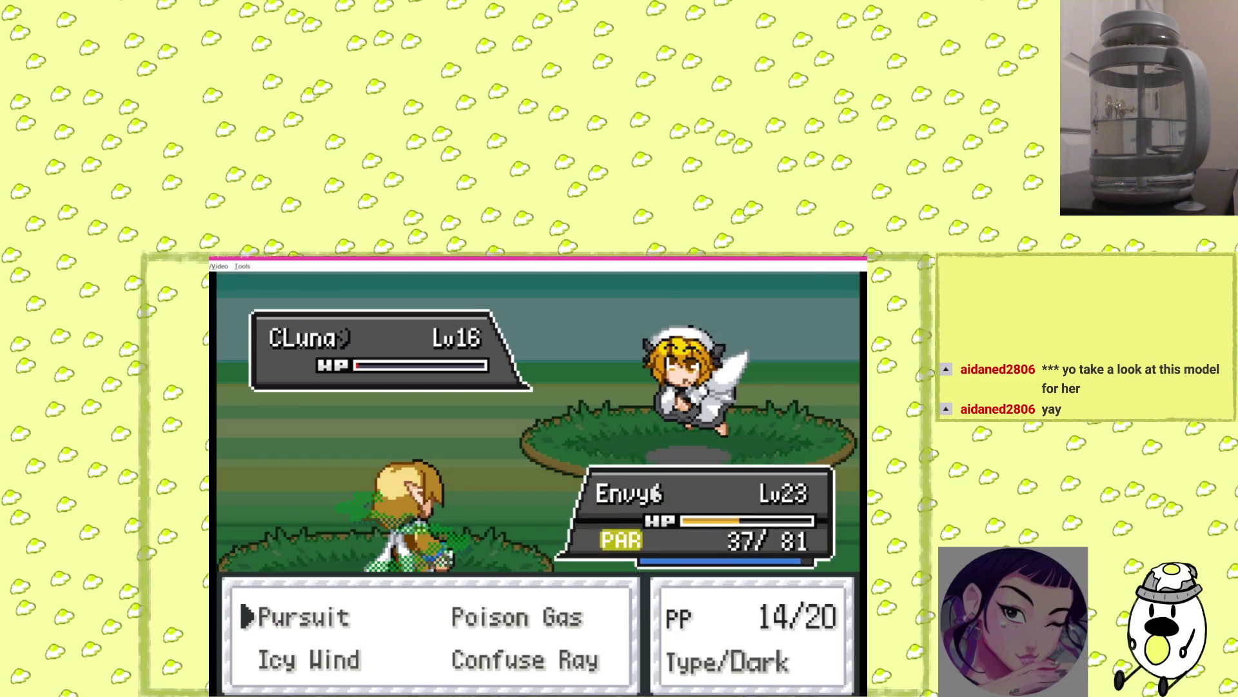
pyautogui.press('Return')
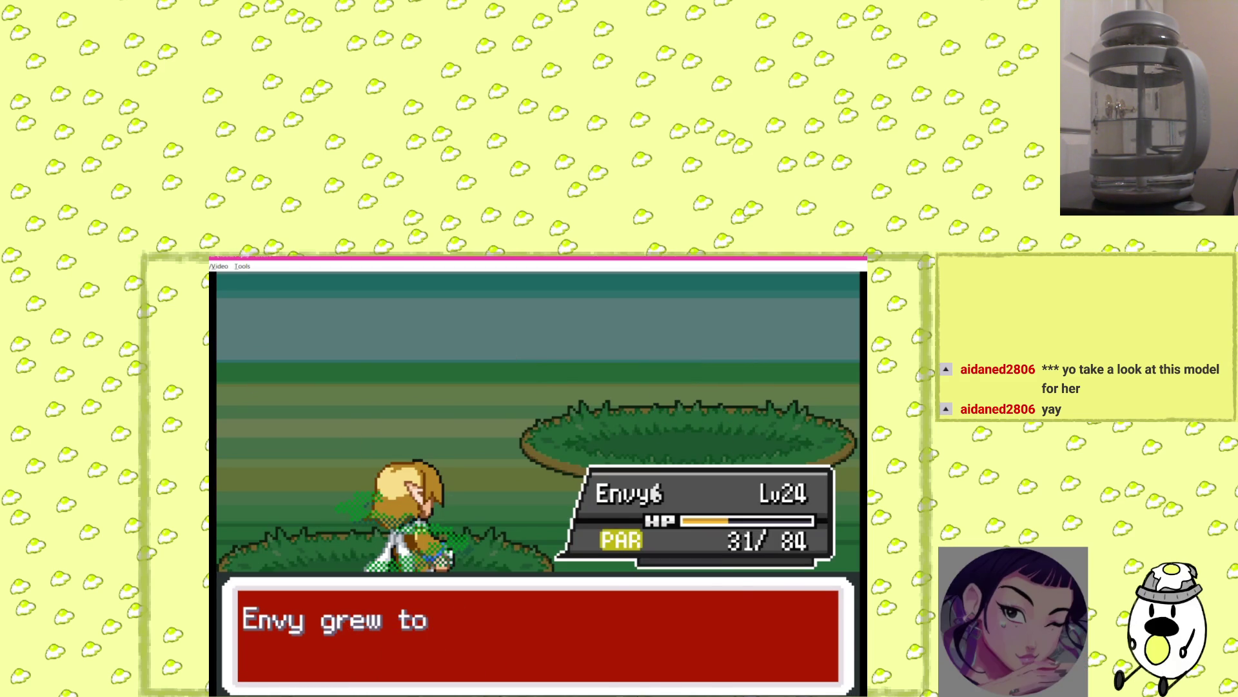
pyautogui.press('Return')
pyautogui.press('Return')
pyautogui.press('Return')
pyautogui.press('Right')
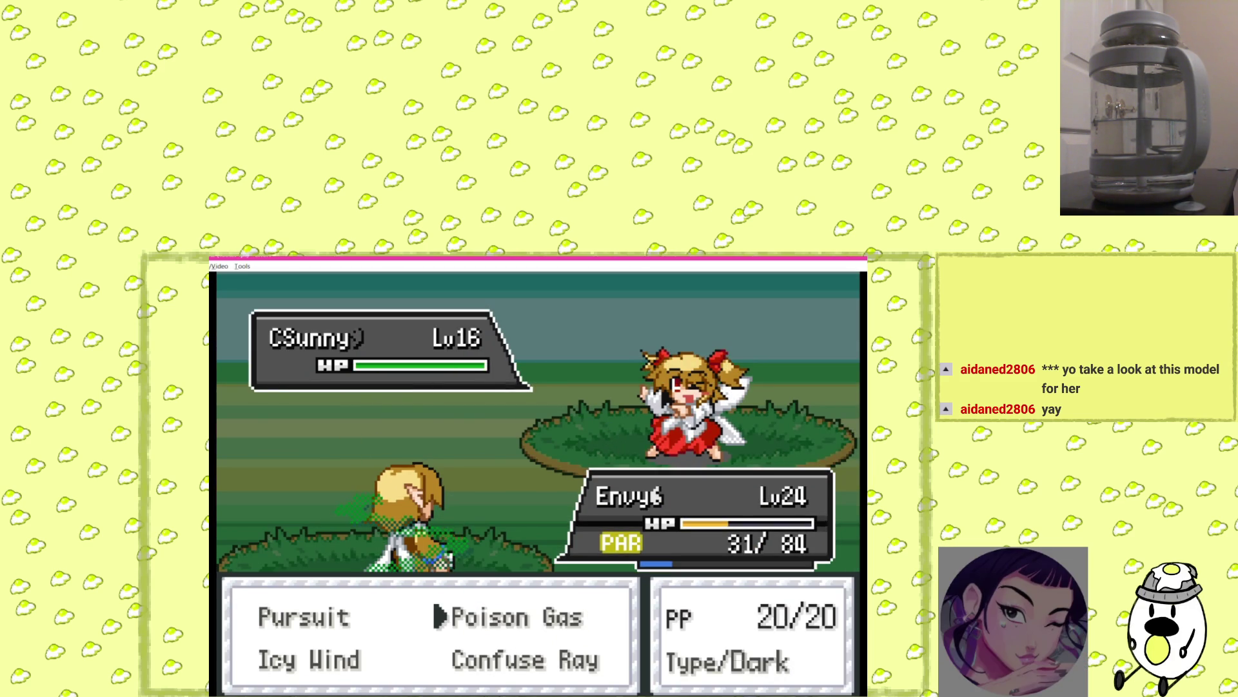
pyautogui.press('Return')
pyautogui.press('Return')
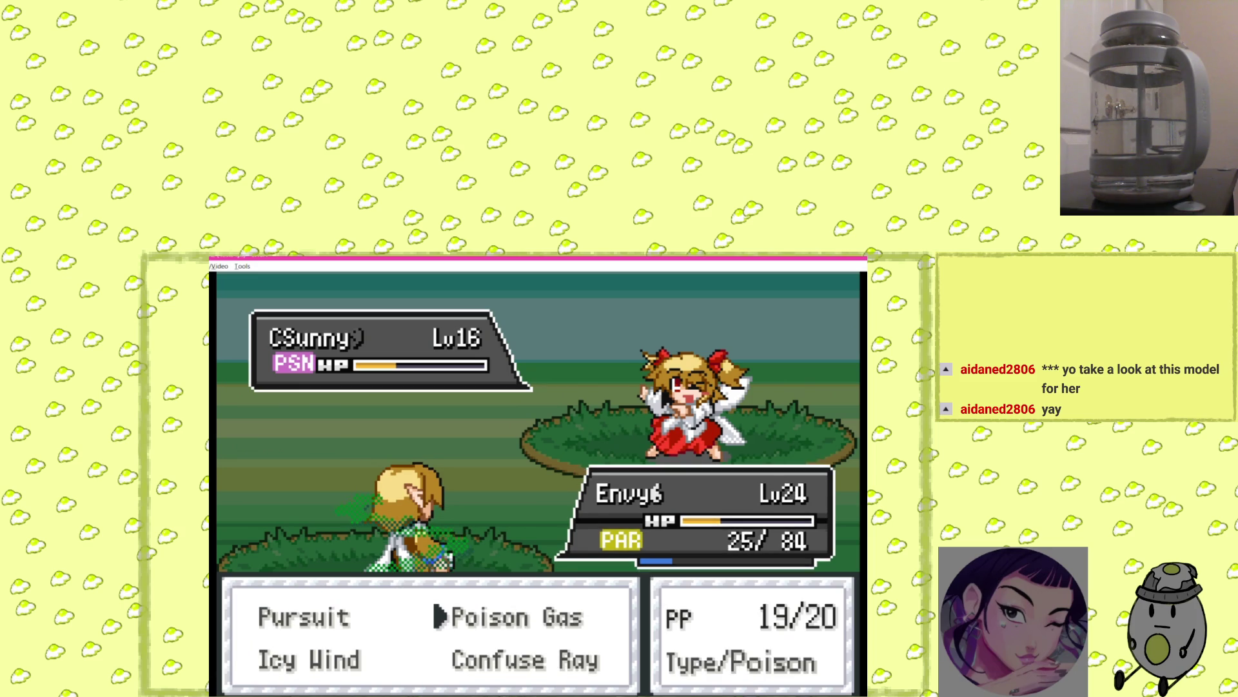
pyautogui.press('Left')
pyautogui.press('Return')
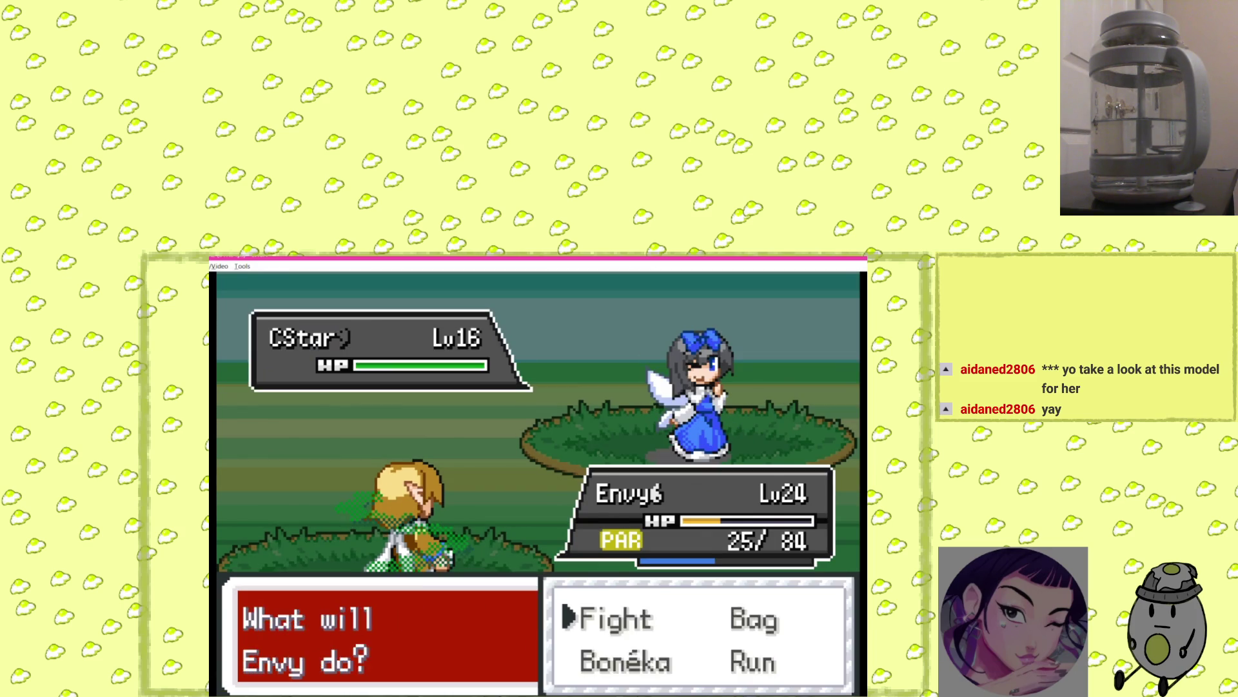
pyautogui.press('Return')
pyautogui.press('Right')
pyautogui.press('Return')
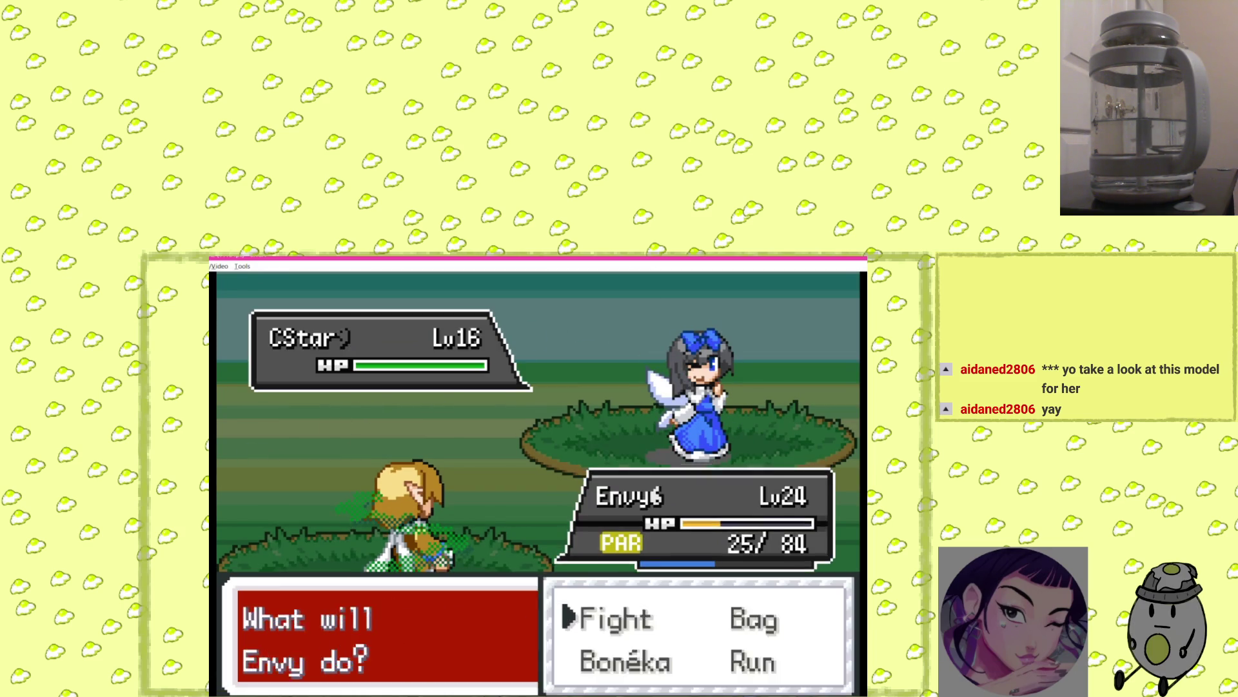
pyautogui.press('Return')
pyautogui.press('Return')
# Heal Envy to 84/84 HP with a Super Potion and a Potion, and try a Lava Cookie.
pyautogui.press('Return')
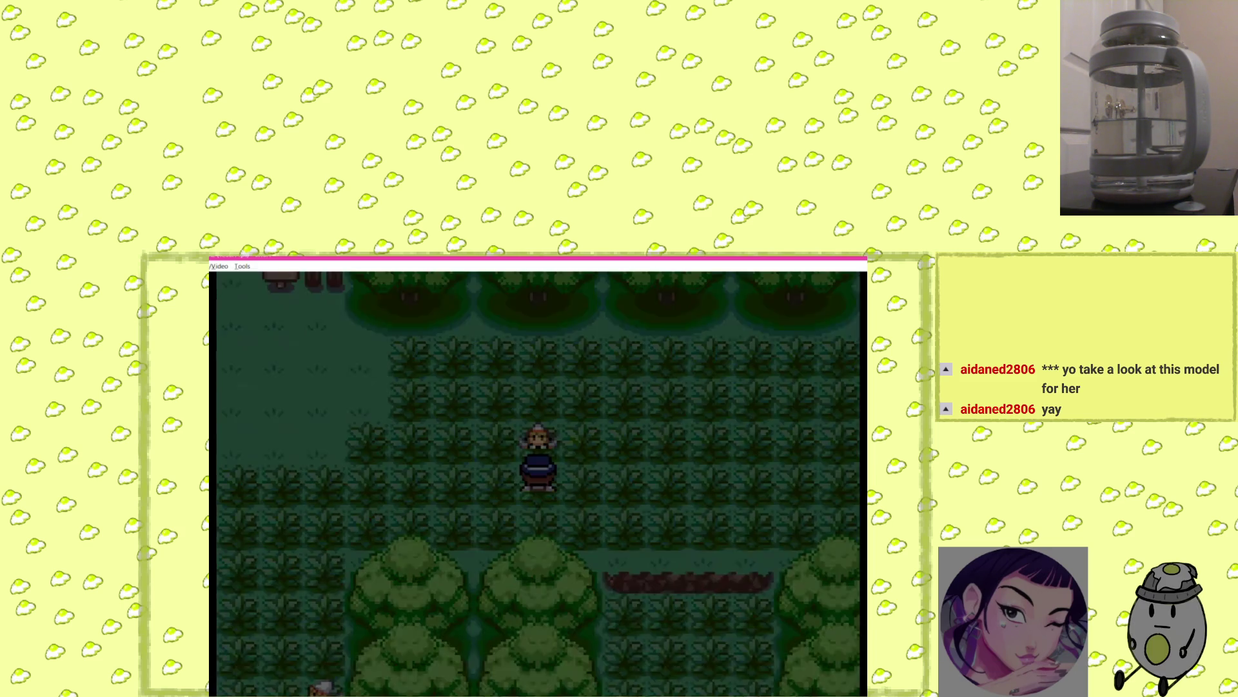
pyautogui.press('x')
pyautogui.press('Return')
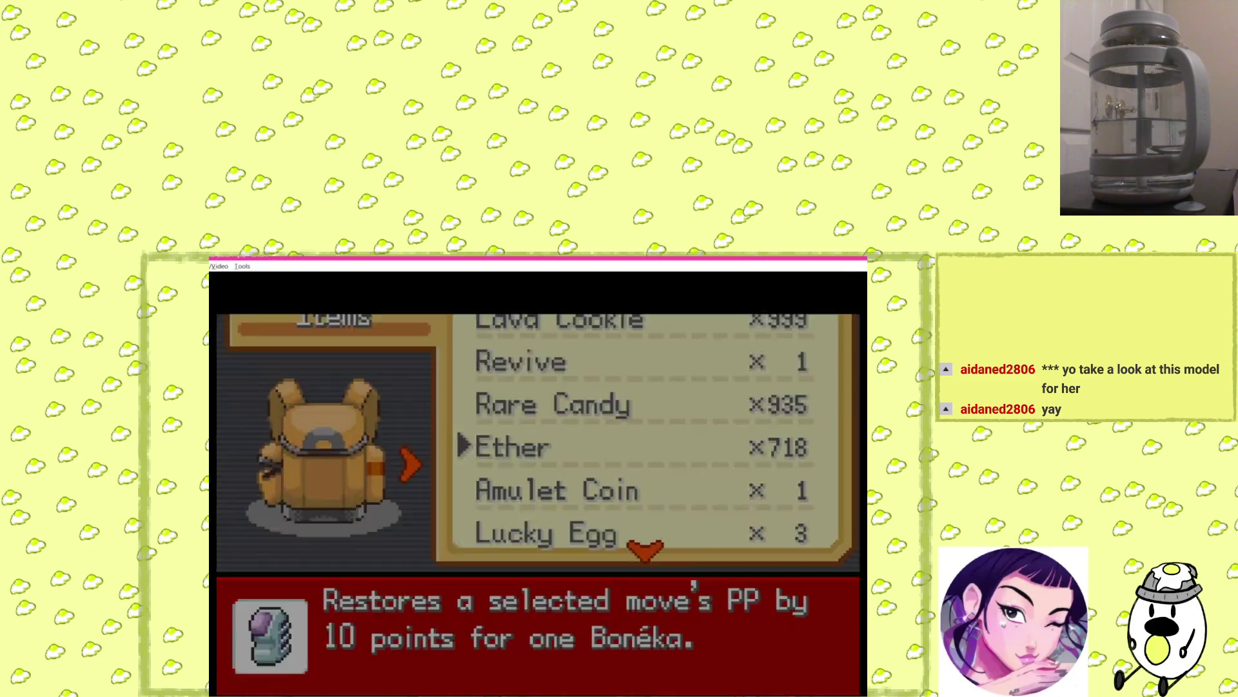
pyautogui.press('Up')
pyautogui.press('Up')
pyautogui.press('Up')
pyautogui.press('x')
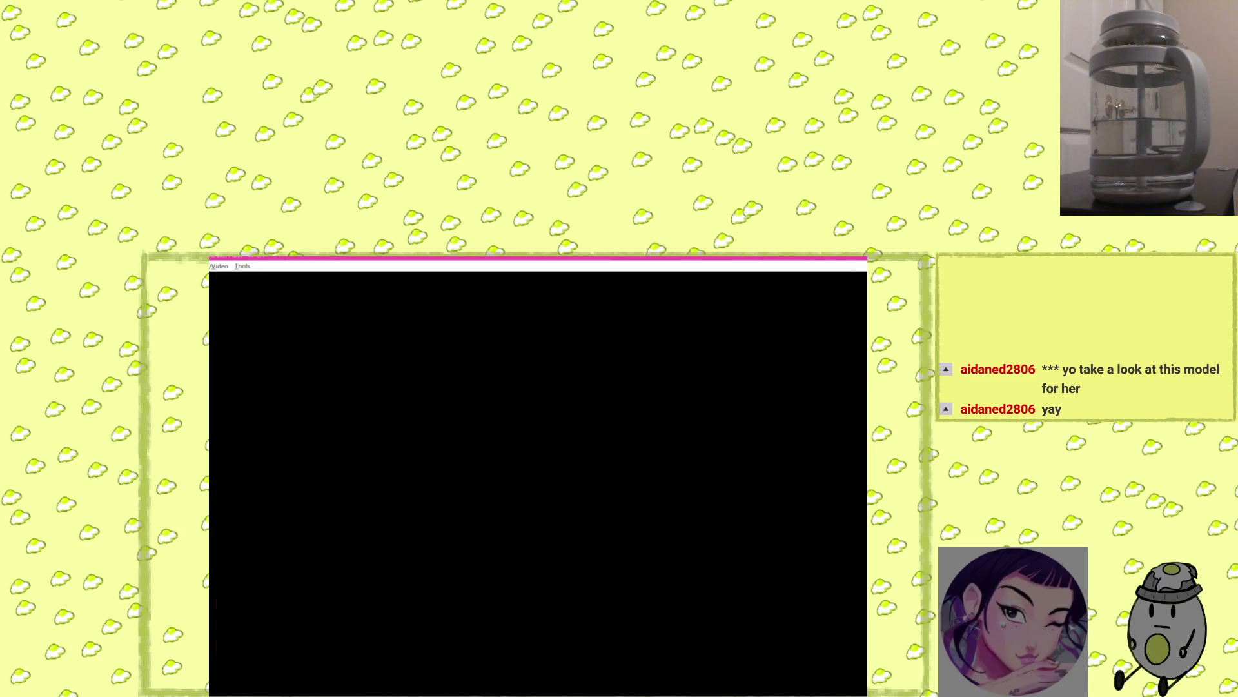
pyautogui.press('x')
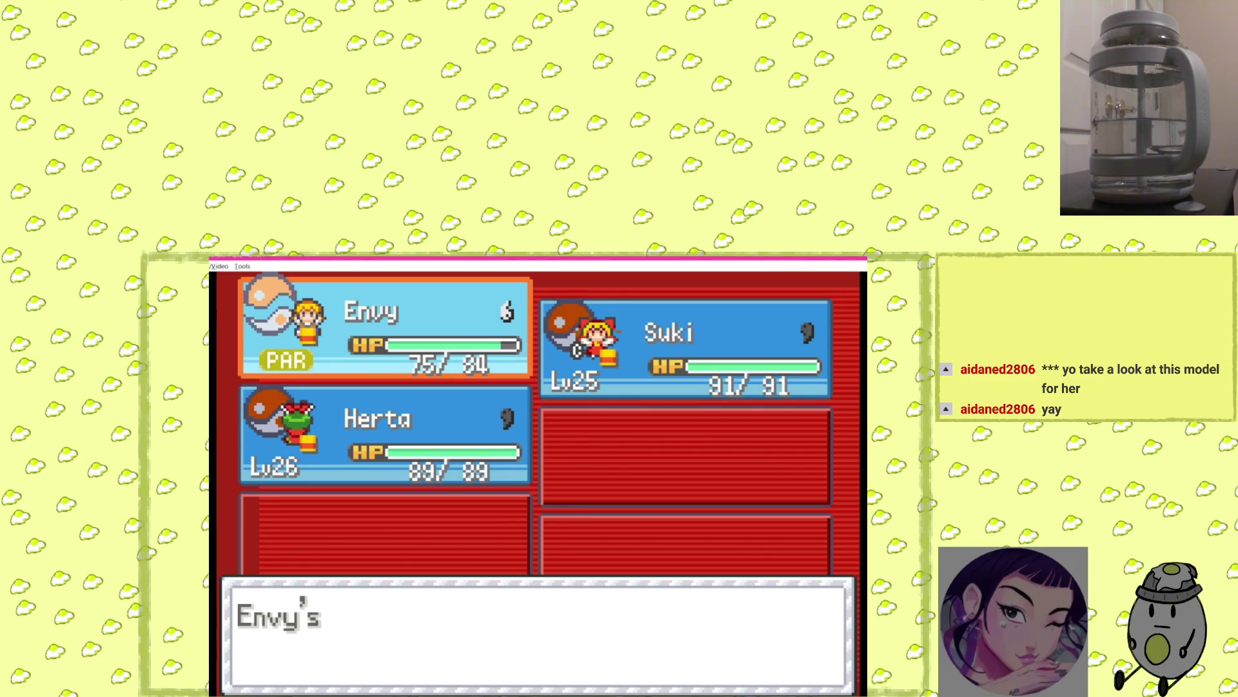
pyautogui.press('x')
pyautogui.press('Down')
pyautogui.press('x')
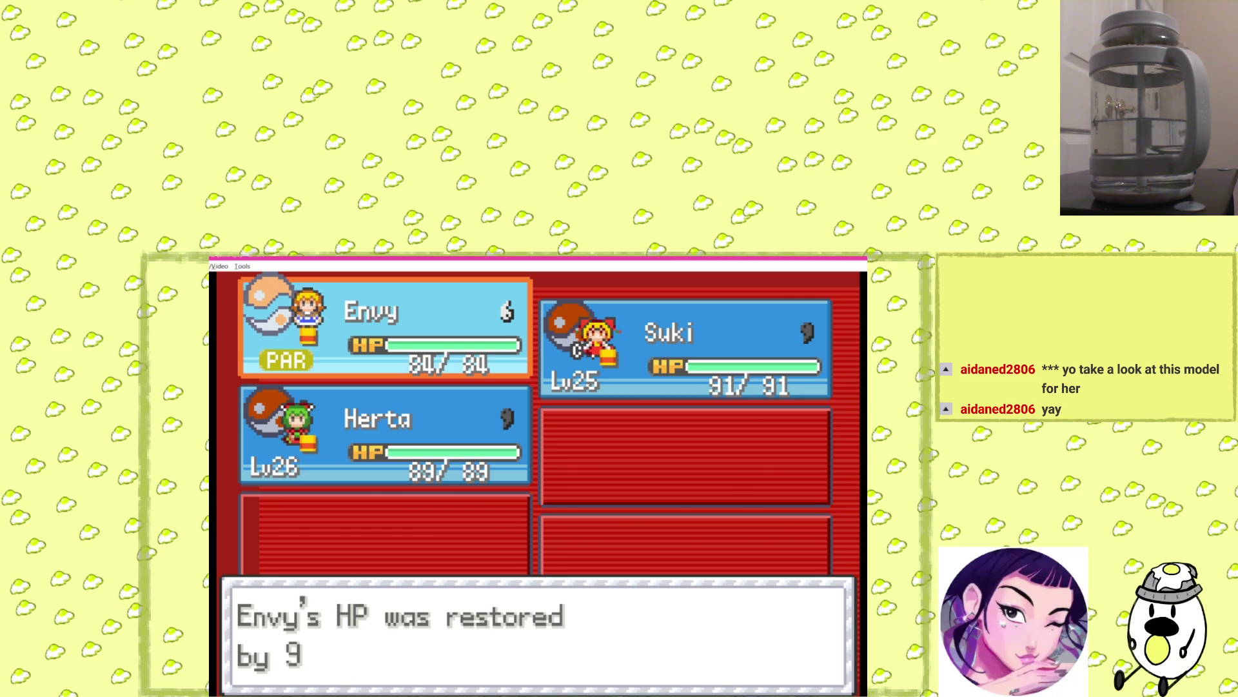
pyautogui.press('x')
pyautogui.press('Down')
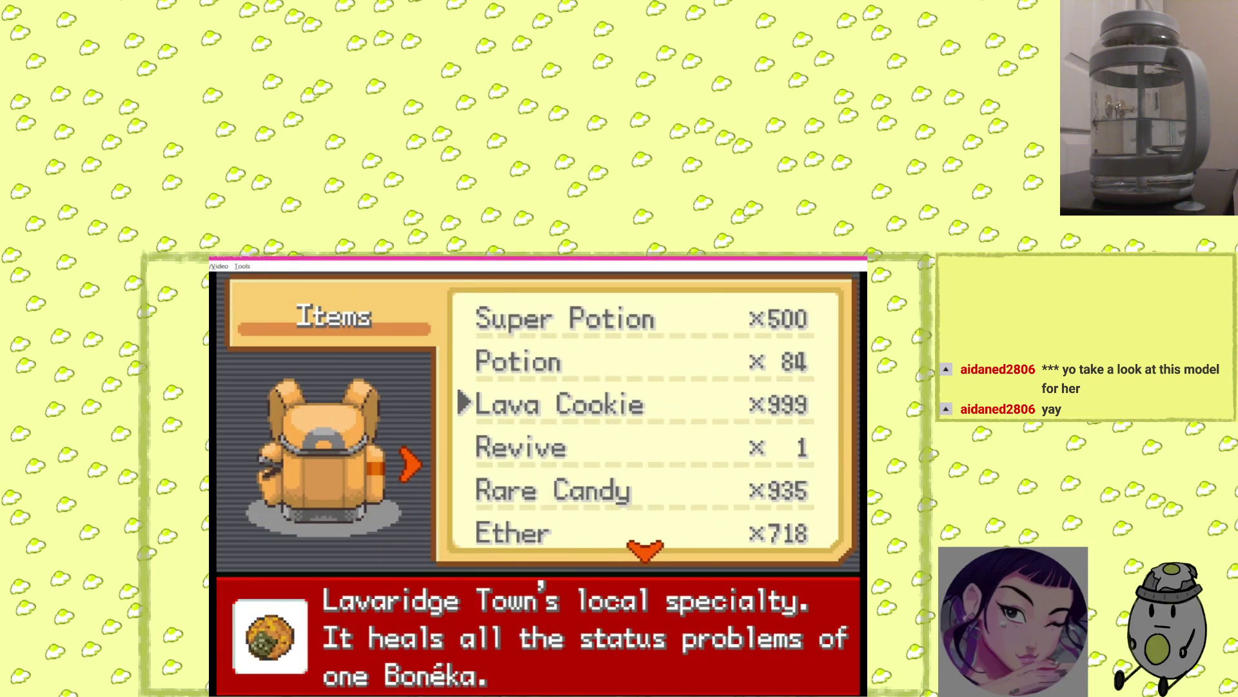
pyautogui.press('x')
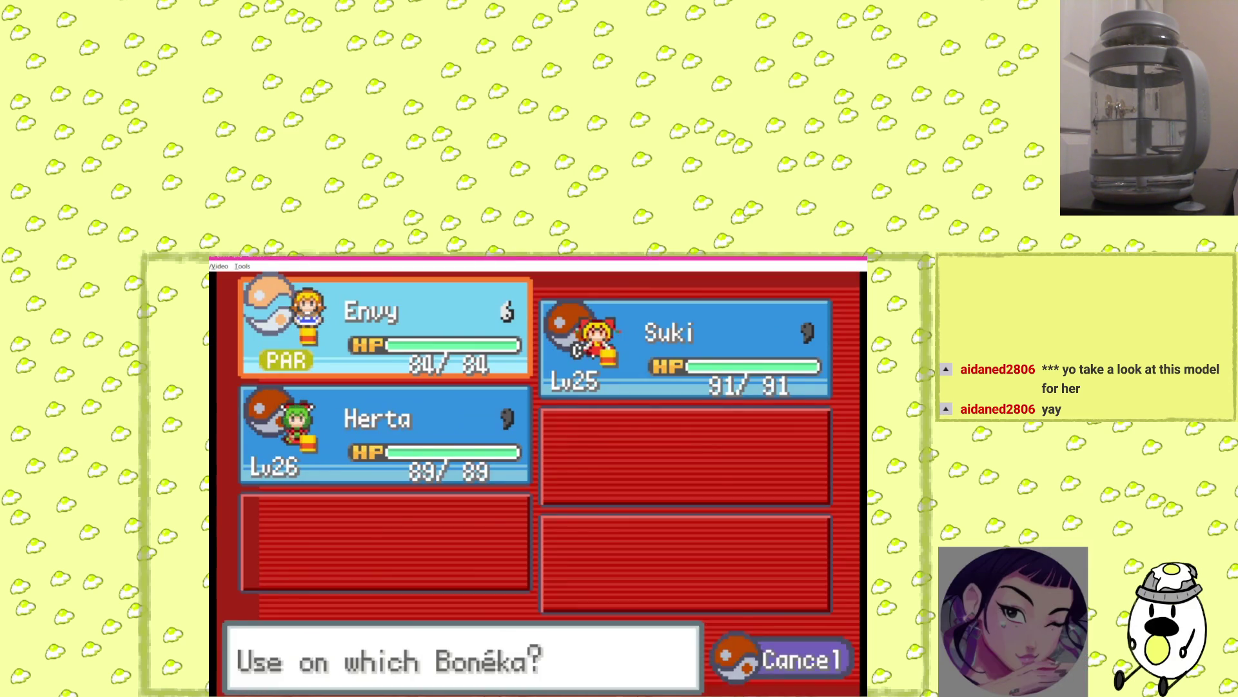
pyautogui.press('x')
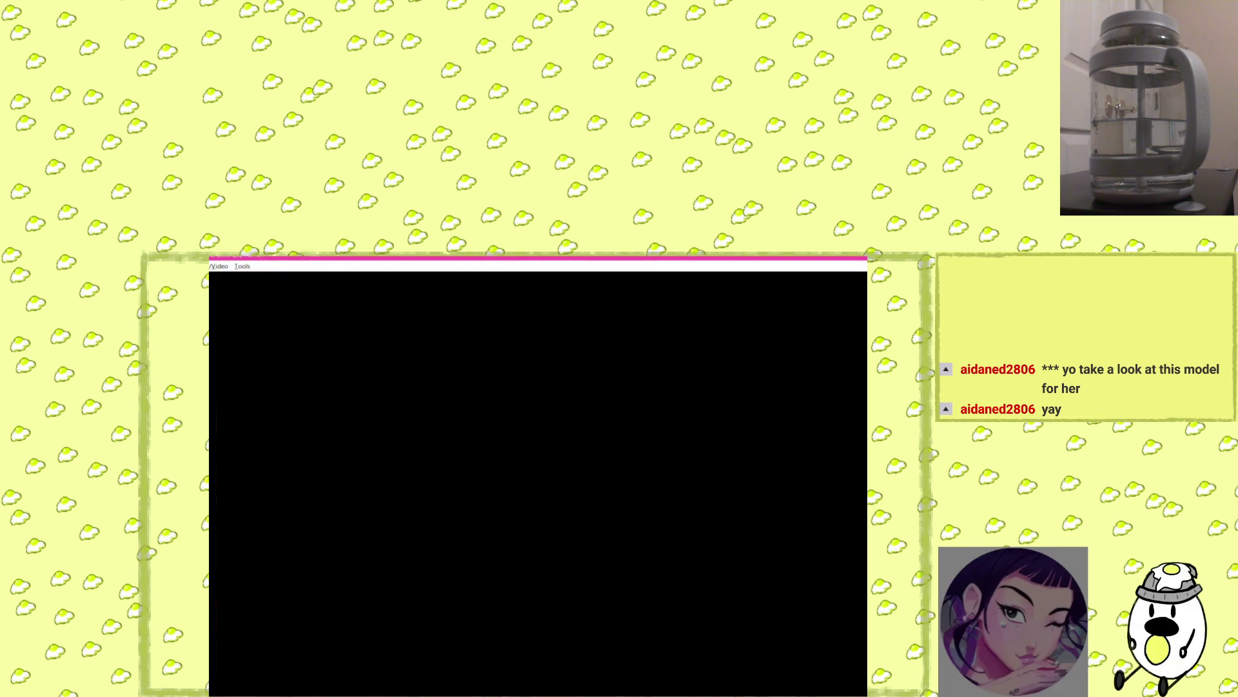
pyautogui.press('x')
pyautogui.press('x')
pyautogui.press('Left')
# Pick up the Max Repel and walk north through the Forest of Magic.
pyautogui.press('Up')
pyautogui.press('Left')
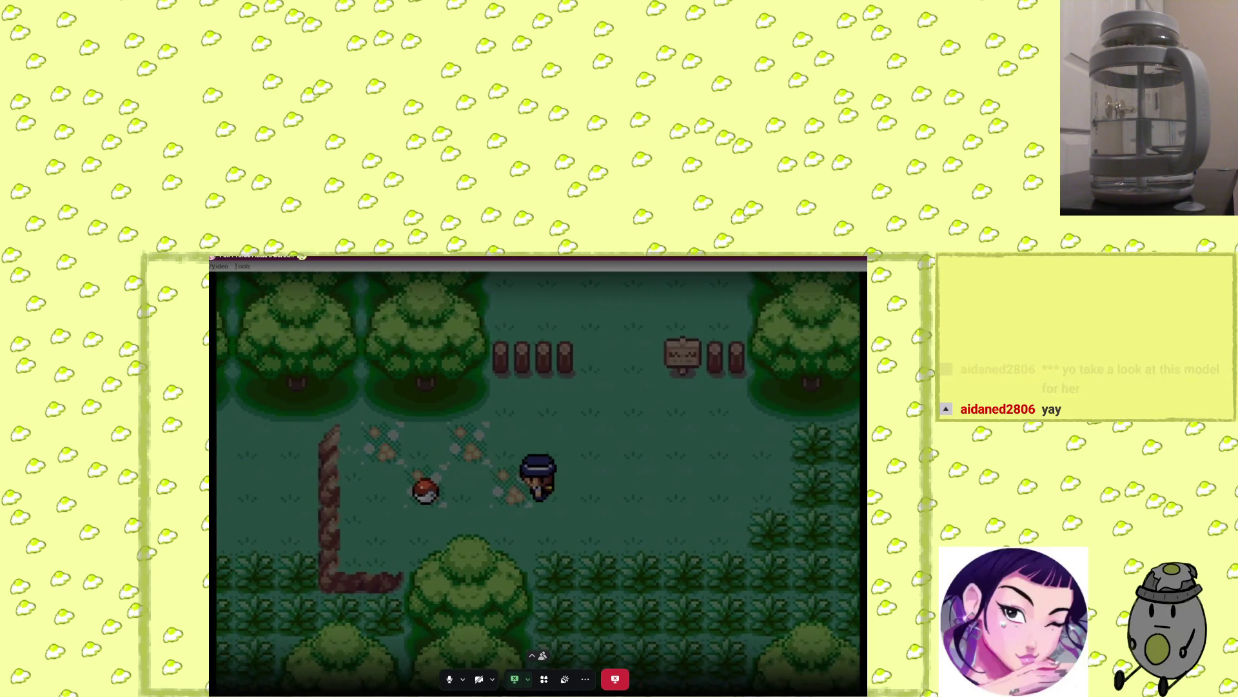
pyautogui.press('x')
pyautogui.press('x')
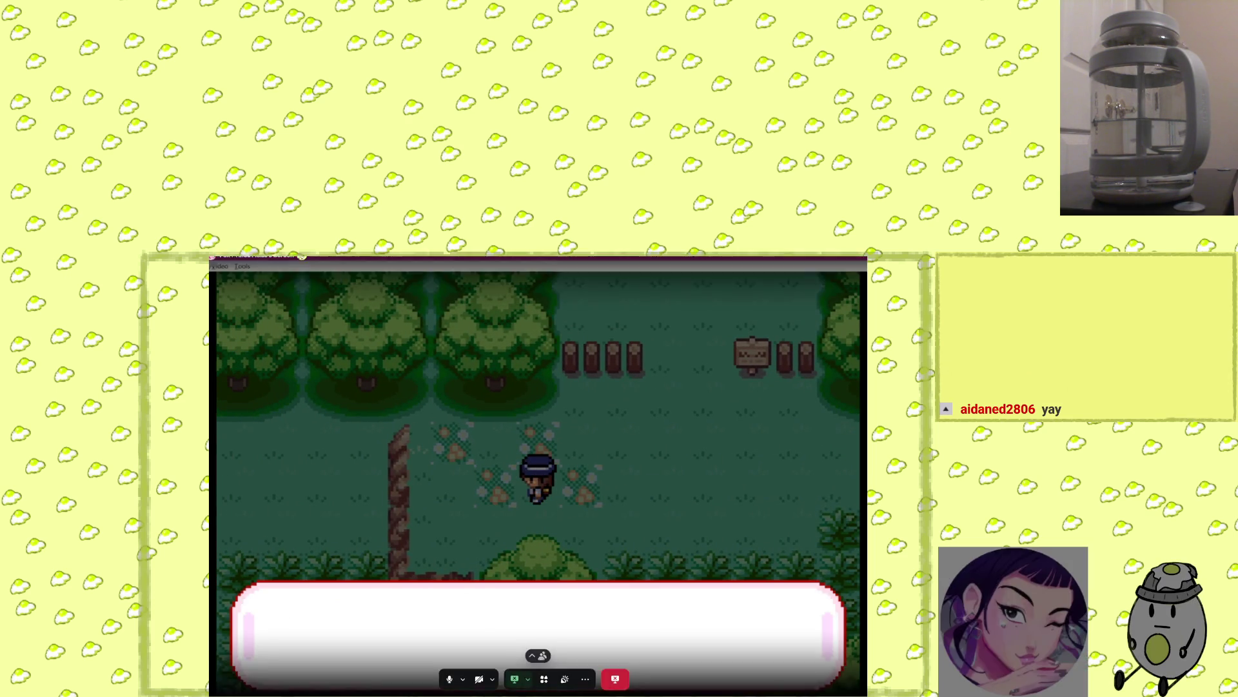
pyautogui.press('x')
pyautogui.press('Up')
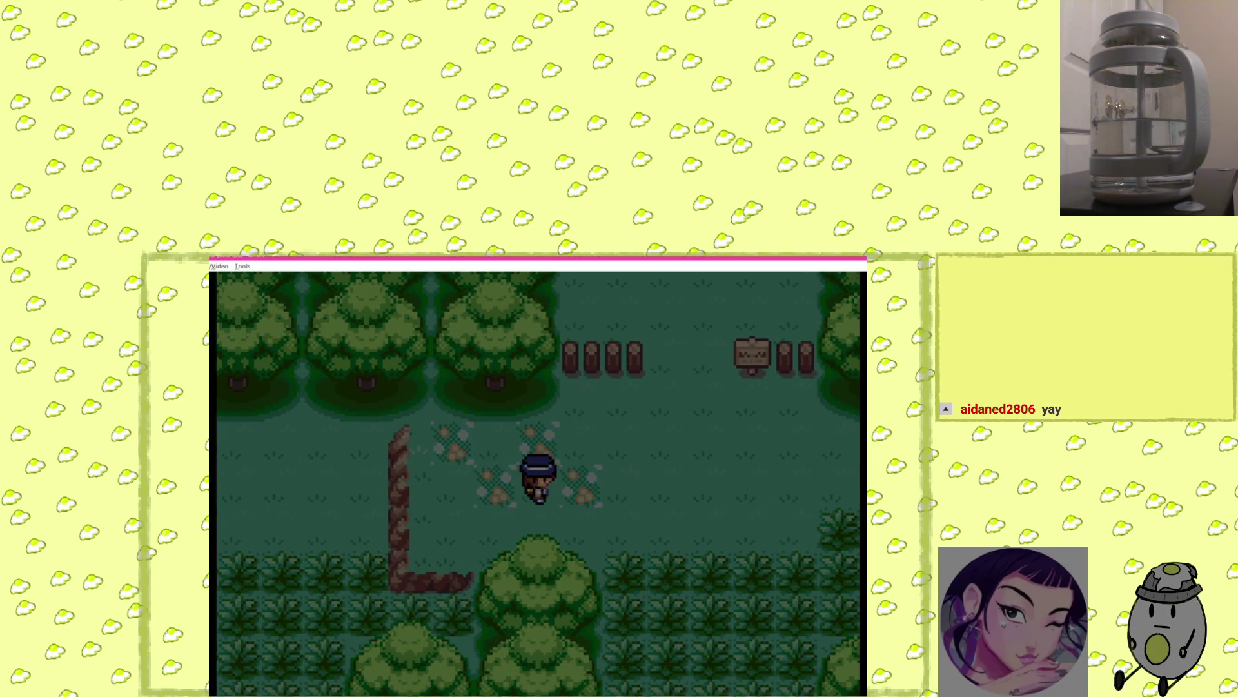
pyautogui.press('Up')
pyautogui.press('Up')
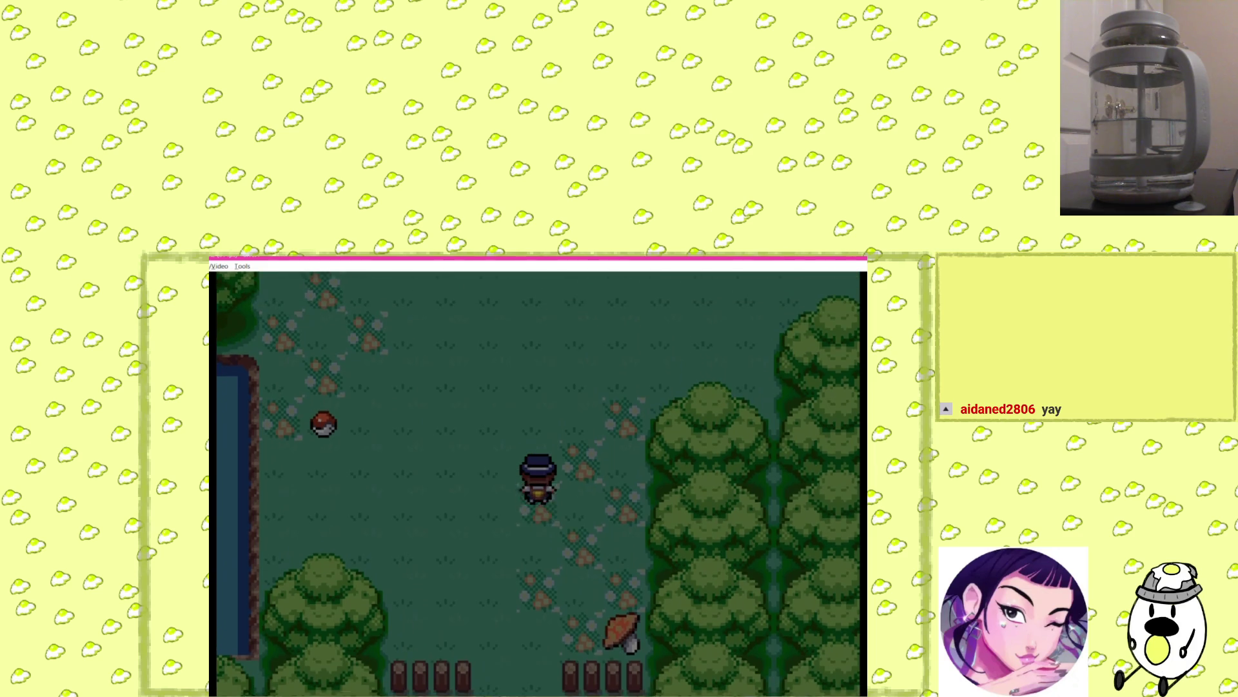
pyautogui.press('Up')
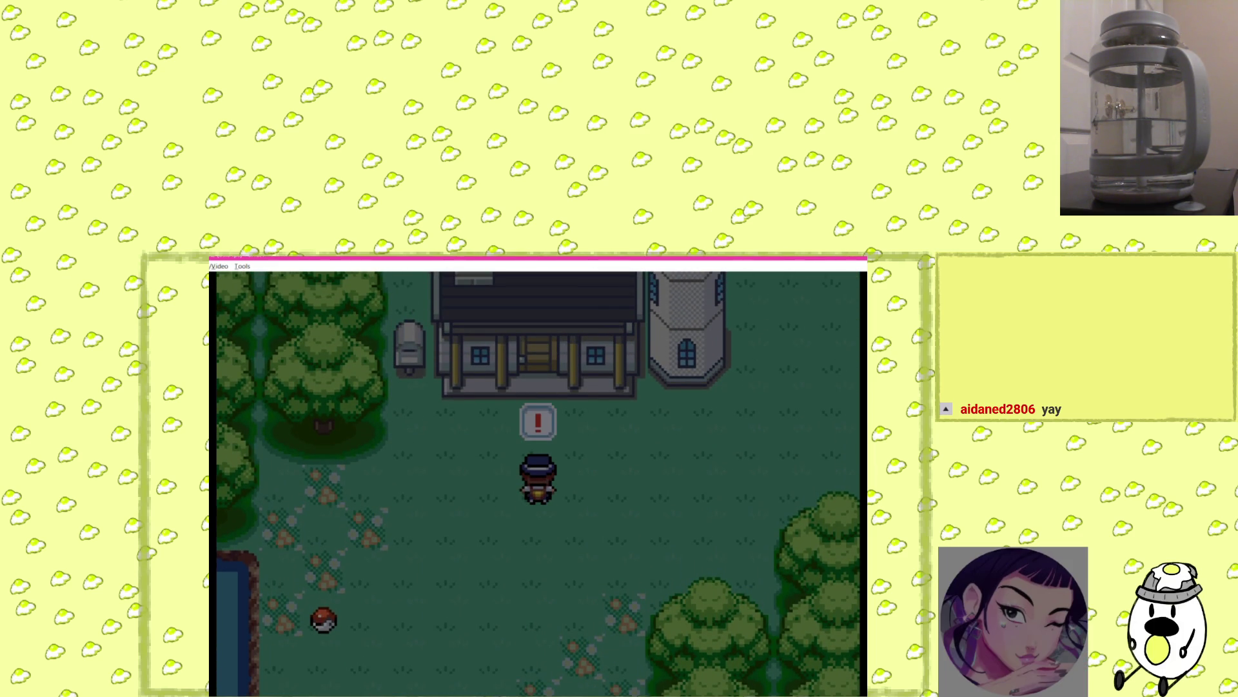
pyautogui.press('x')
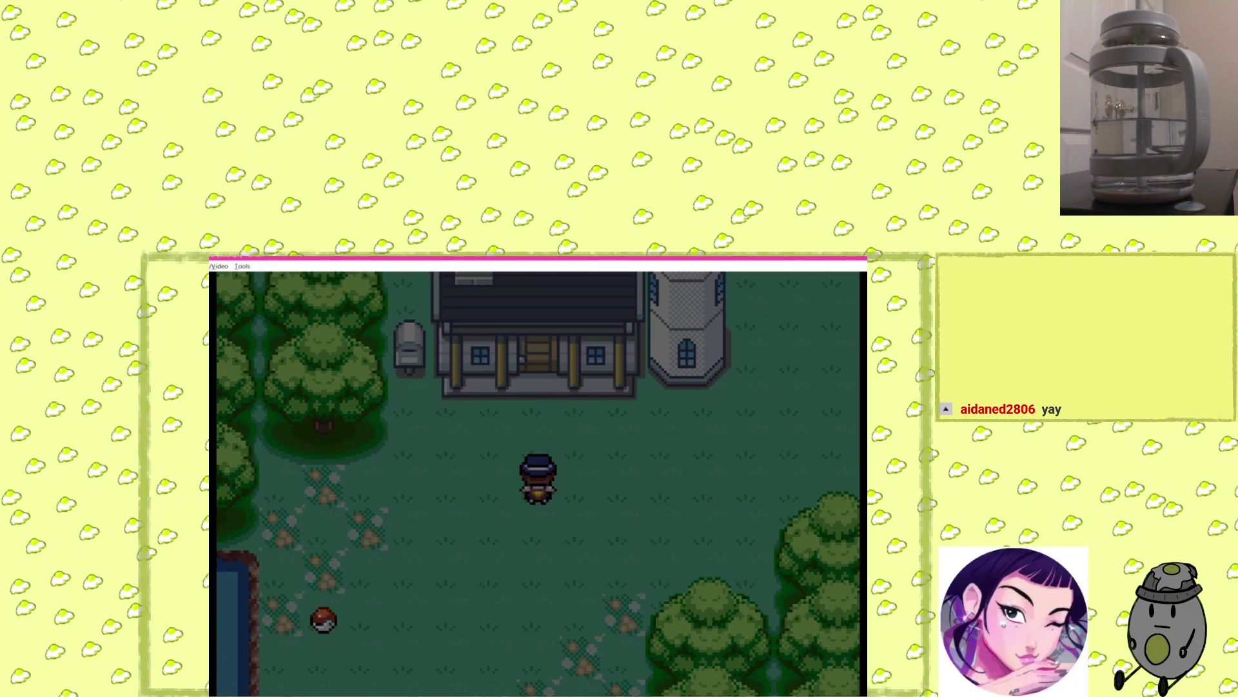
# Walk to the front door of Alice's House and knock.
pyautogui.press('Left')
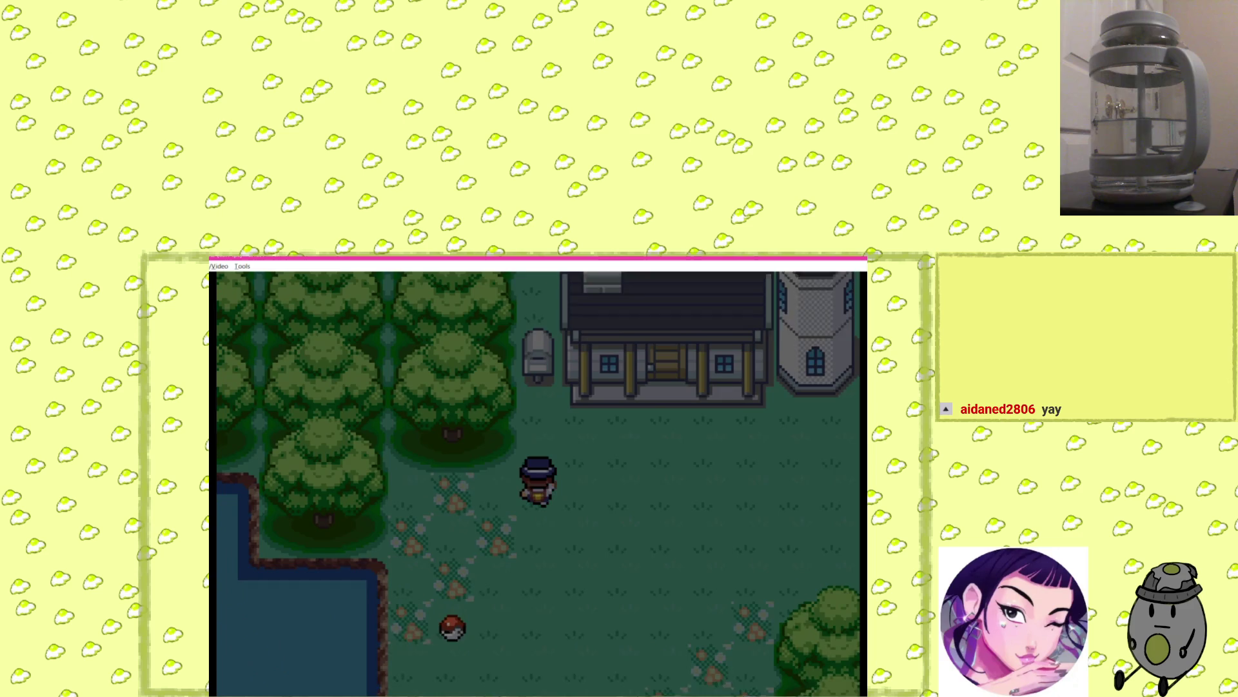
pyautogui.press('Up')
pyautogui.press('Up')
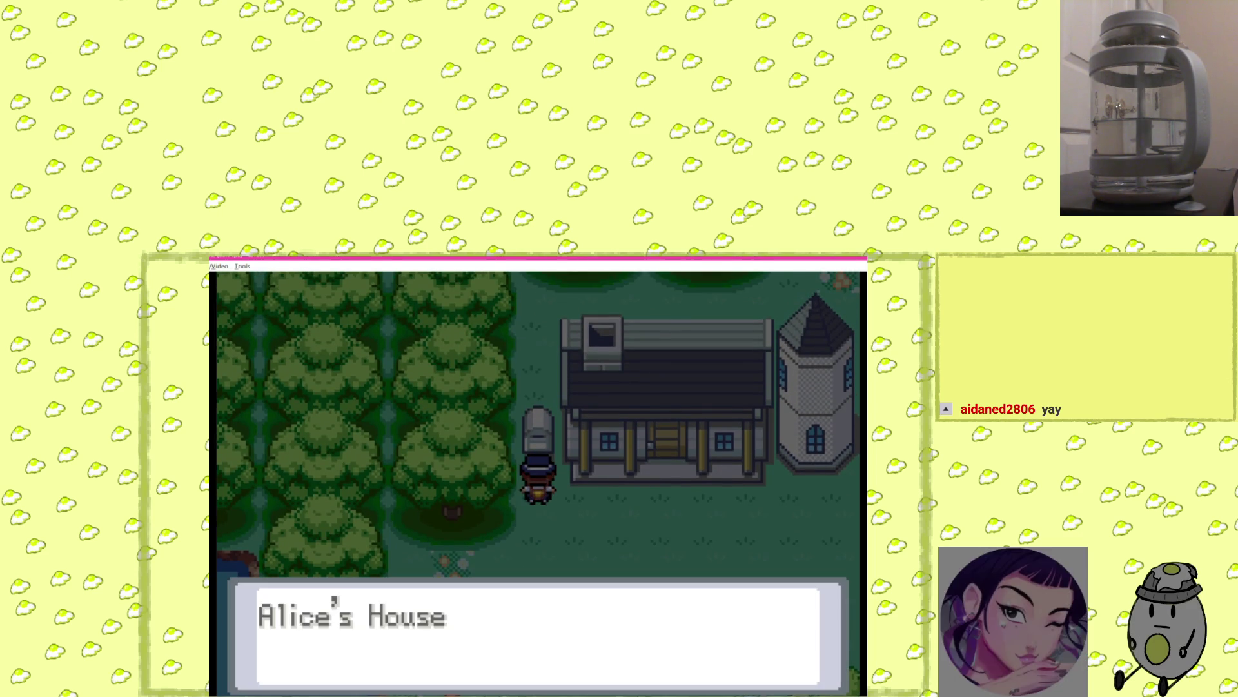
pyautogui.press('x')
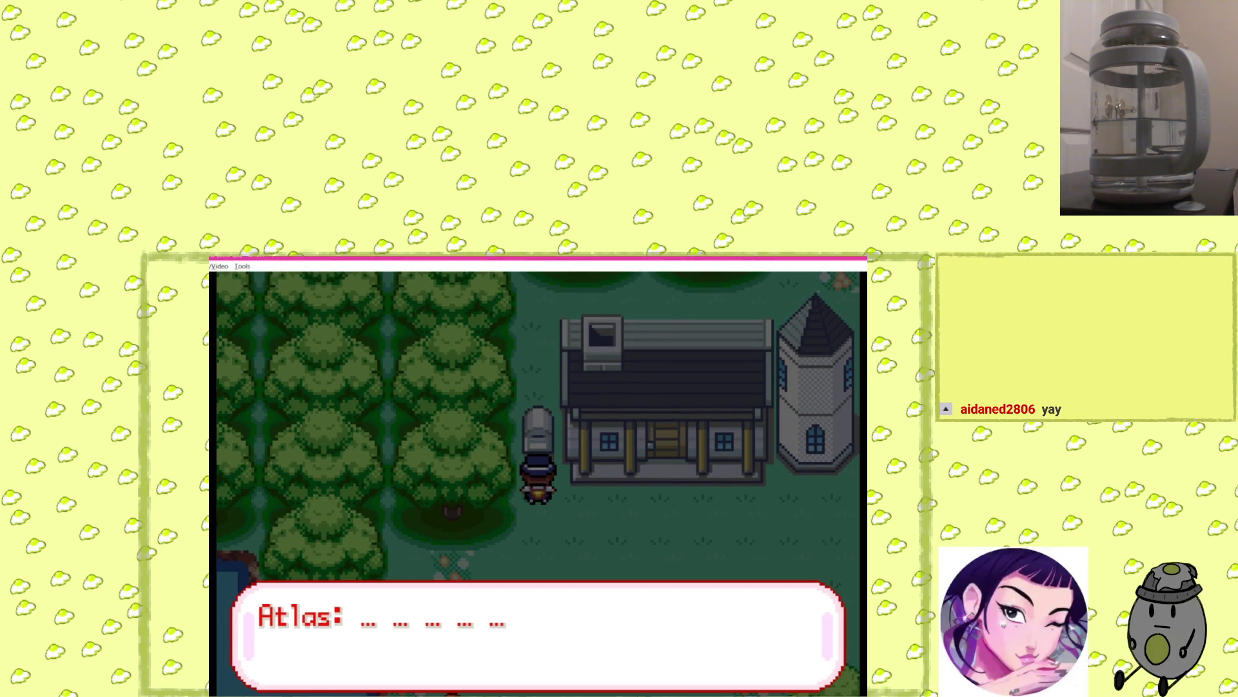
pyautogui.press('x')
pyautogui.press('Left')
pyautogui.press('Right')
pyautogui.press('Up')
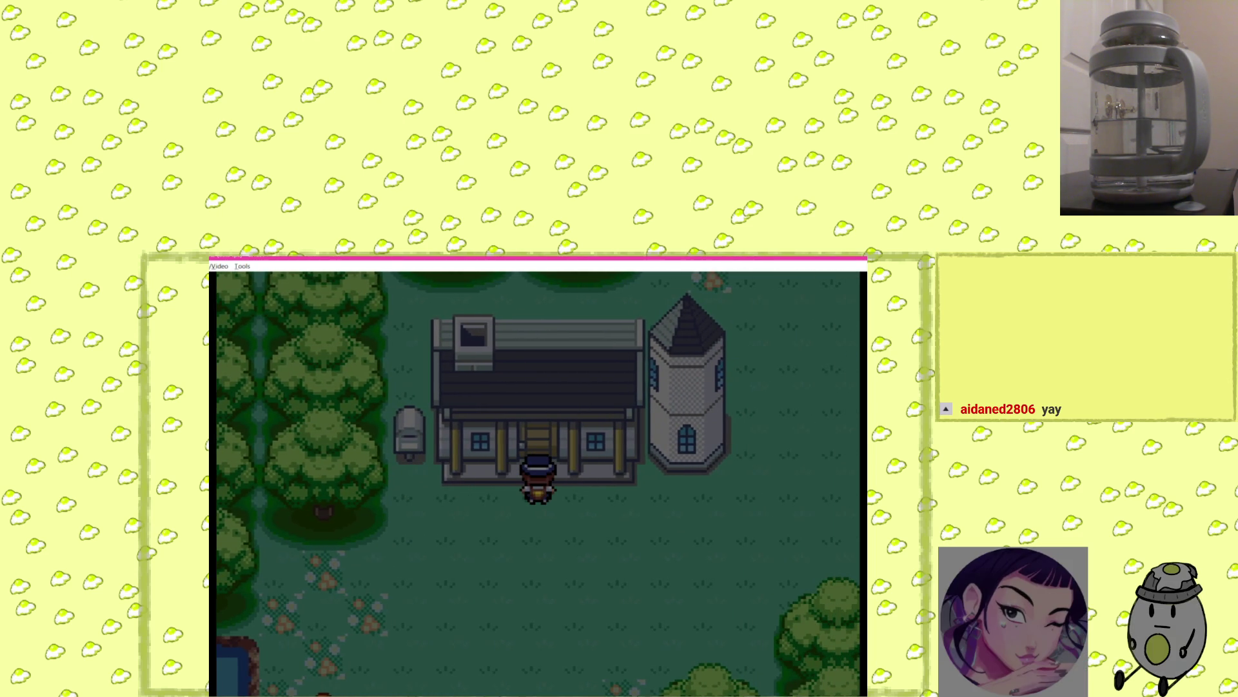
pyautogui.press('Right')
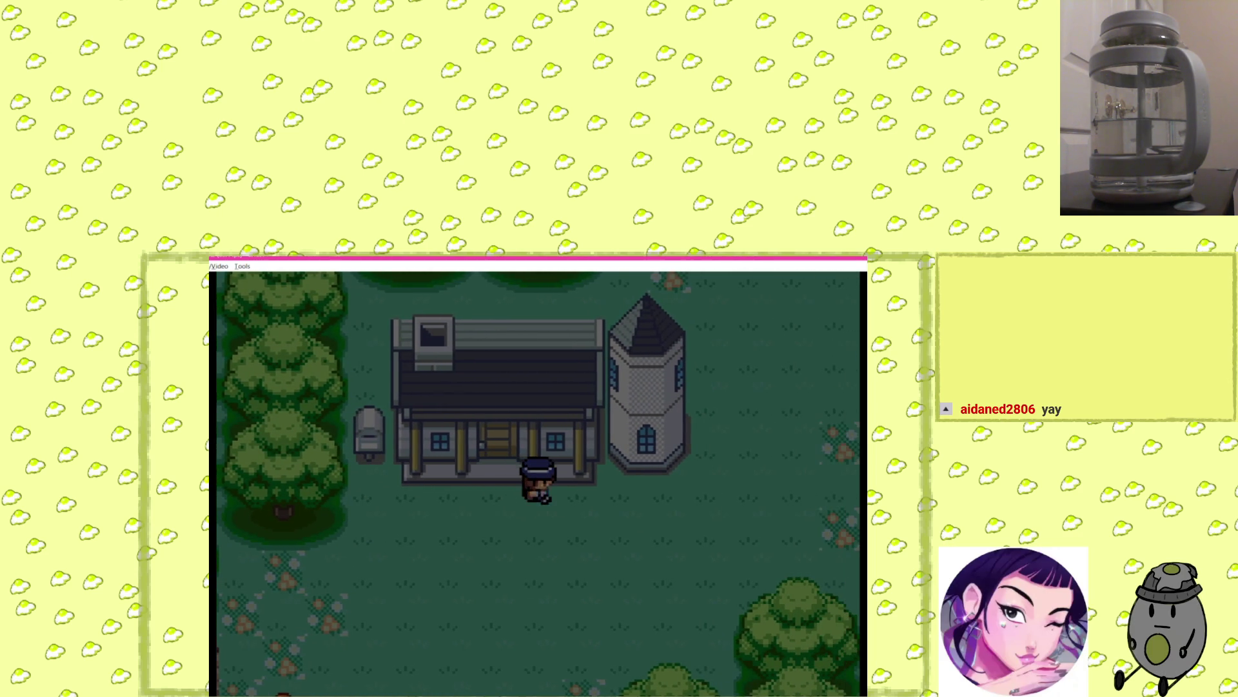
pyautogui.press('Left')
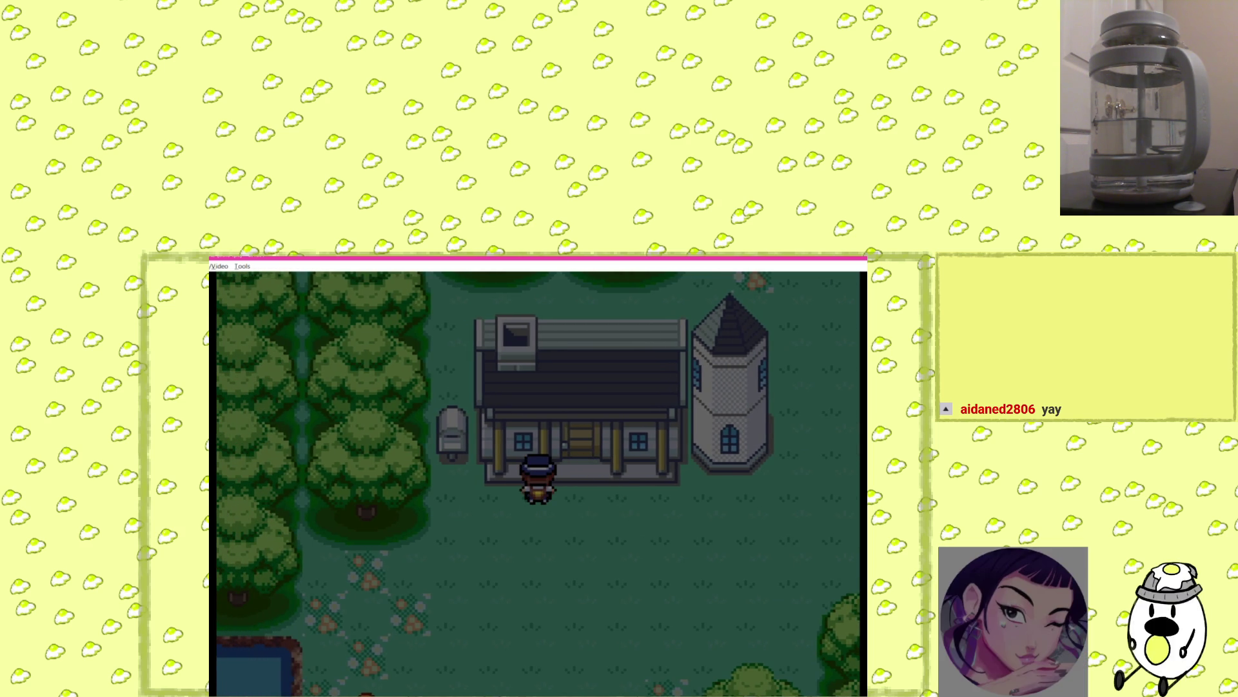
pyautogui.press('x')
pyautogui.press('x')
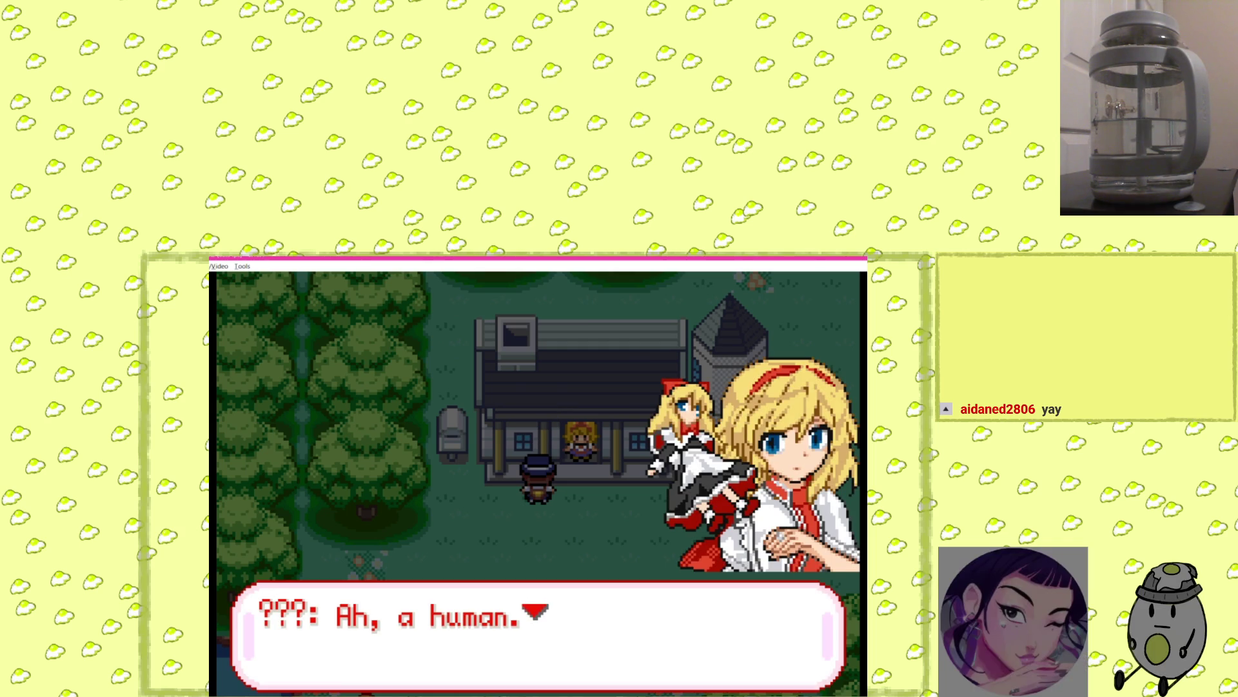
# Go through the girl's greeting and invitation, then walk into the house.
pyautogui.press('x')
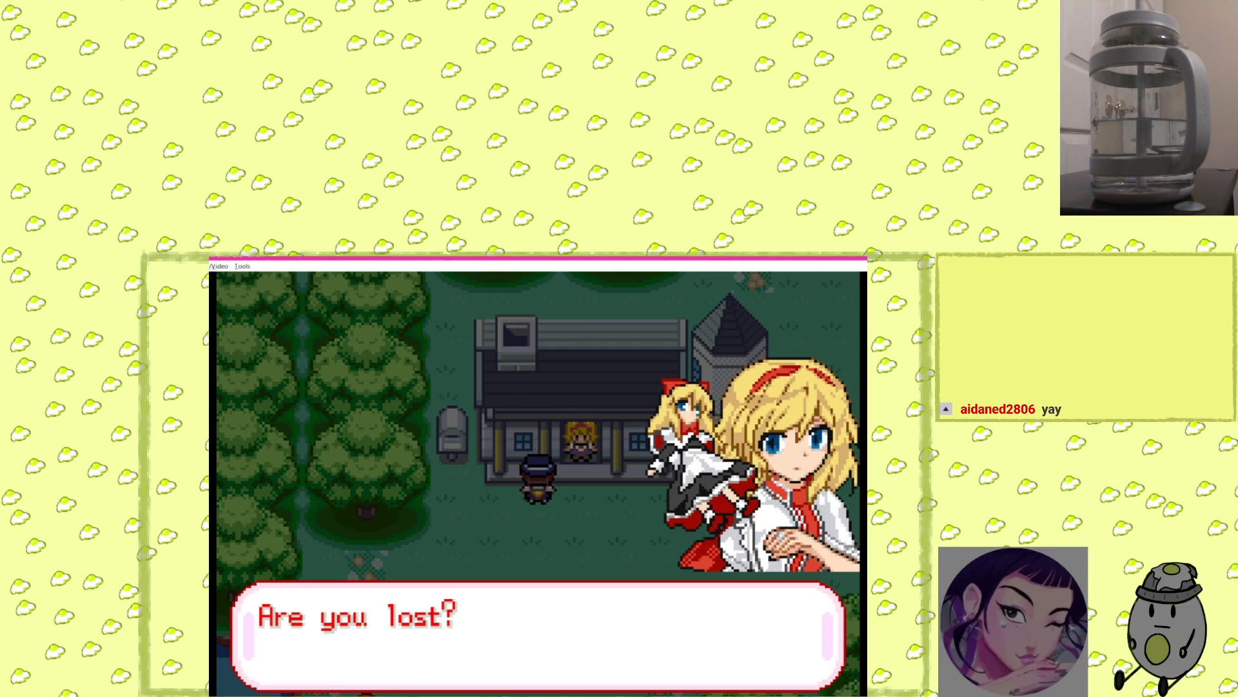
pyautogui.press('x')
pyautogui.press('x')
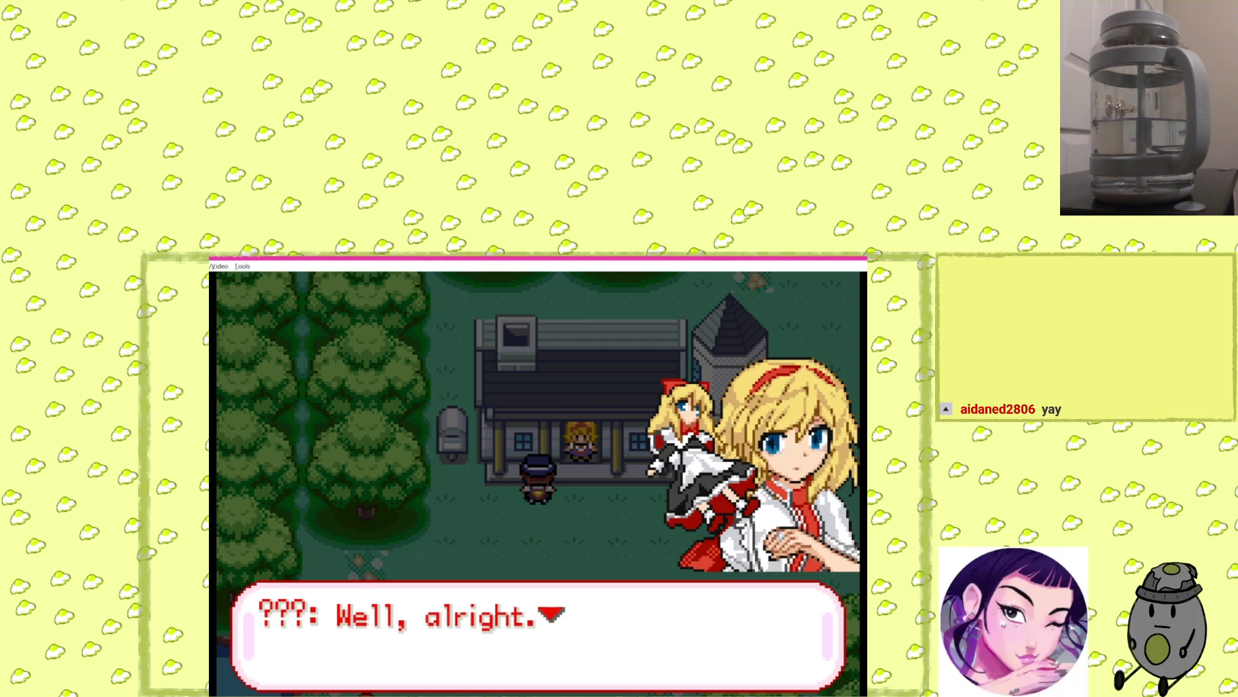
pyautogui.press('x')
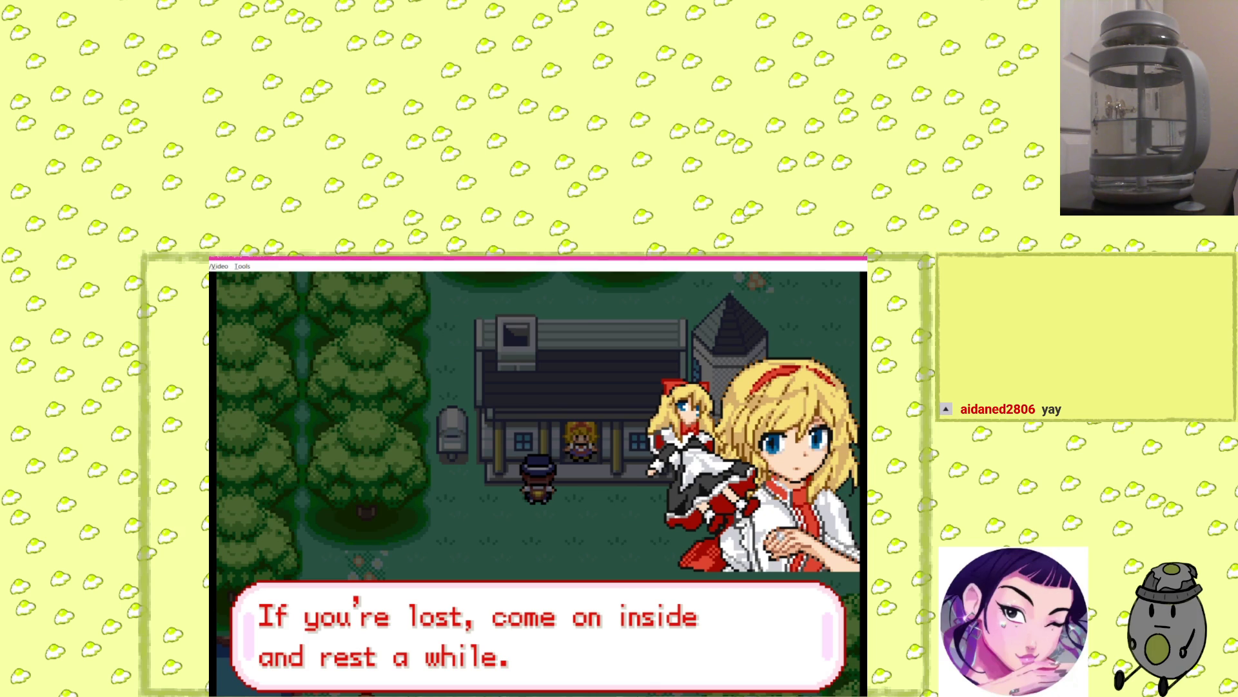
pyautogui.press('x')
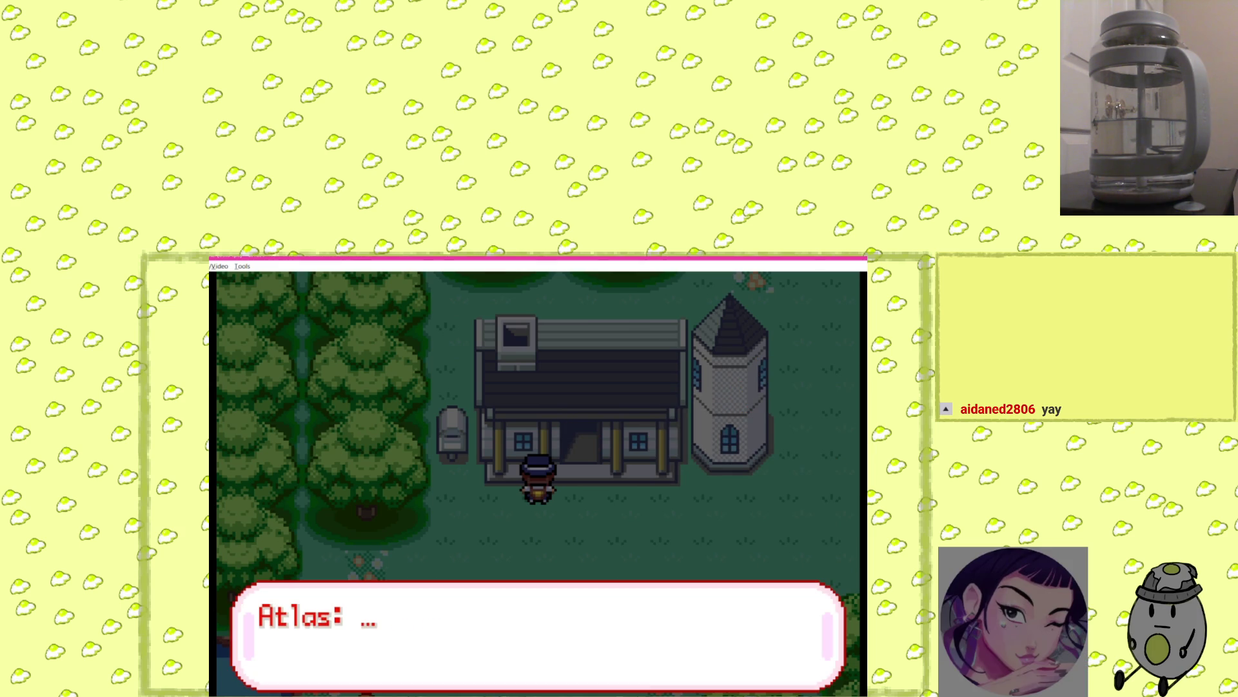
pyautogui.press('x')
pyautogui.press('Up')
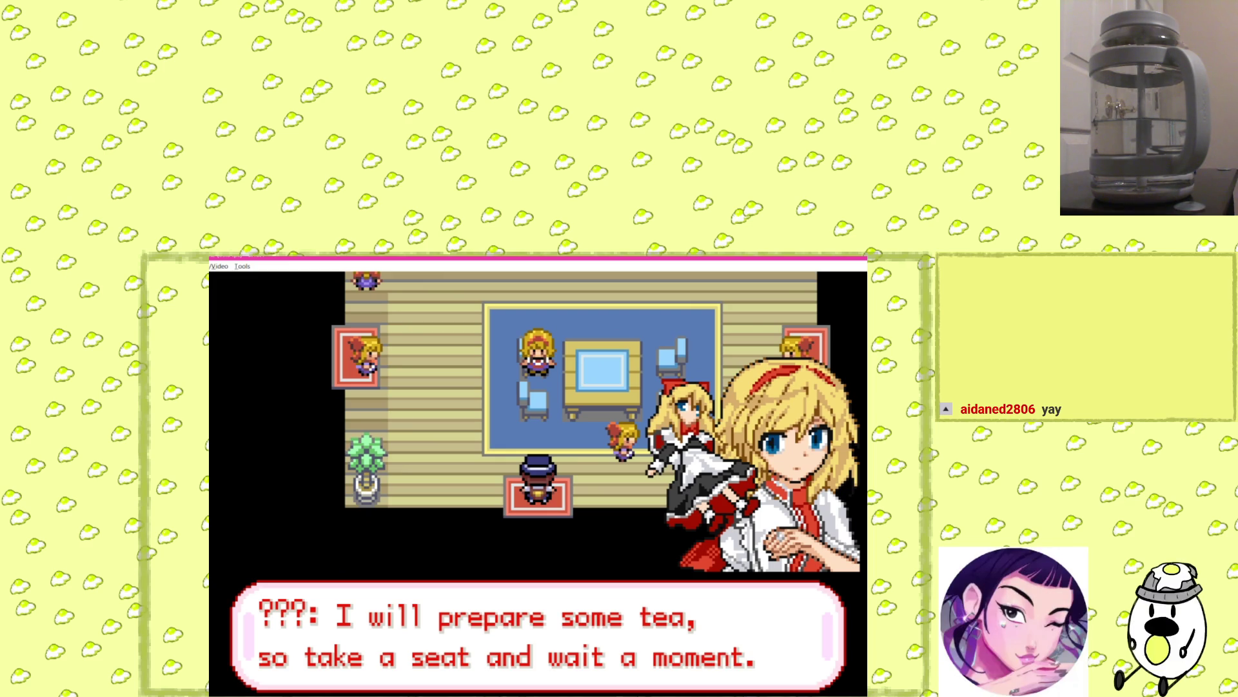
# Advance the dialogue about tea, her housework dolls and golems until she offers a seat.
pyautogui.press('x')
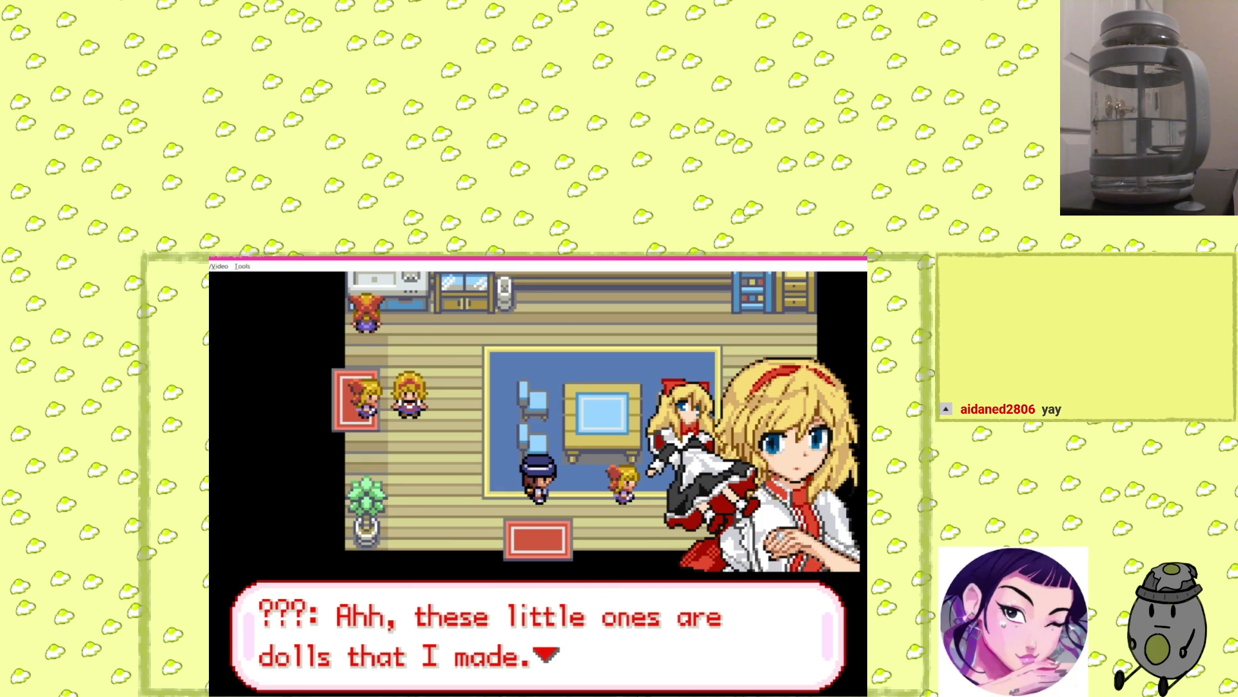
pyautogui.press('x')
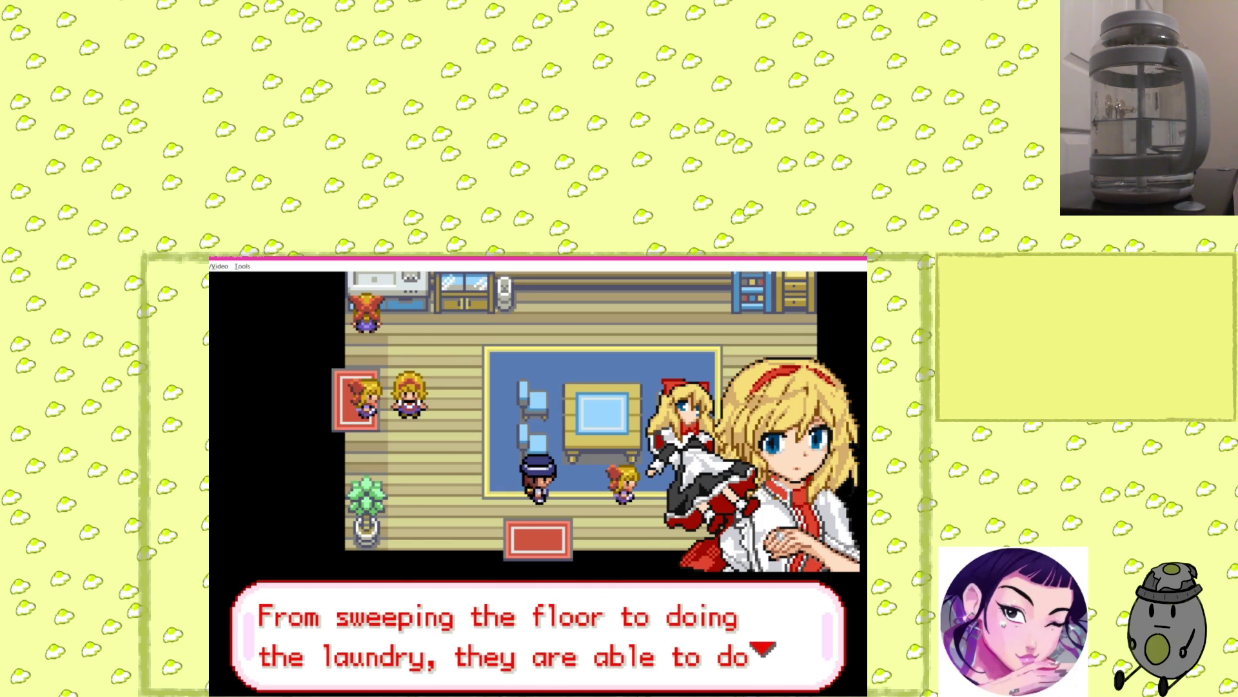
pyautogui.press('x')
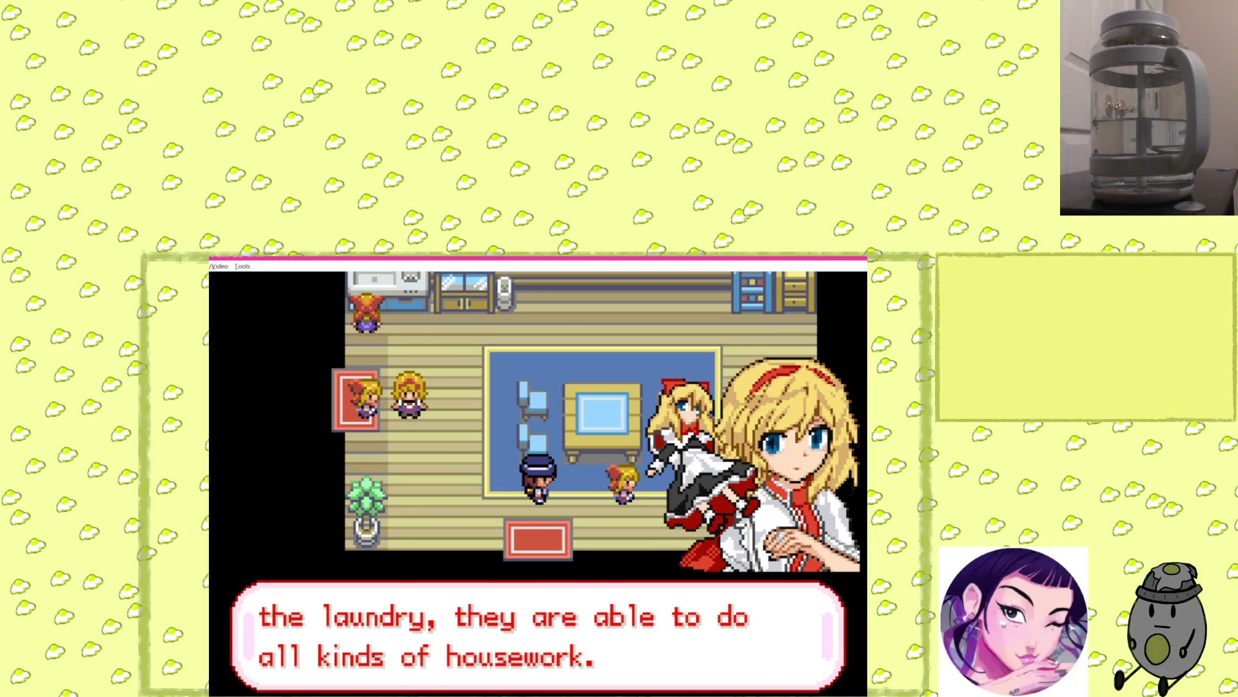
pyautogui.press('x')
pyautogui.press('x')
pyautogui.press('x')
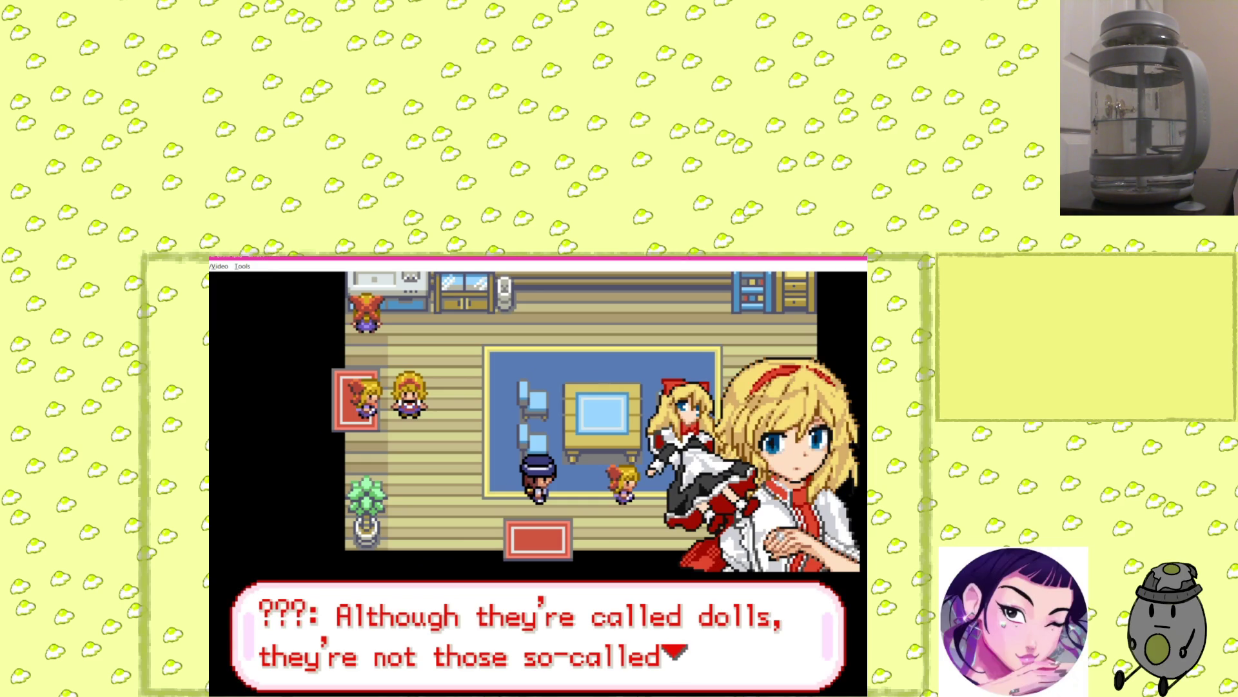
pyautogui.press('x')
pyautogui.press('x')
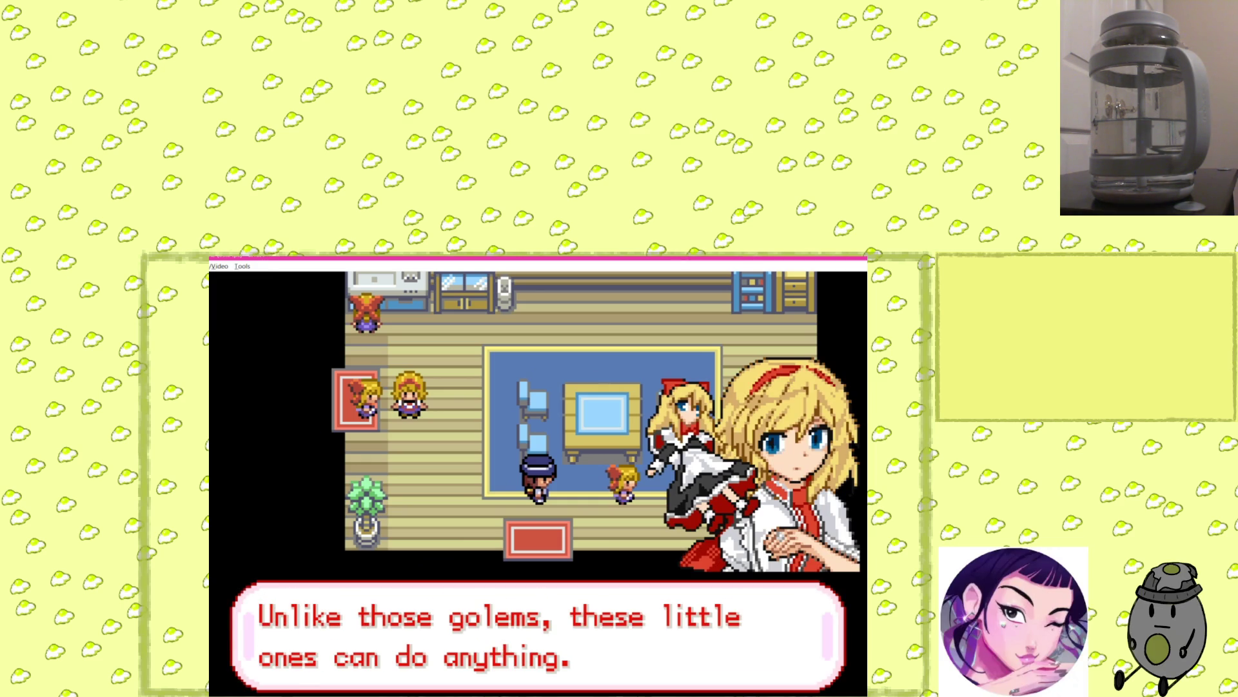
pyautogui.press('x')
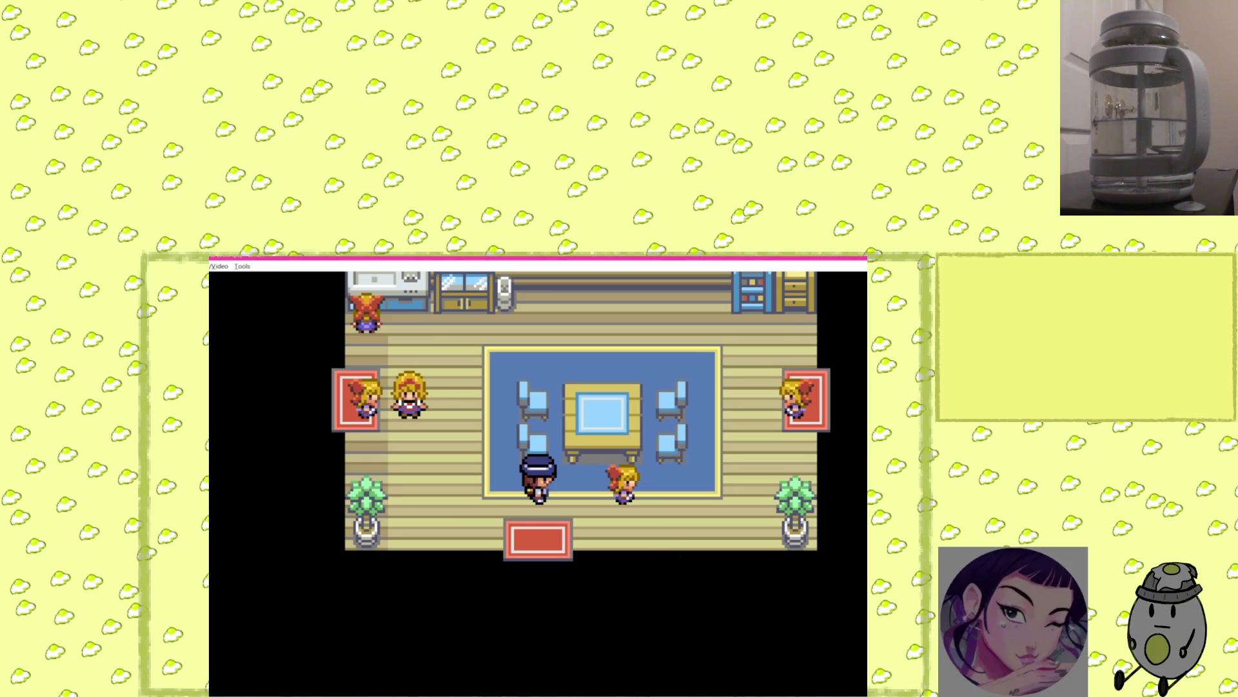
pyautogui.press('x')
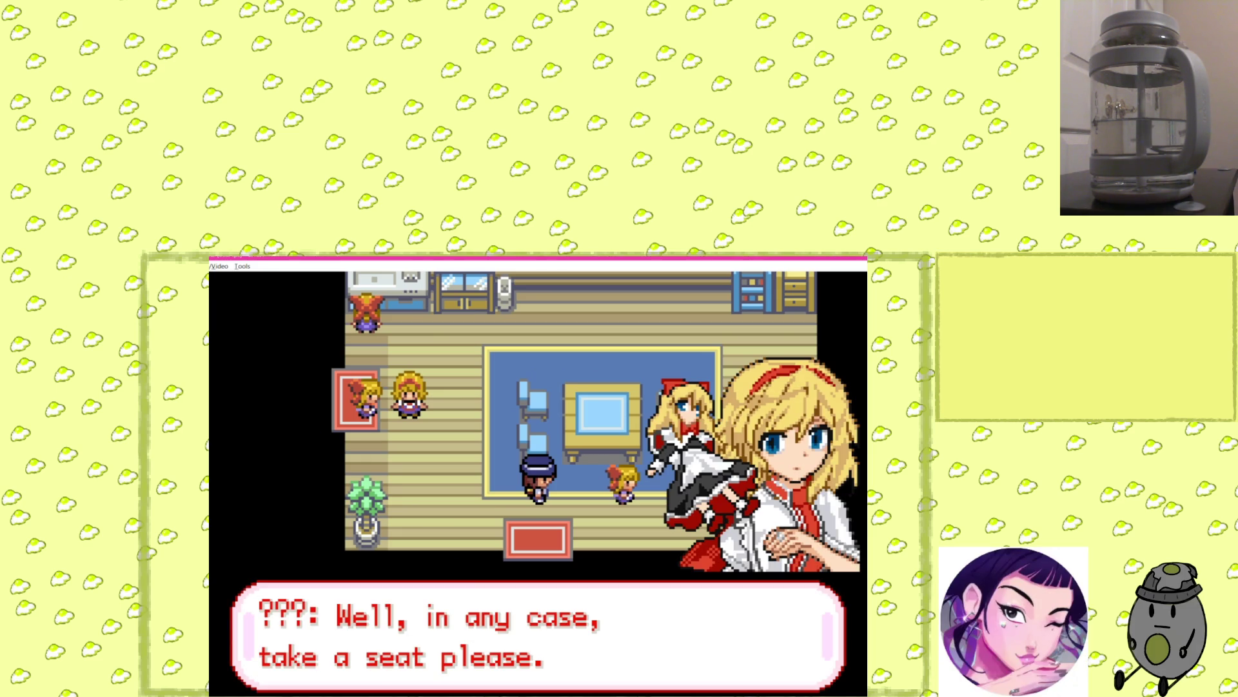
pyautogui.press('x')
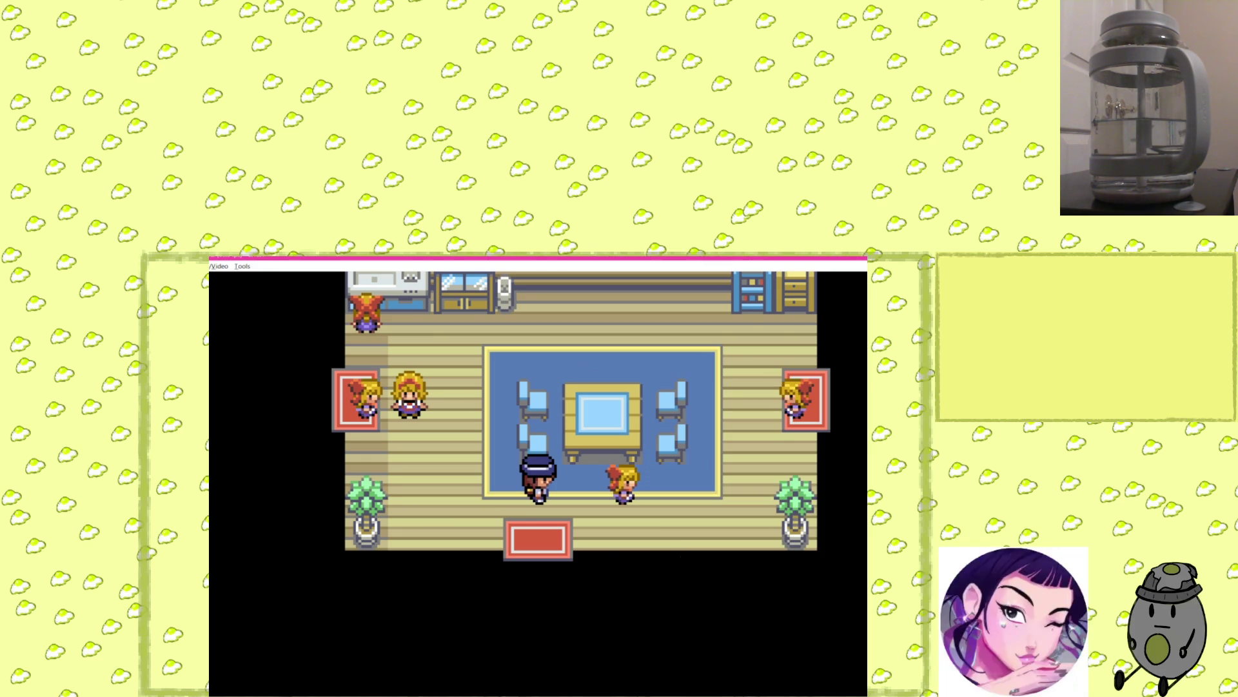
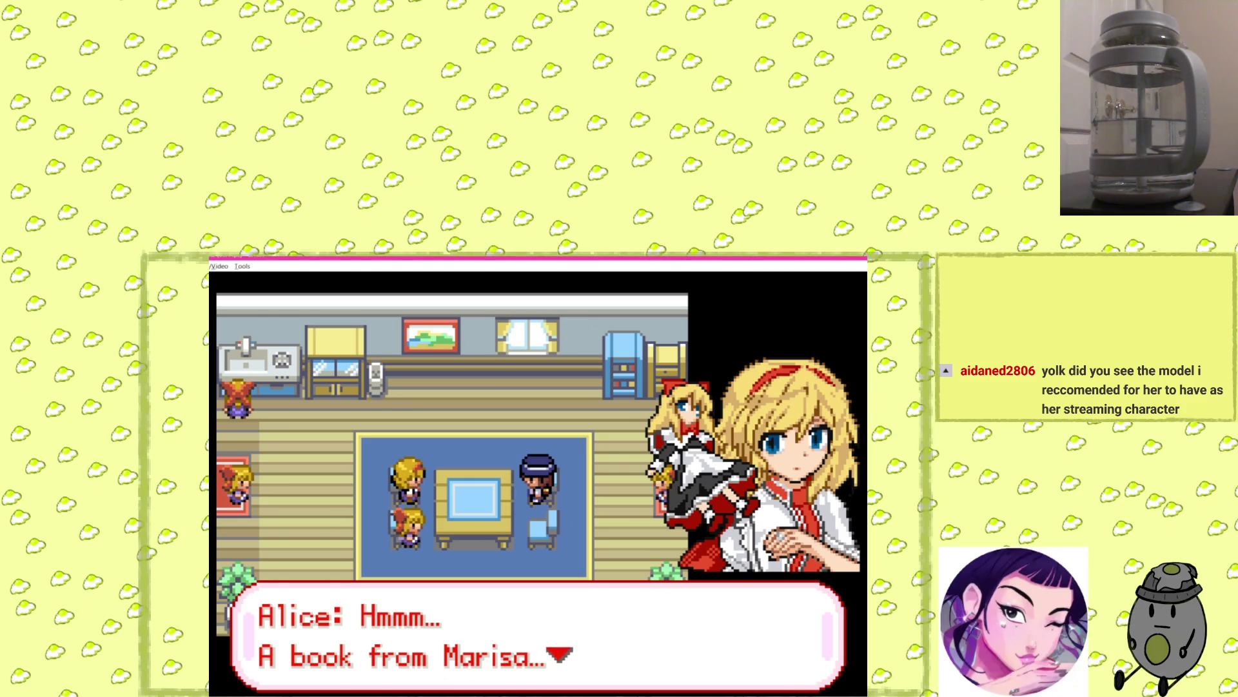
pyautogui.press('x')
pyautogui.press('x')
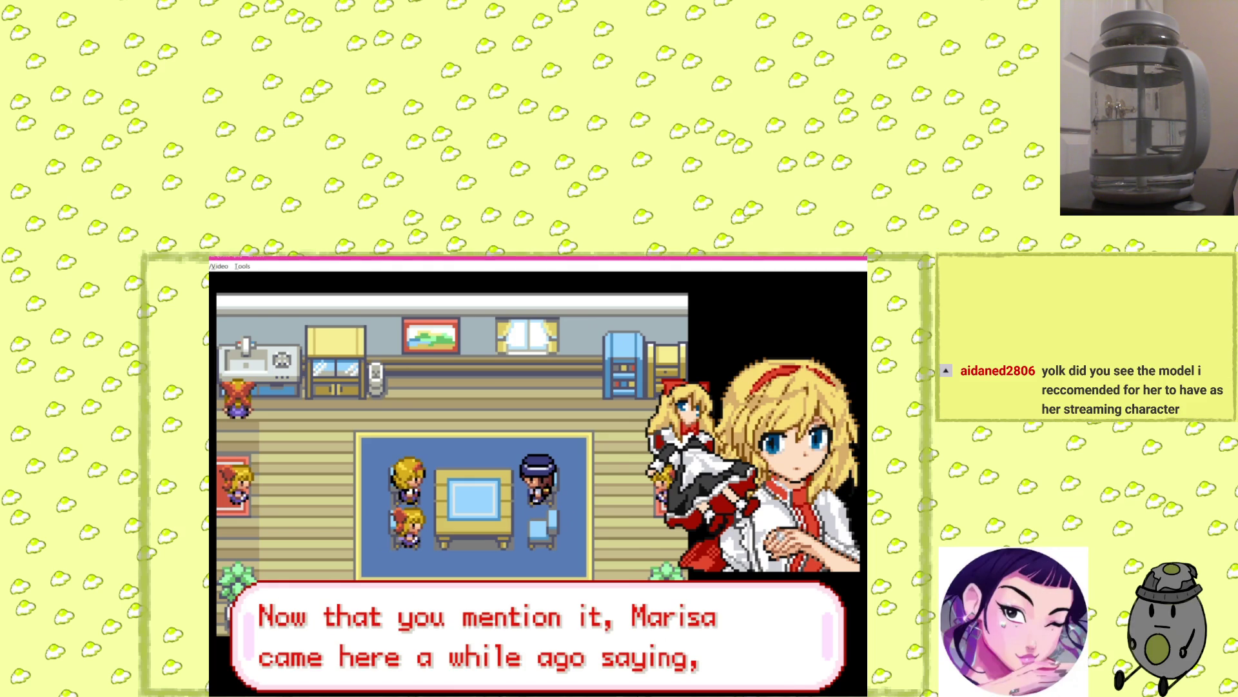
pyautogui.press('x')
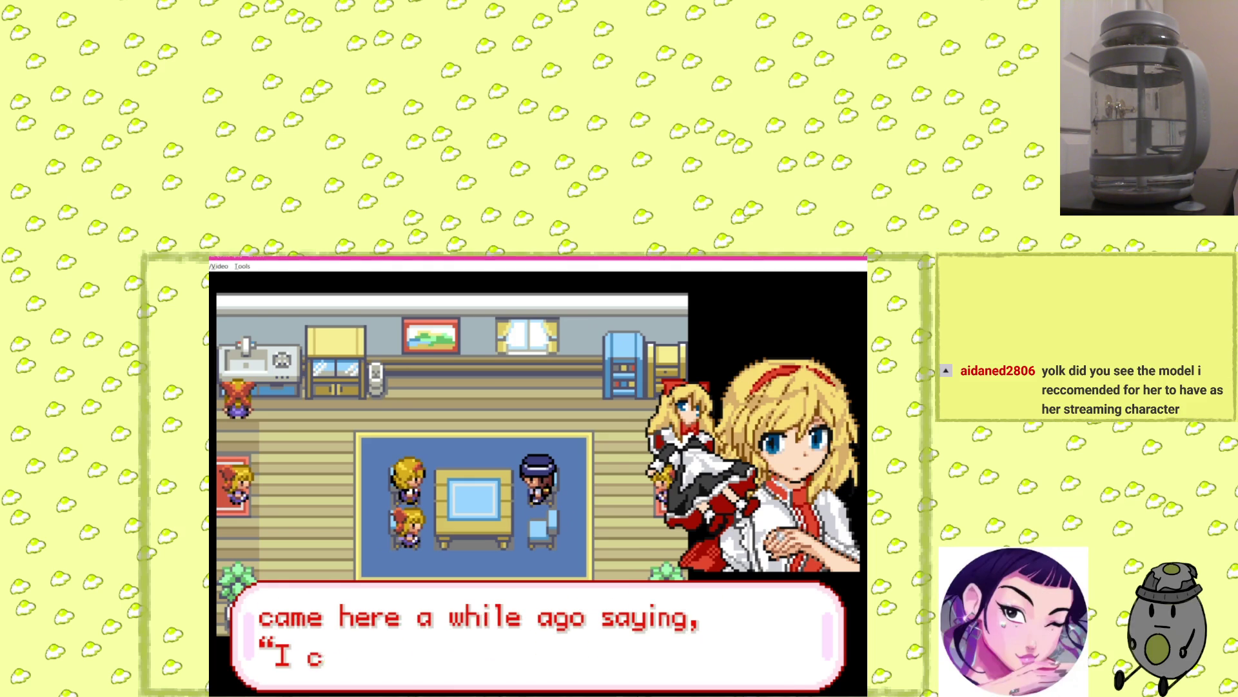
pyautogui.press('x')
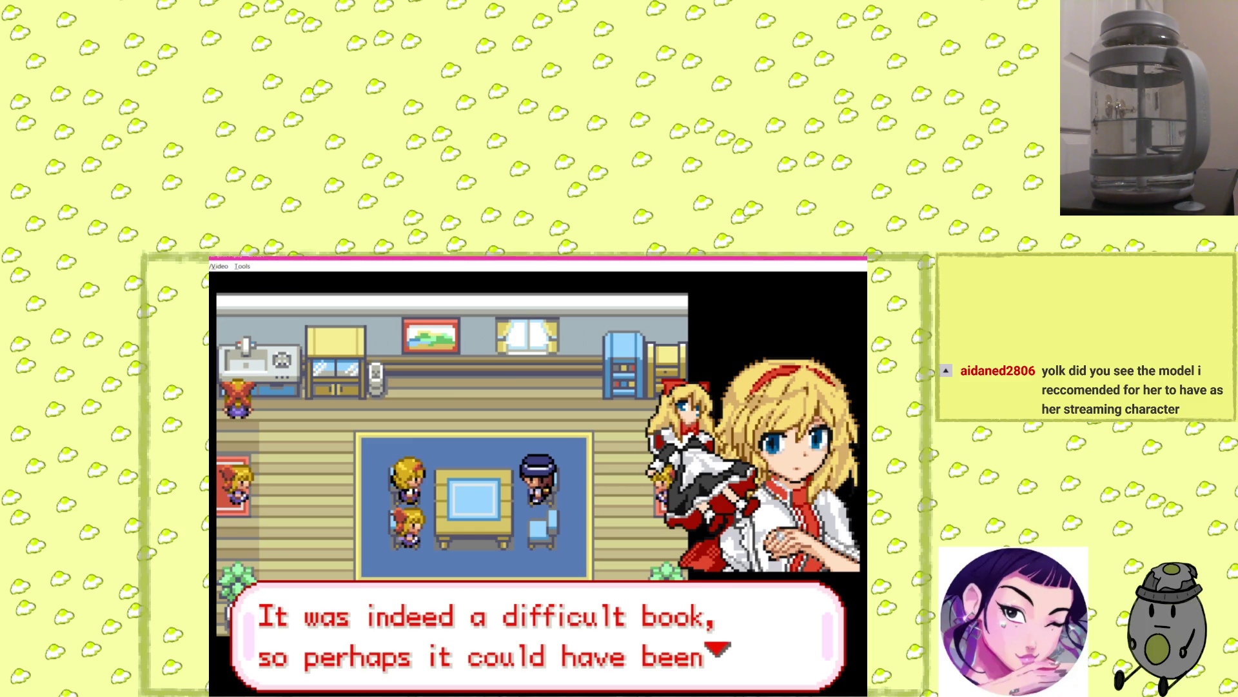
pyautogui.press('x')
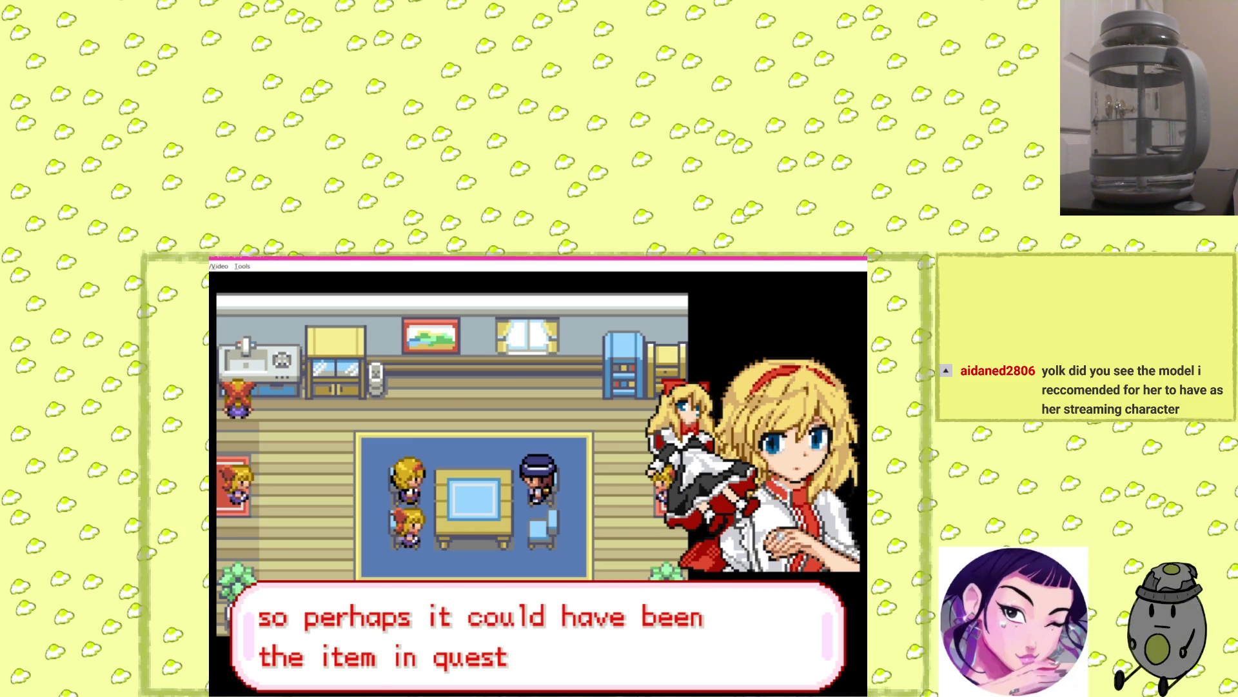
pyautogui.press('x')
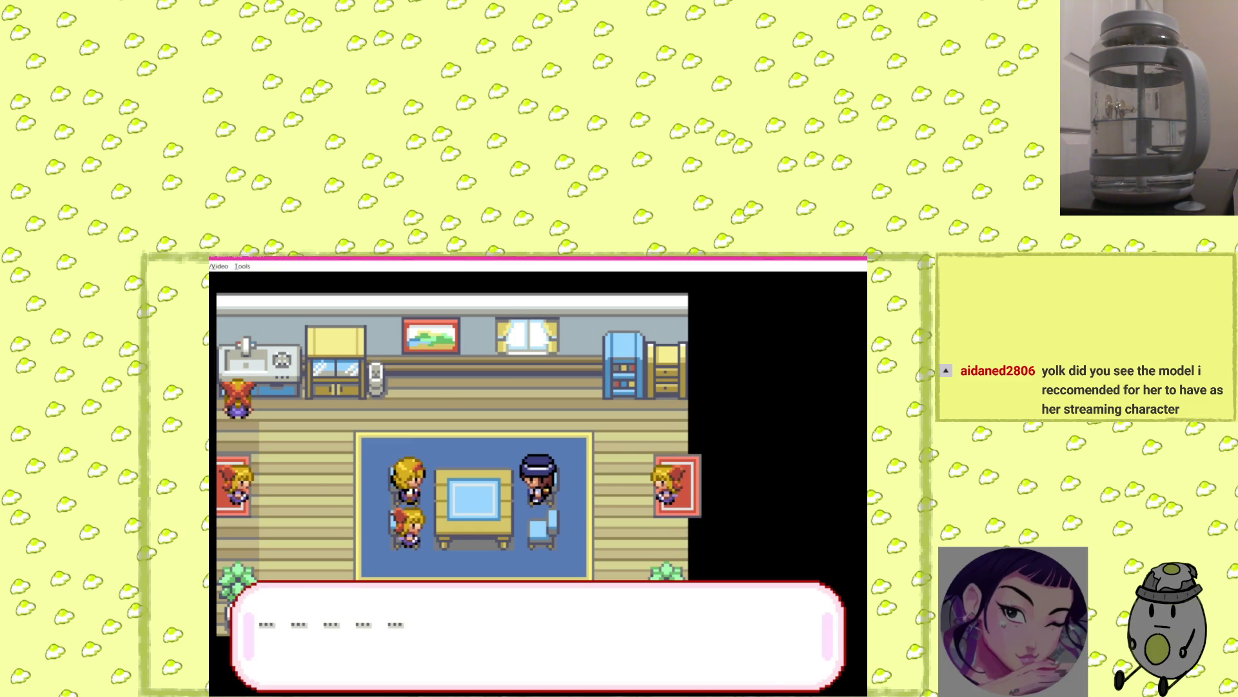
pyautogui.press('x')
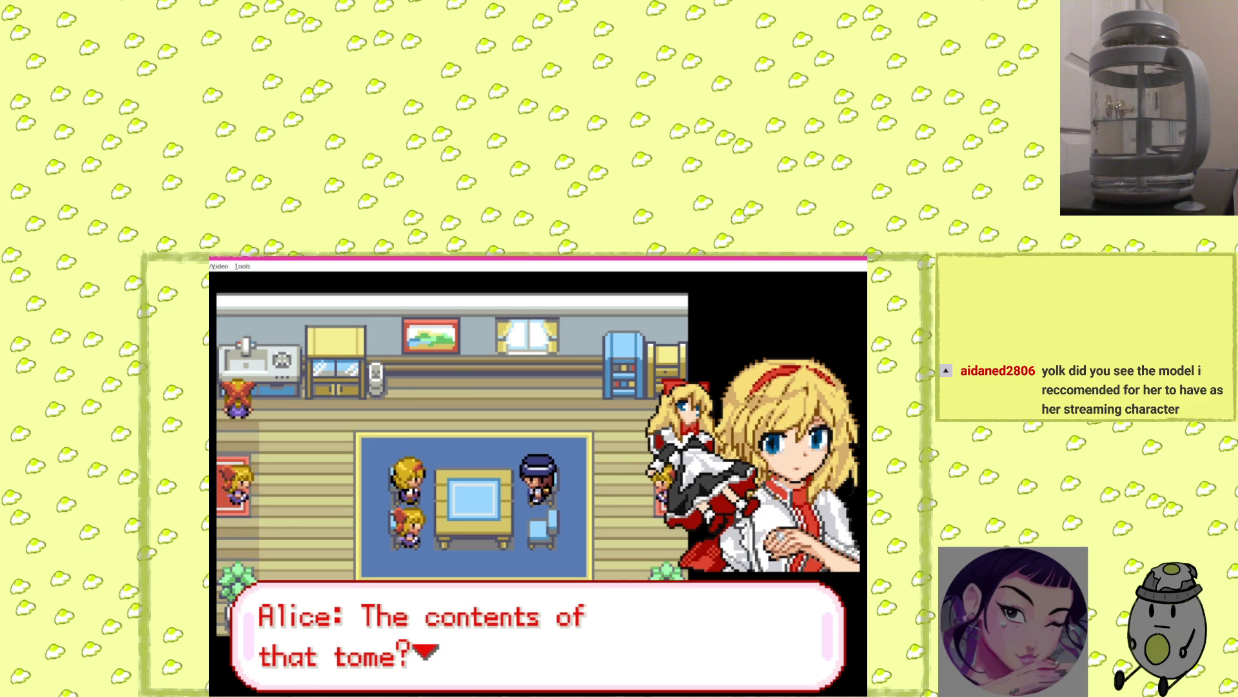
pyautogui.press('x')
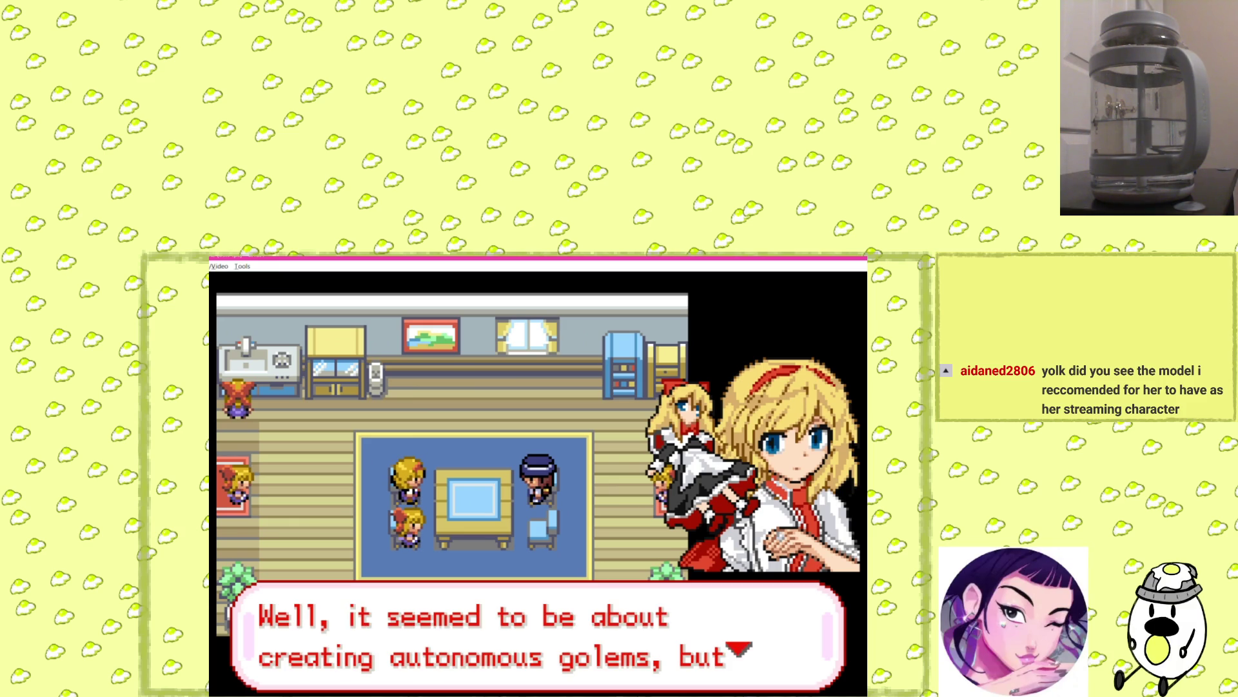
pyautogui.press('x')
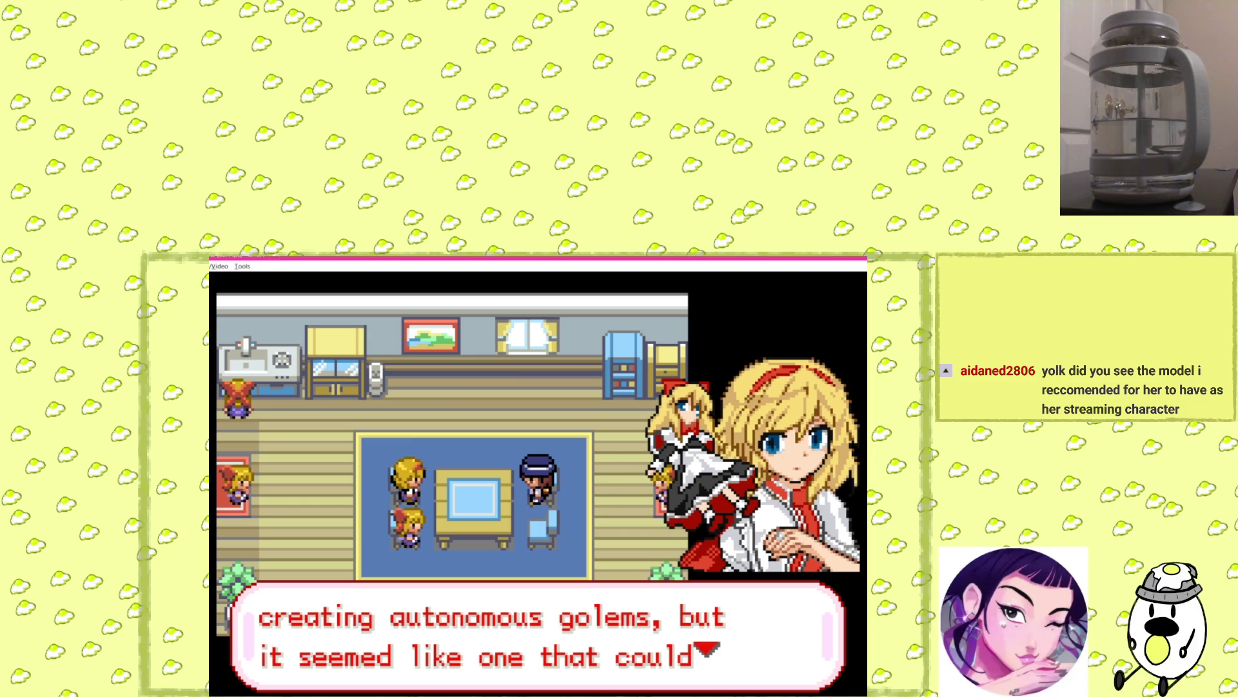
pyautogui.press('x')
pyautogui.press('x')
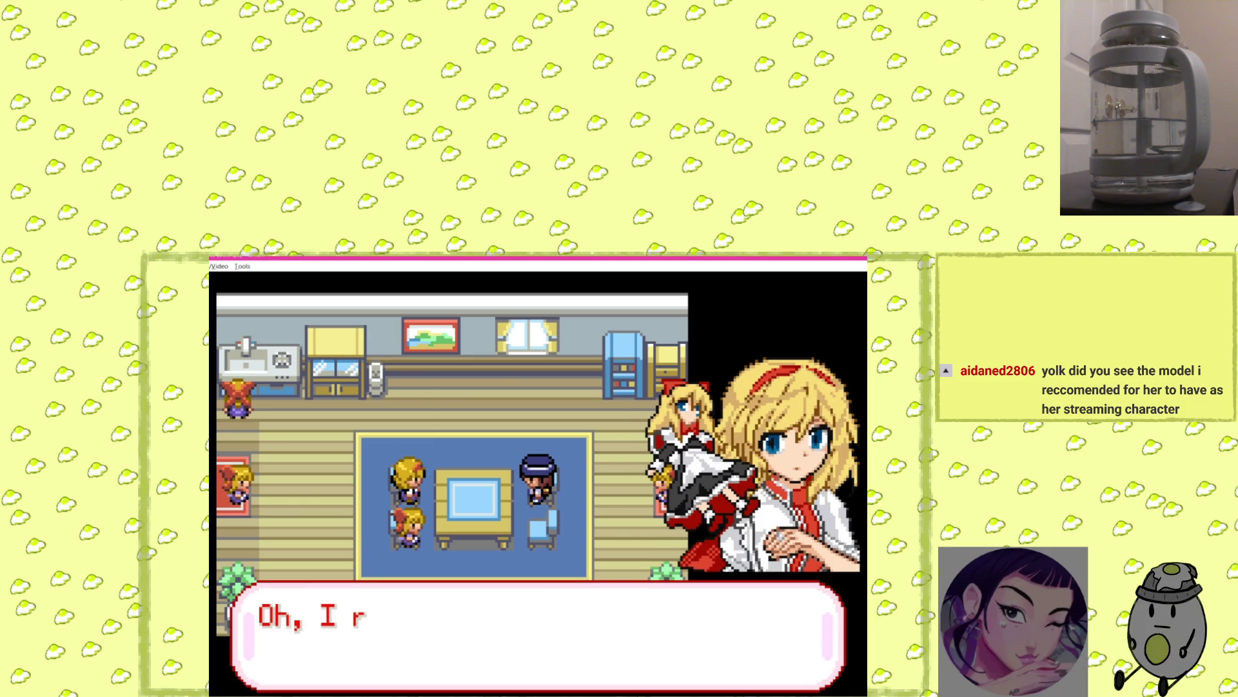
pyautogui.press('x')
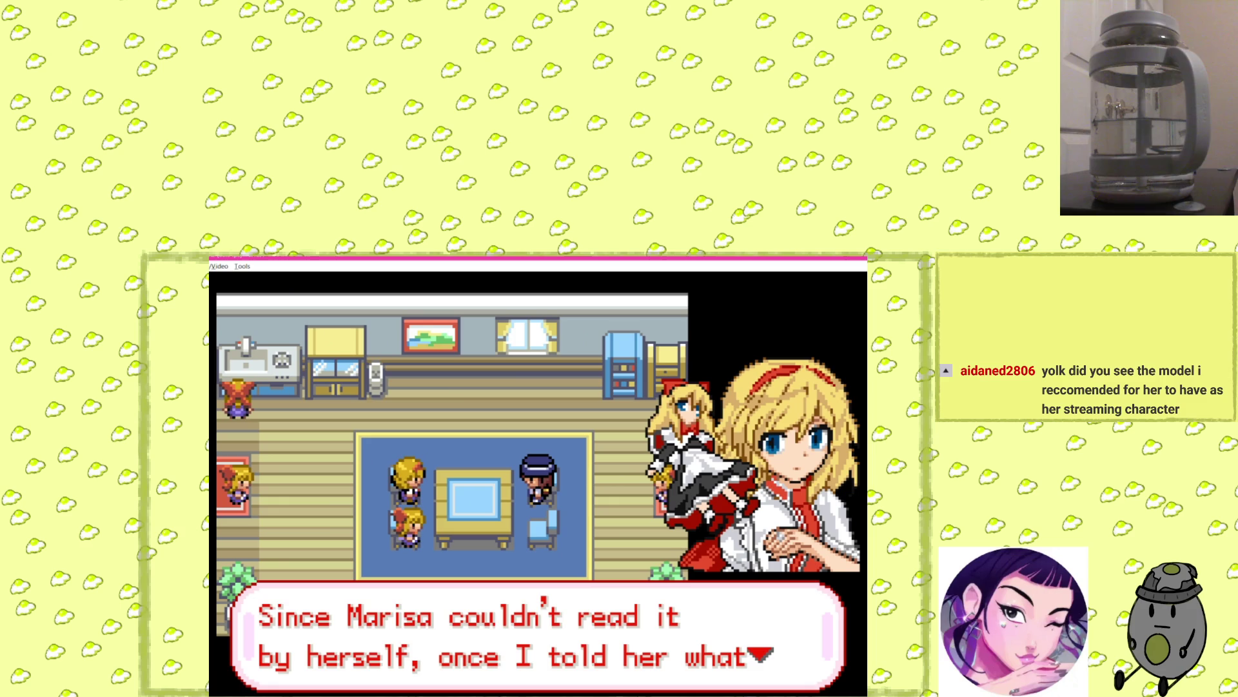
pyautogui.press('x')
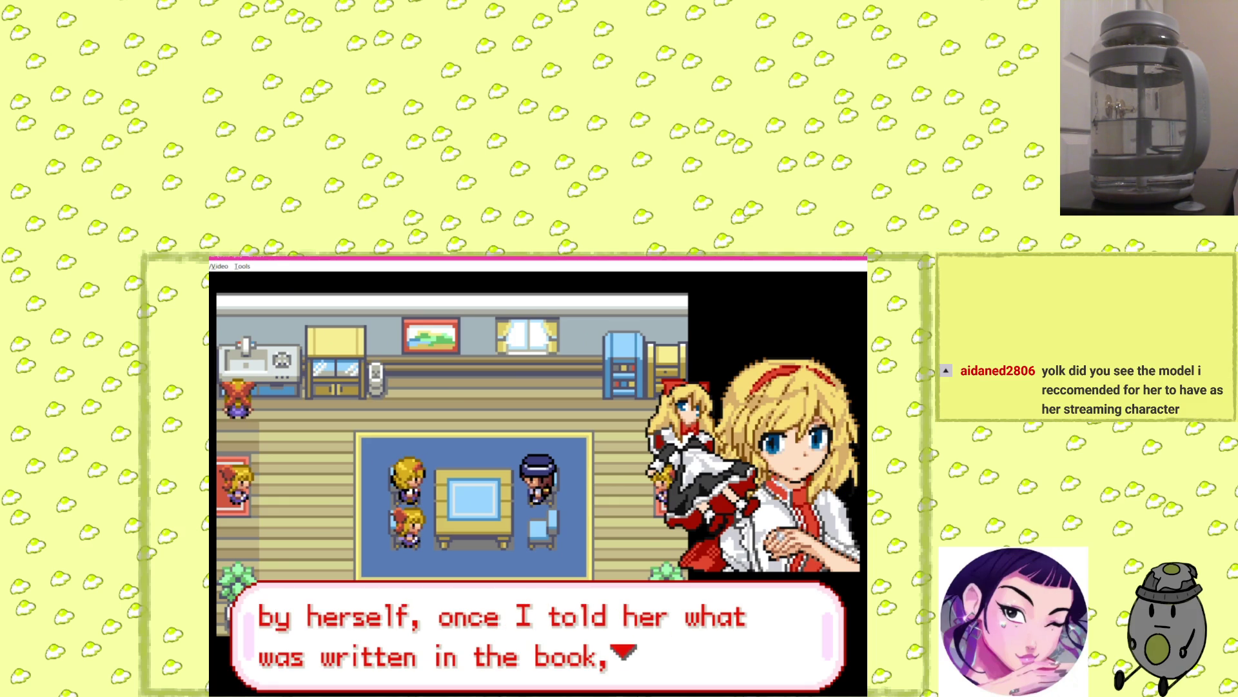
pyautogui.press('x')
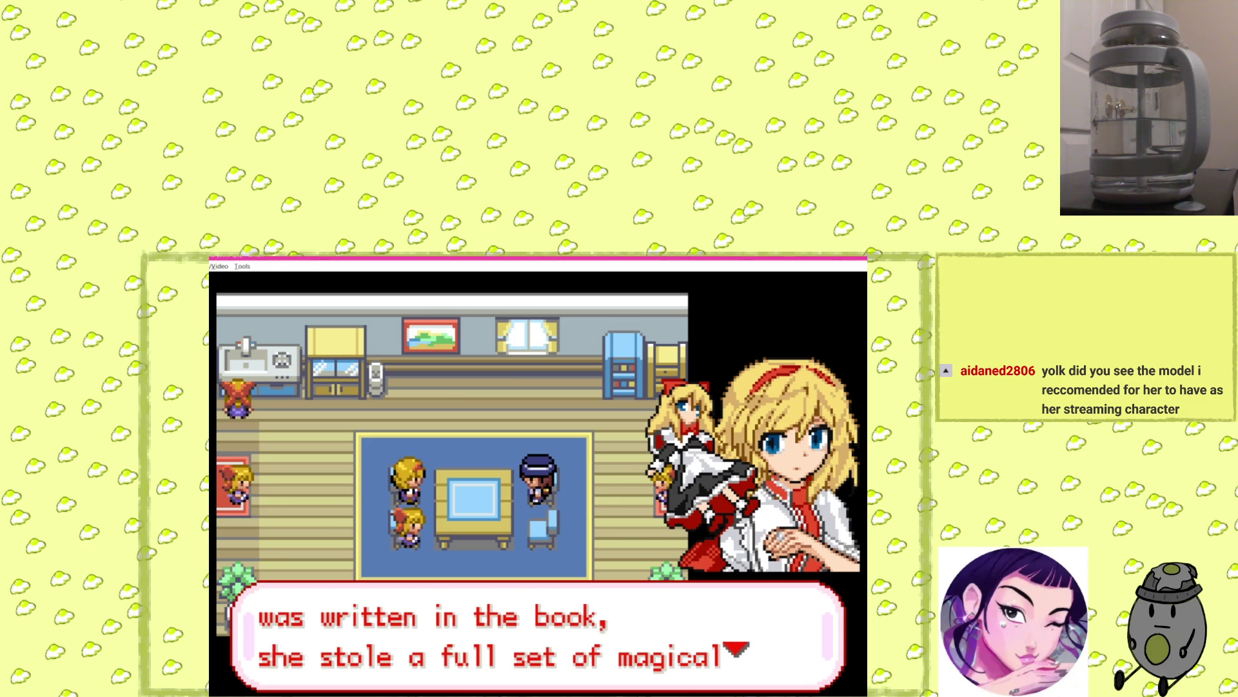
pyautogui.press('x')
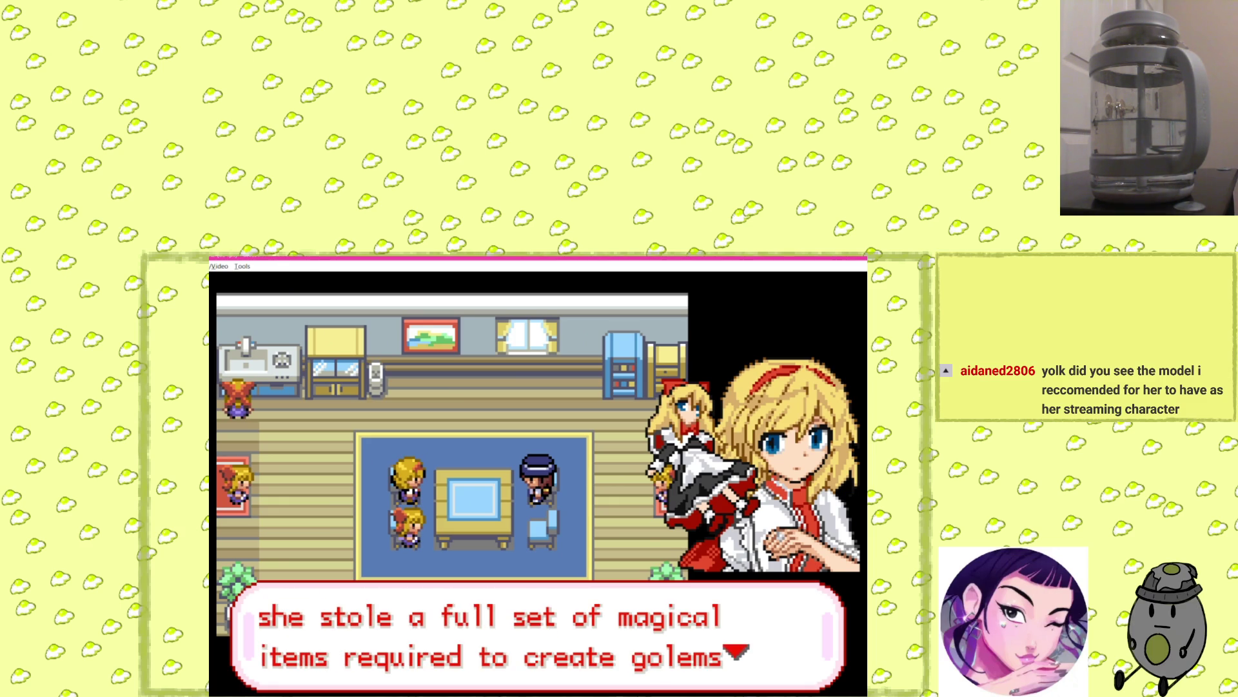
pyautogui.press('x')
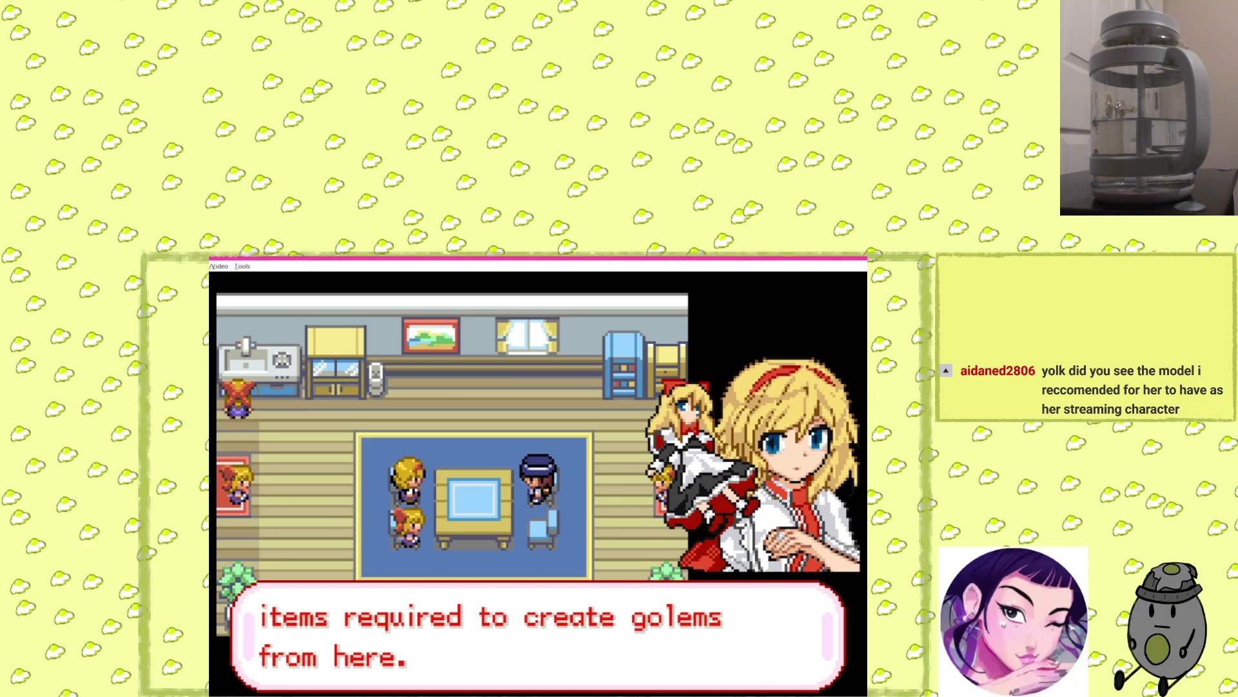
pyautogui.press('x')
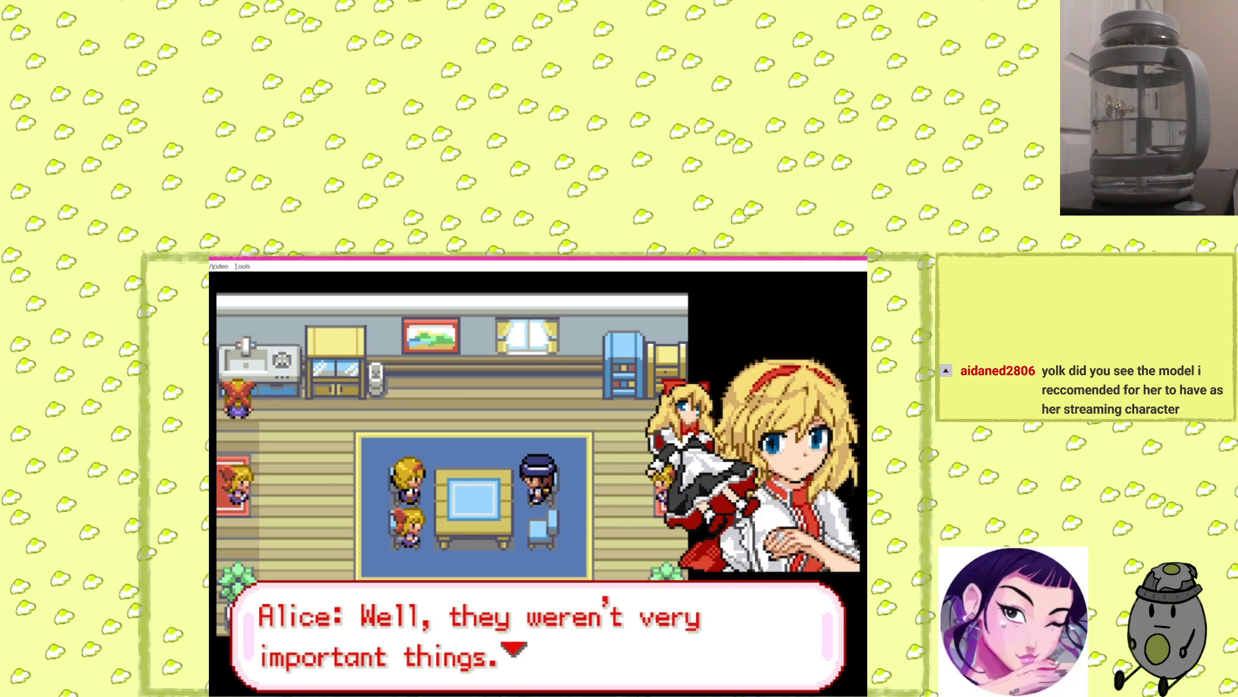
# Read Alice's thoughts on Marisa's power and her making golem after golem, until the dialogue closes.
pyautogui.press('x')
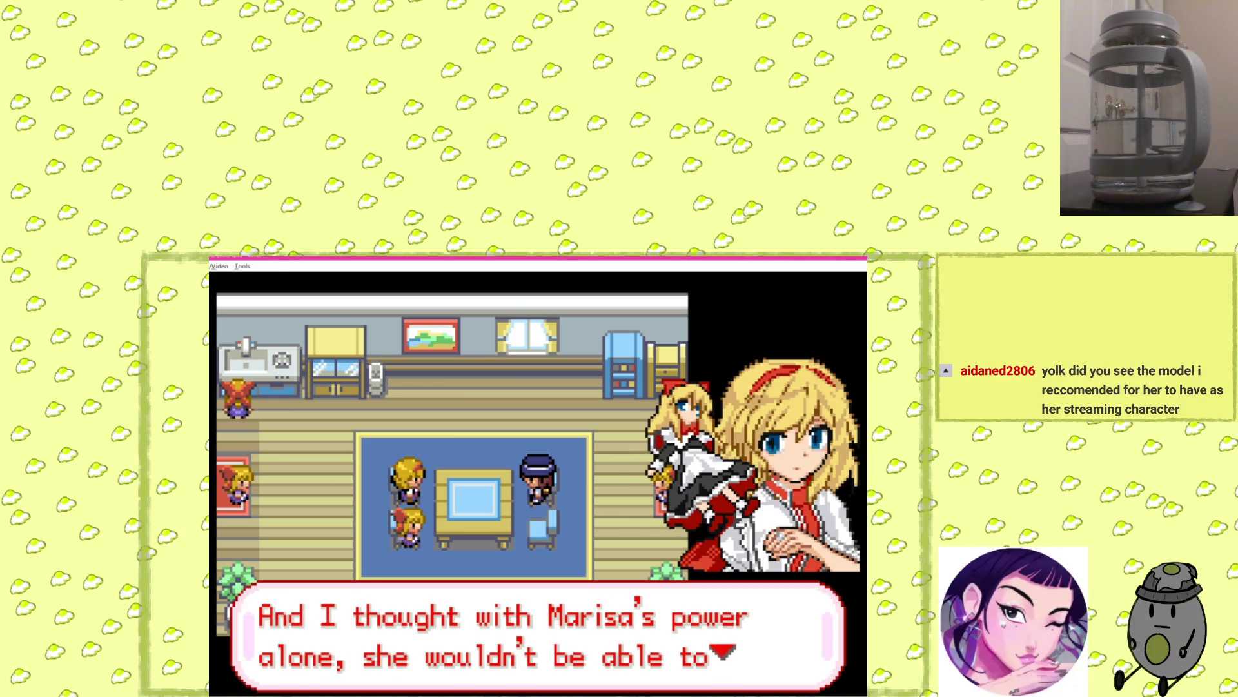
pyautogui.press('x')
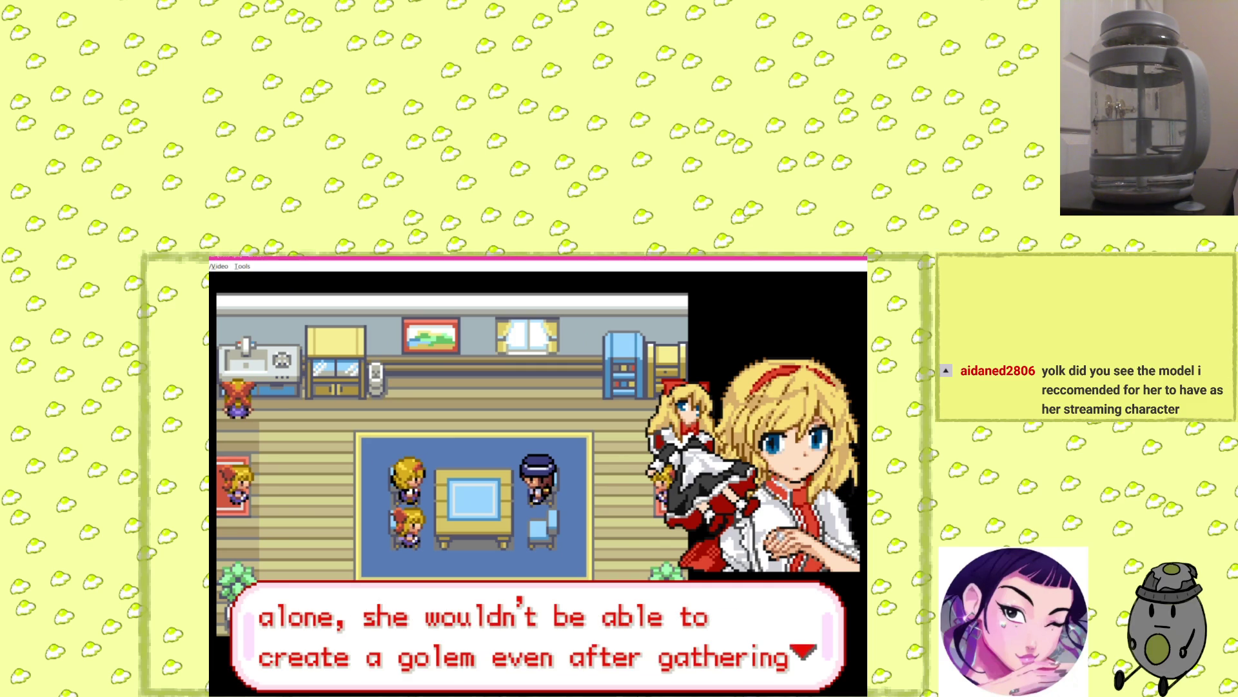
pyautogui.press('x')
pyautogui.press('x')
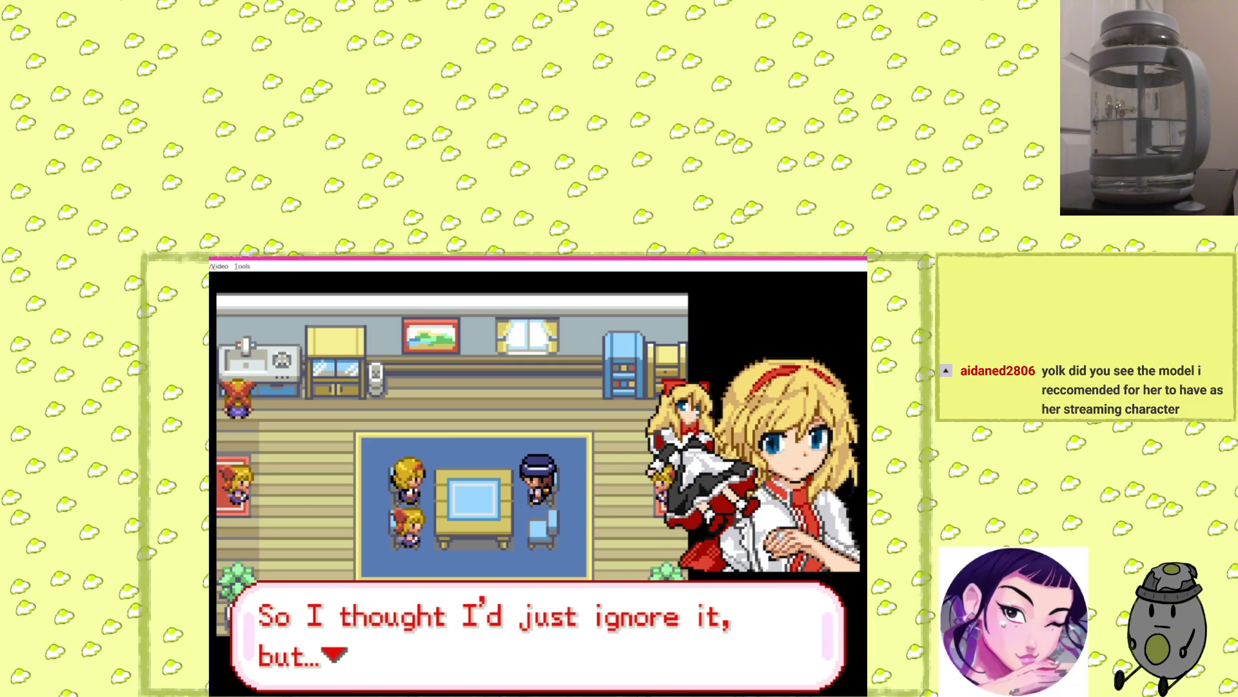
pyautogui.press('x')
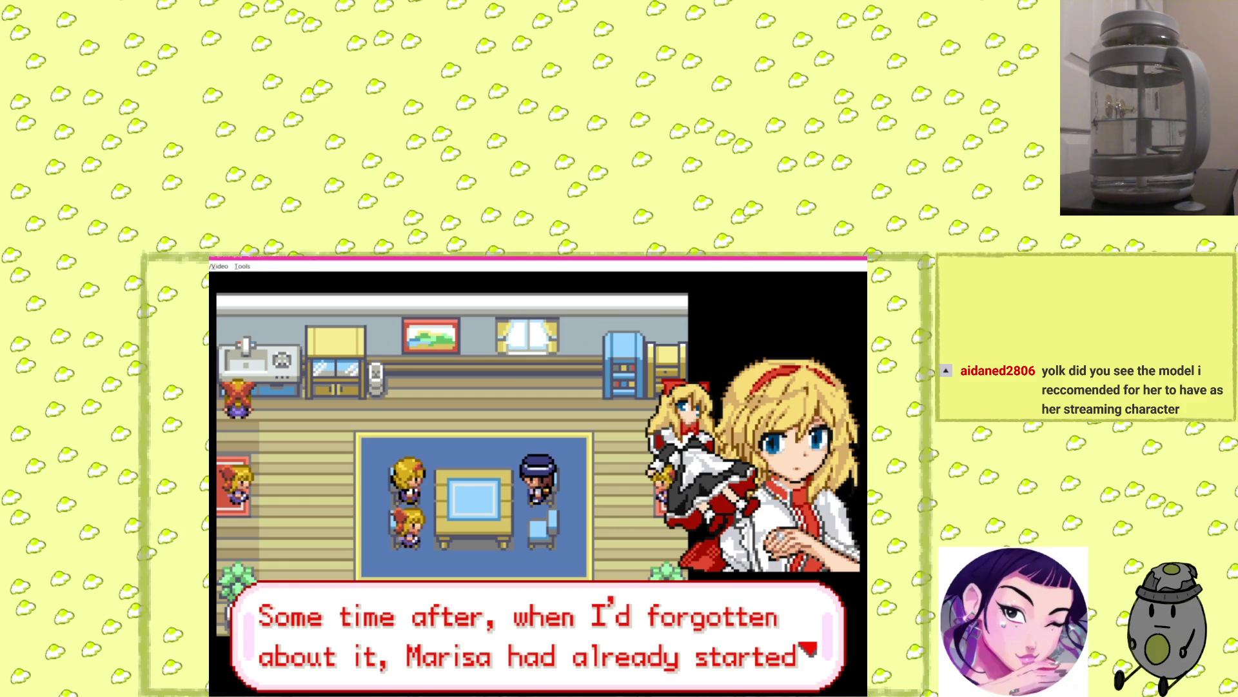
pyautogui.press('x')
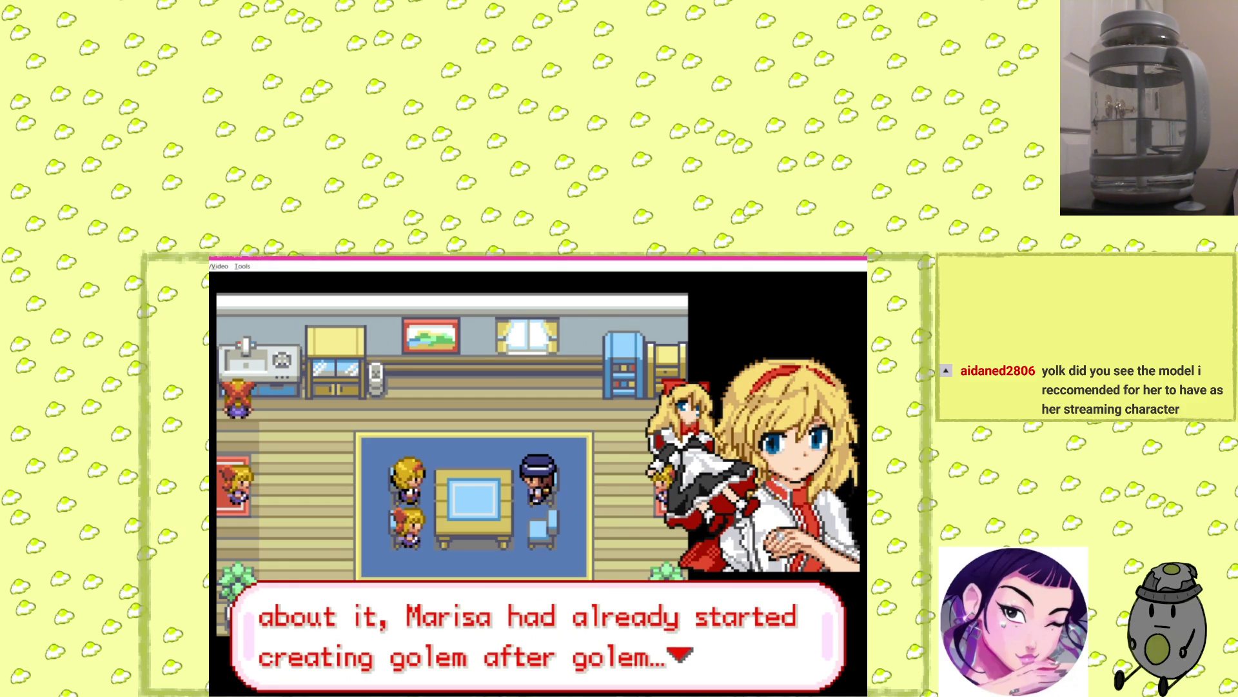
pyautogui.press('x')
pyautogui.press('x')
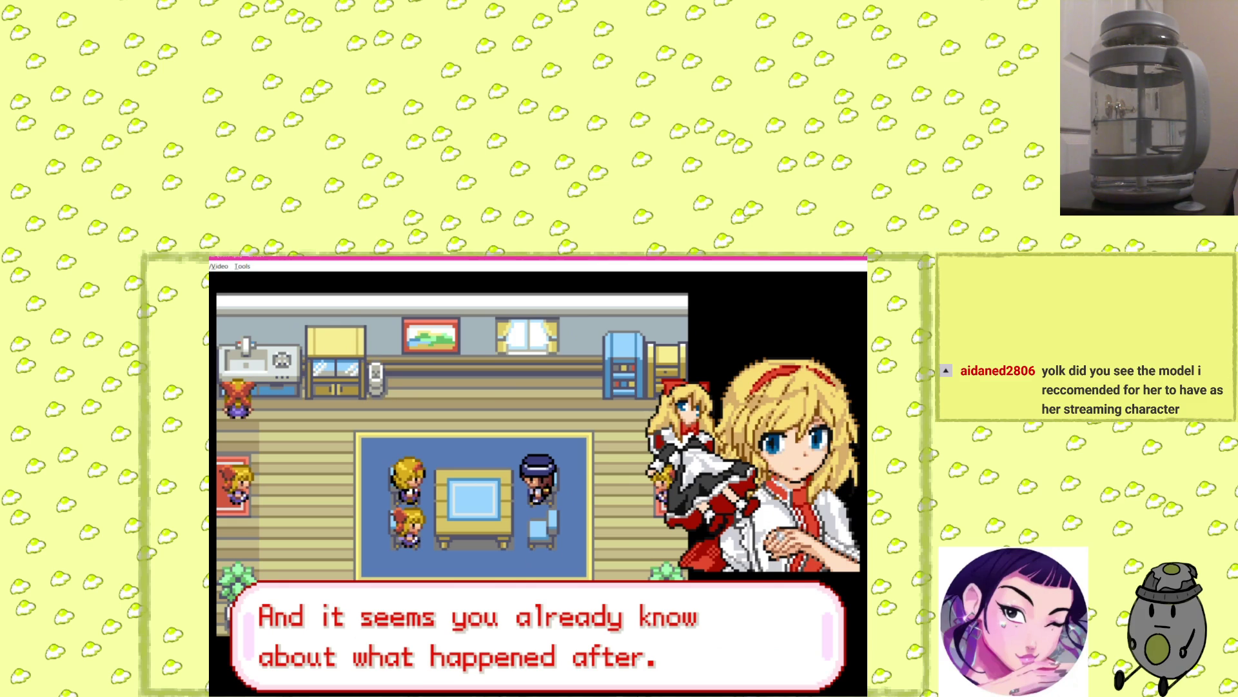
pyautogui.press('x')
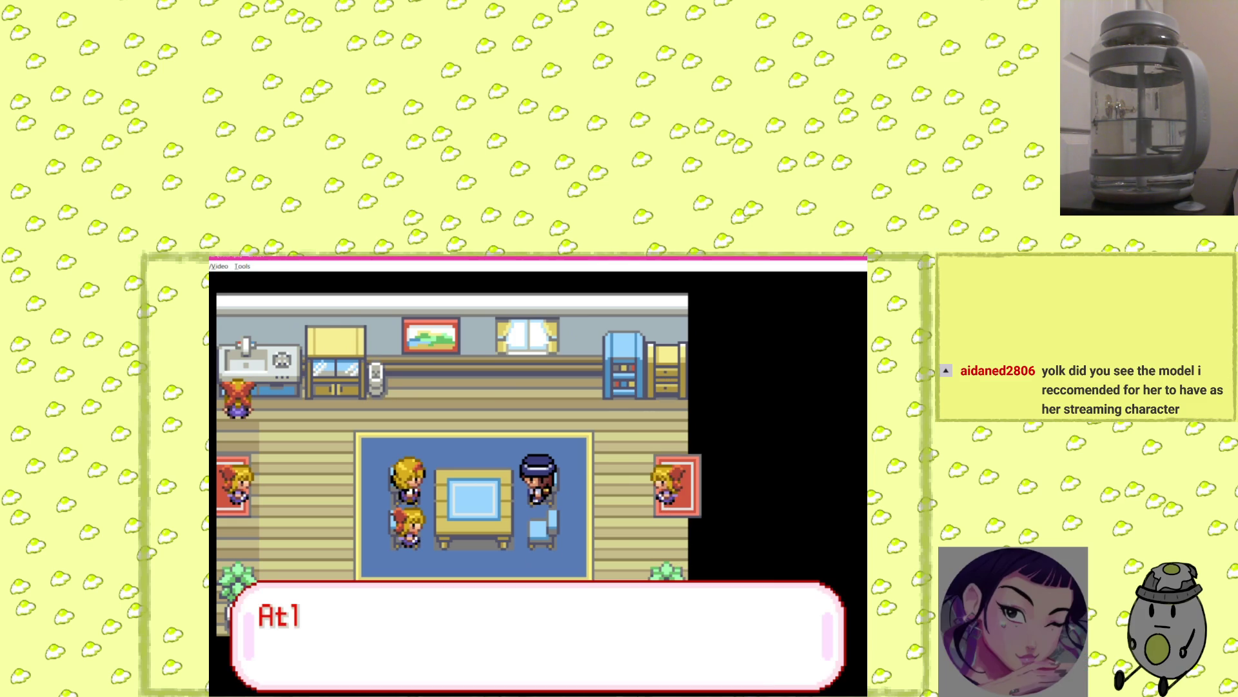
# Hear Alice's directions north to Marisa's house and her offer of help, then step away from the table.
pyautogui.press('x')
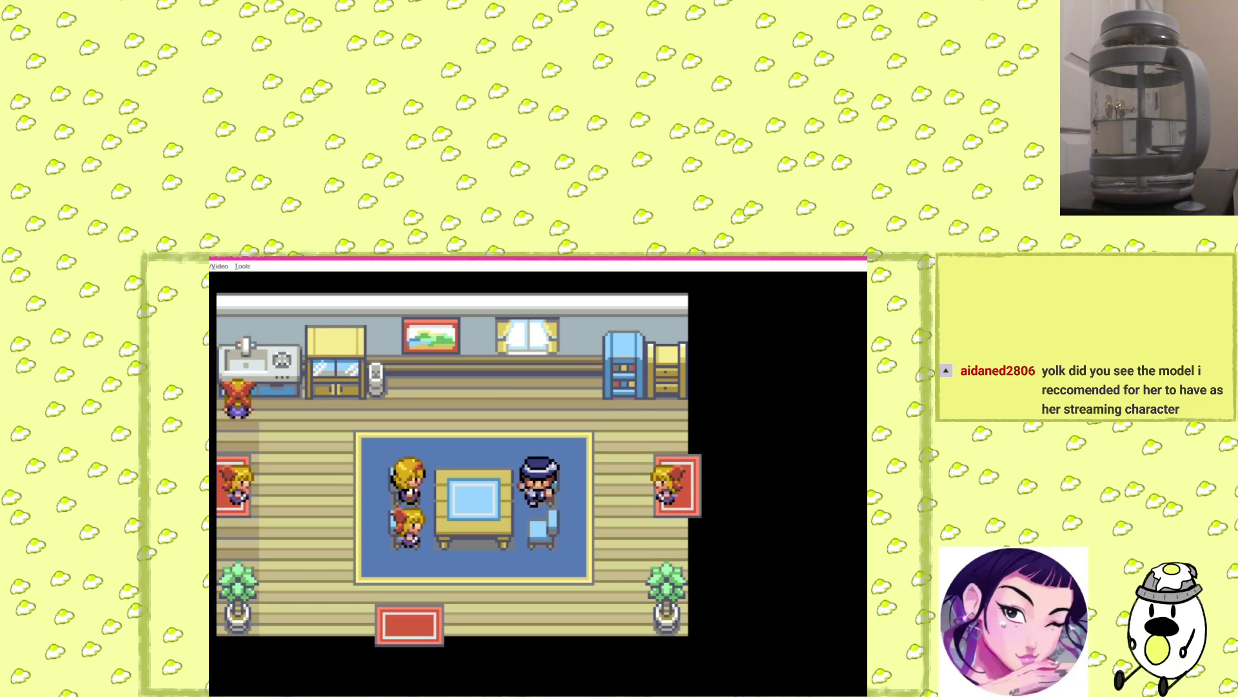
pyautogui.press('x')
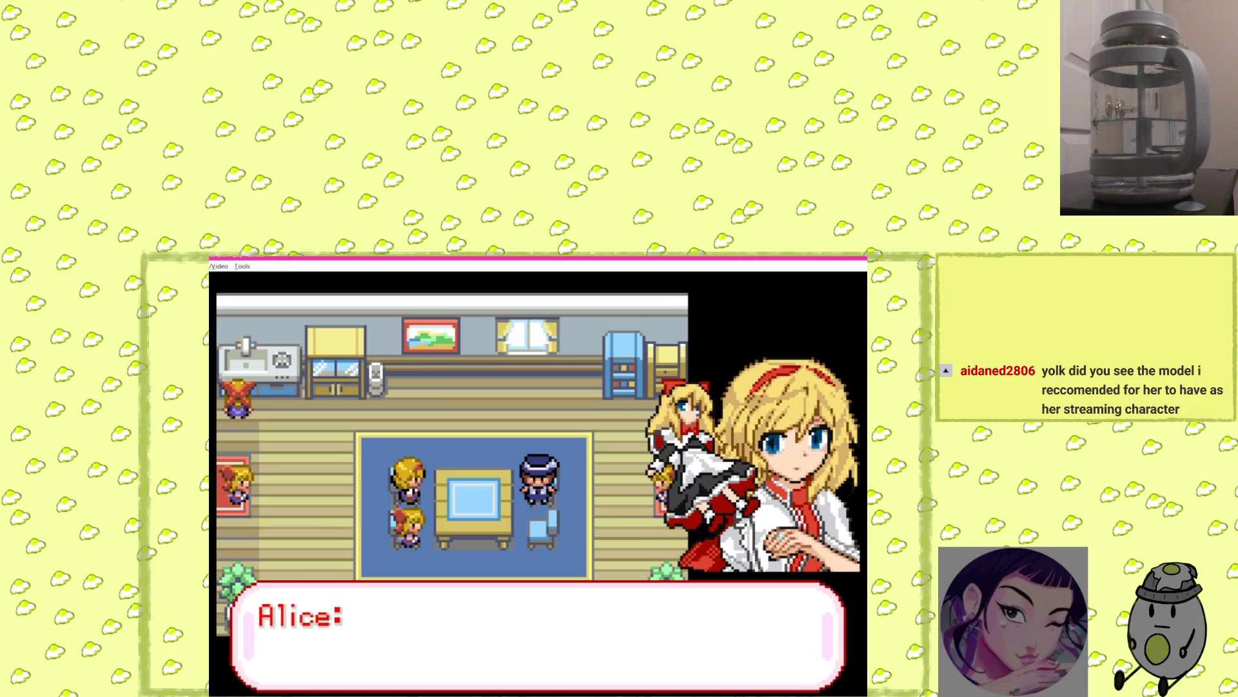
pyautogui.press('x')
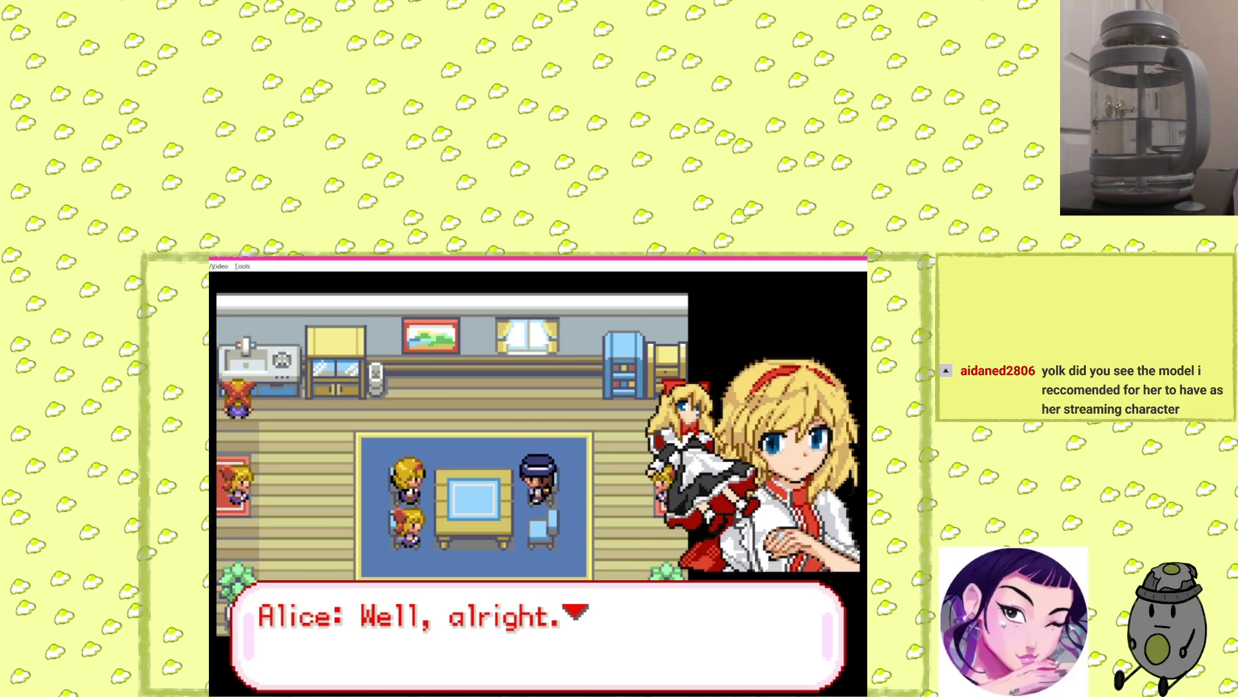
pyautogui.press('x')
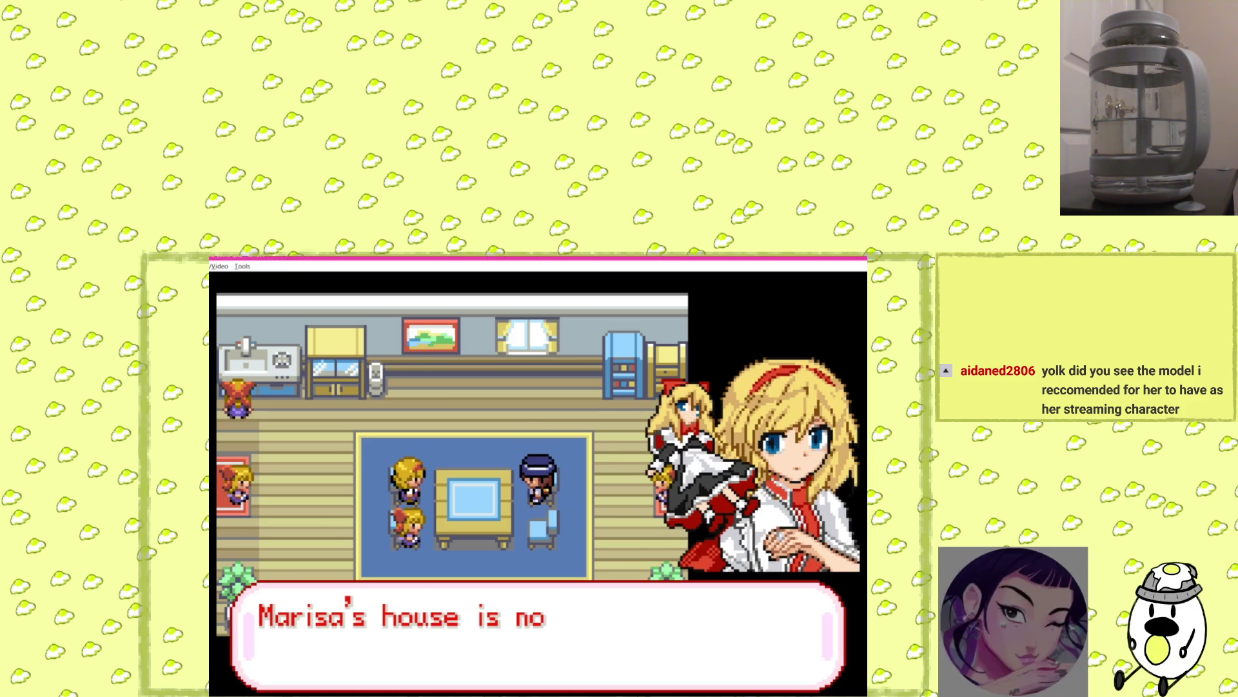
pyautogui.press('x')
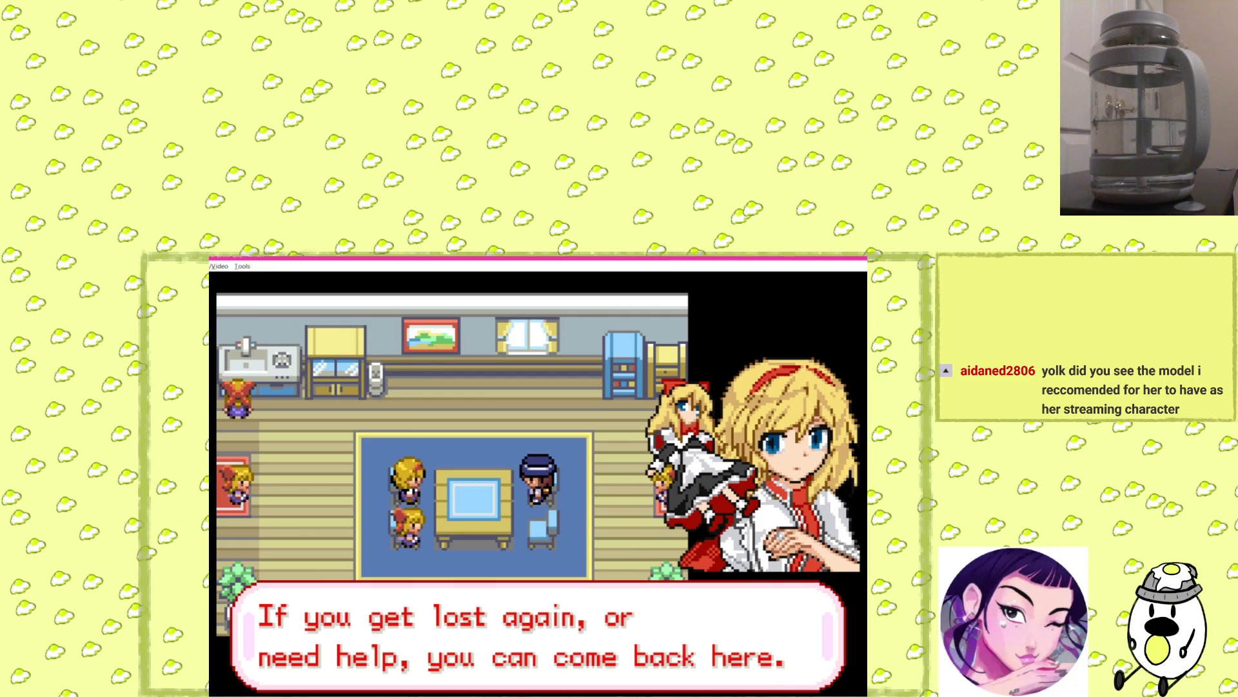
pyautogui.press('x')
pyautogui.press('Down')
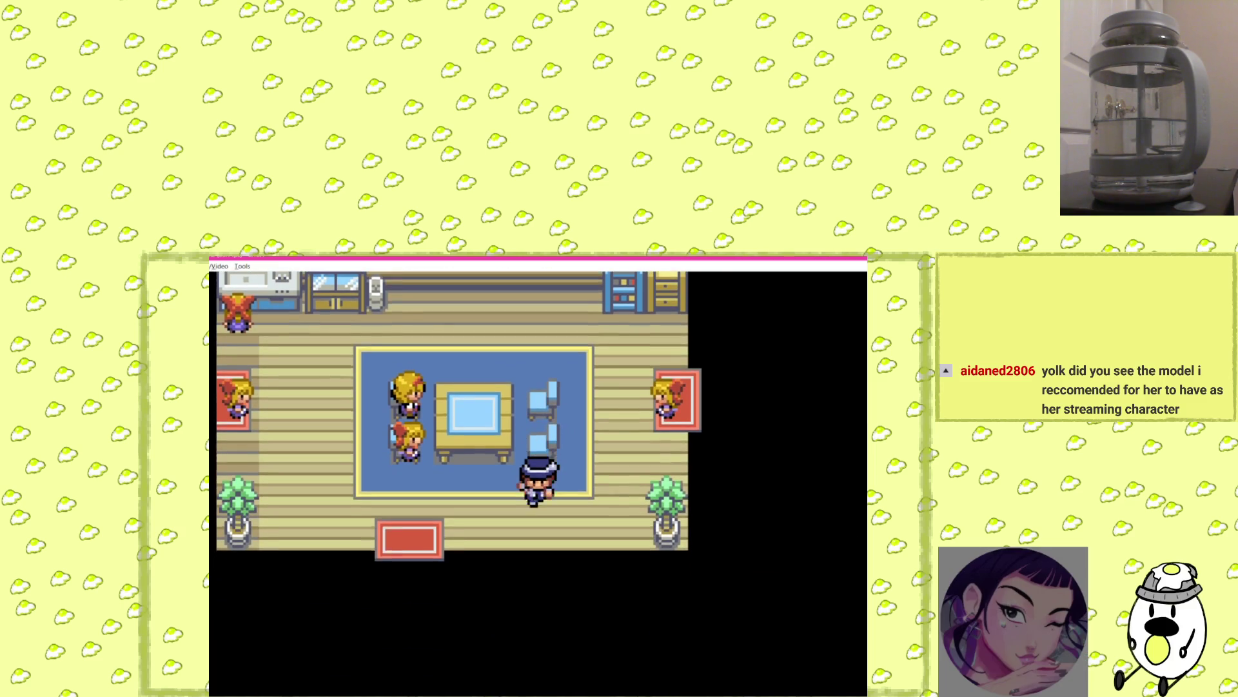
# Walk left and down onto the red exit mat so Alice says "See you later.".
pyautogui.press('Left')
pyautogui.press('Down')
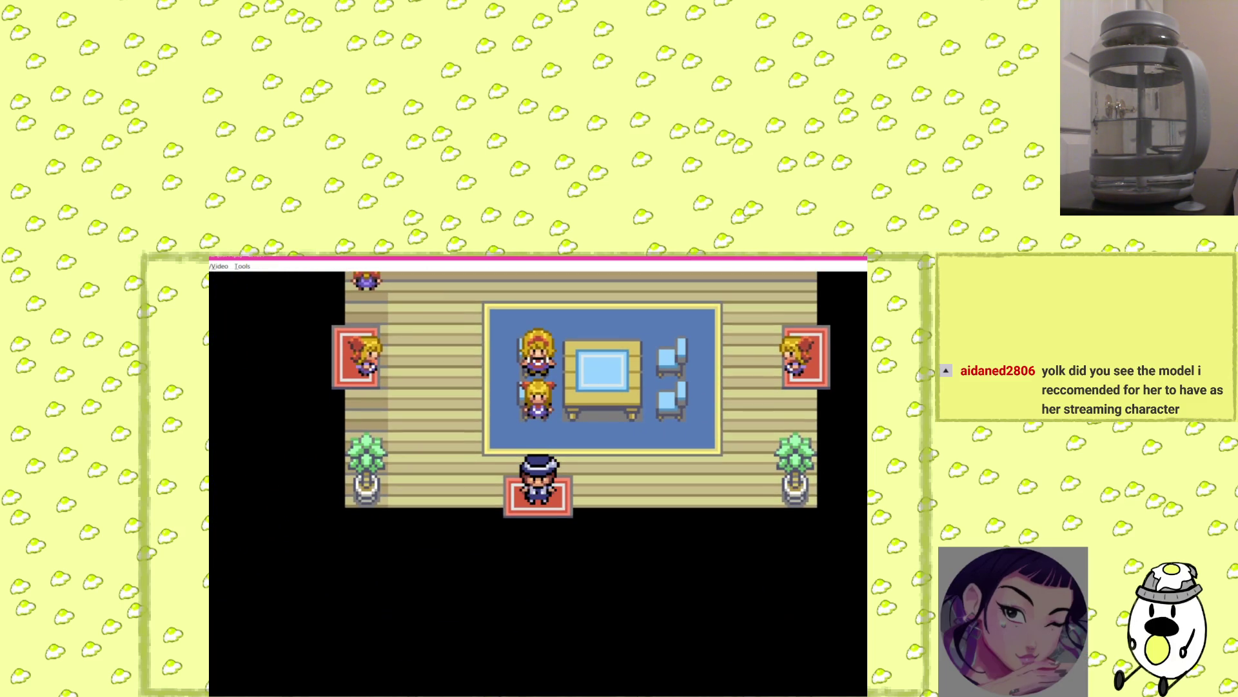
pyautogui.press('Down')
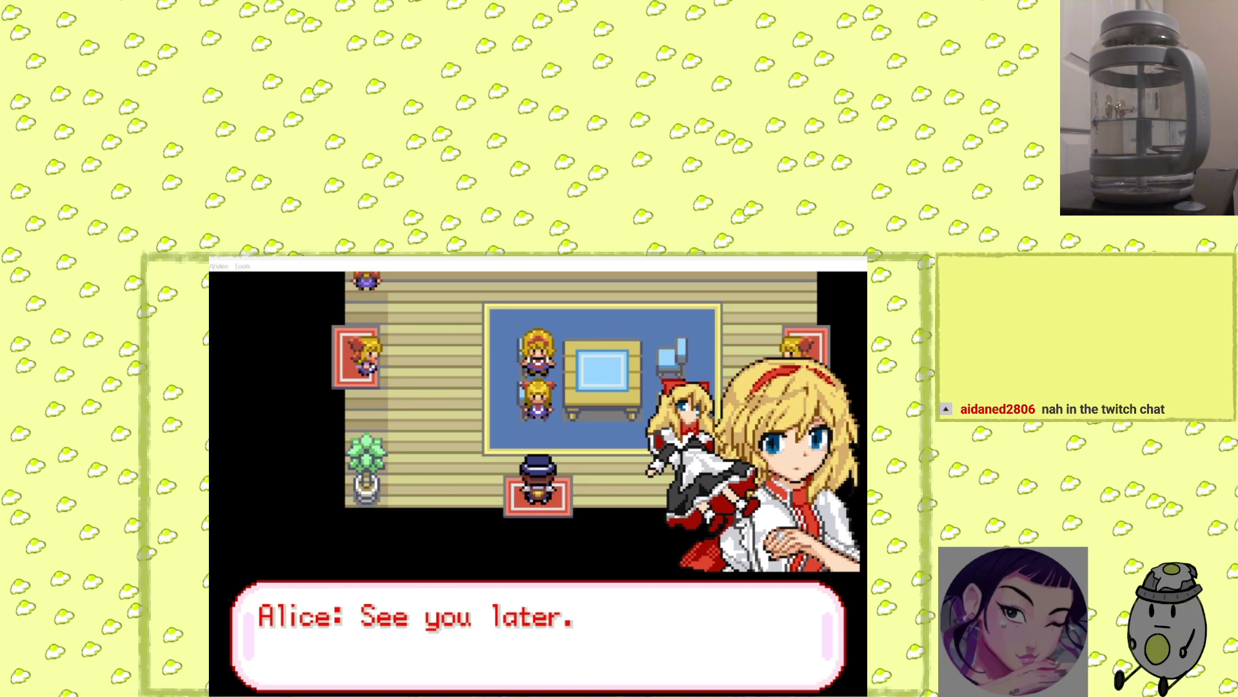
# Bring the mGBA window back into focus with Alice's goodbye still showing.
pyautogui.click(649, 395)
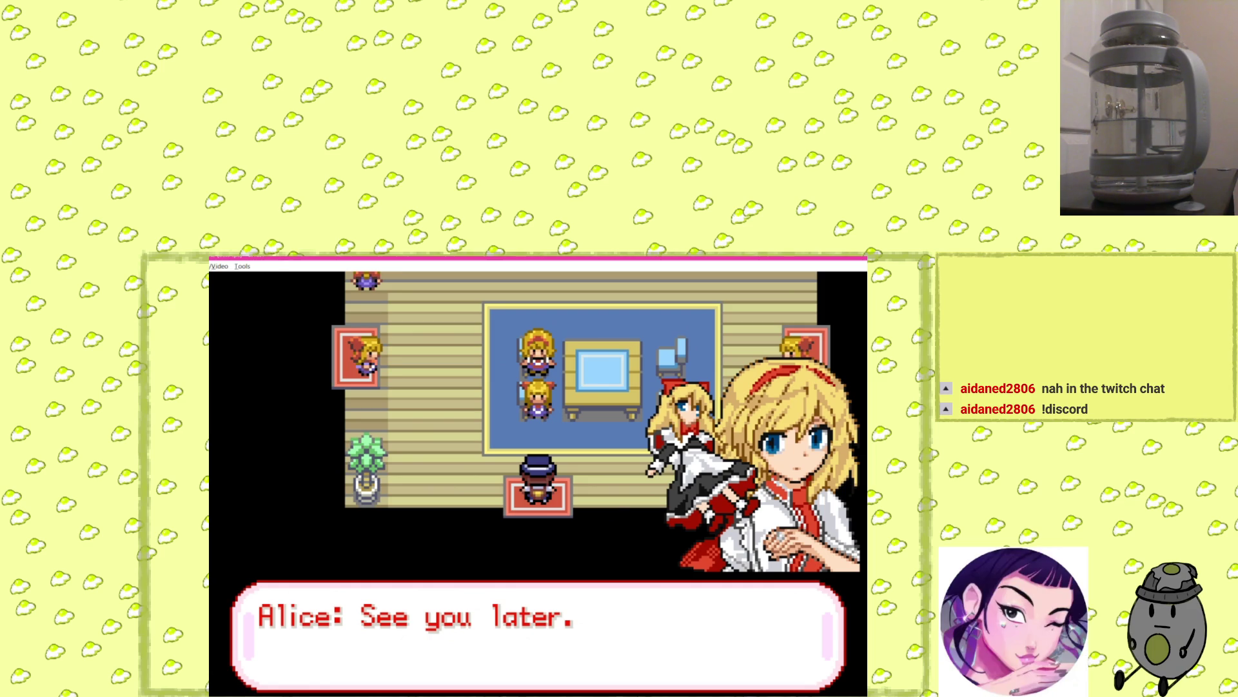
# Dismiss Alice's goodbye and leave the house into the Forest of Magic.
pyautogui.press('x')
pyautogui.press('Down')
pyautogui.press('Down')
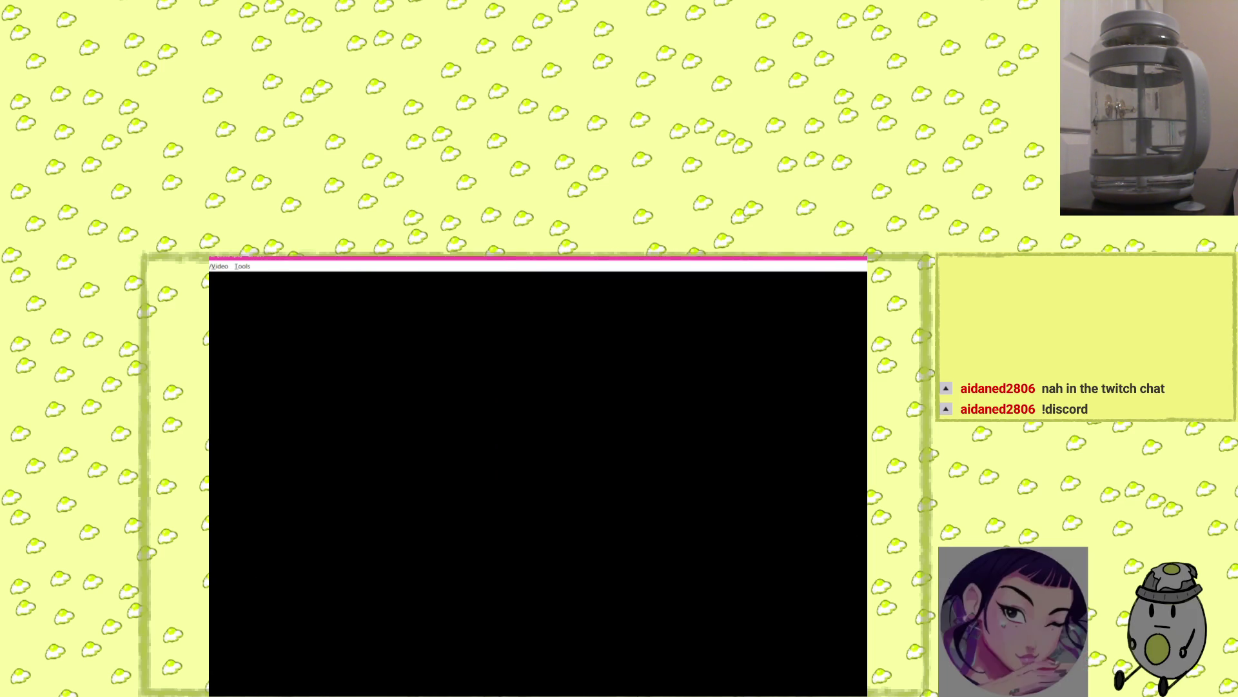
pyautogui.press('Down')
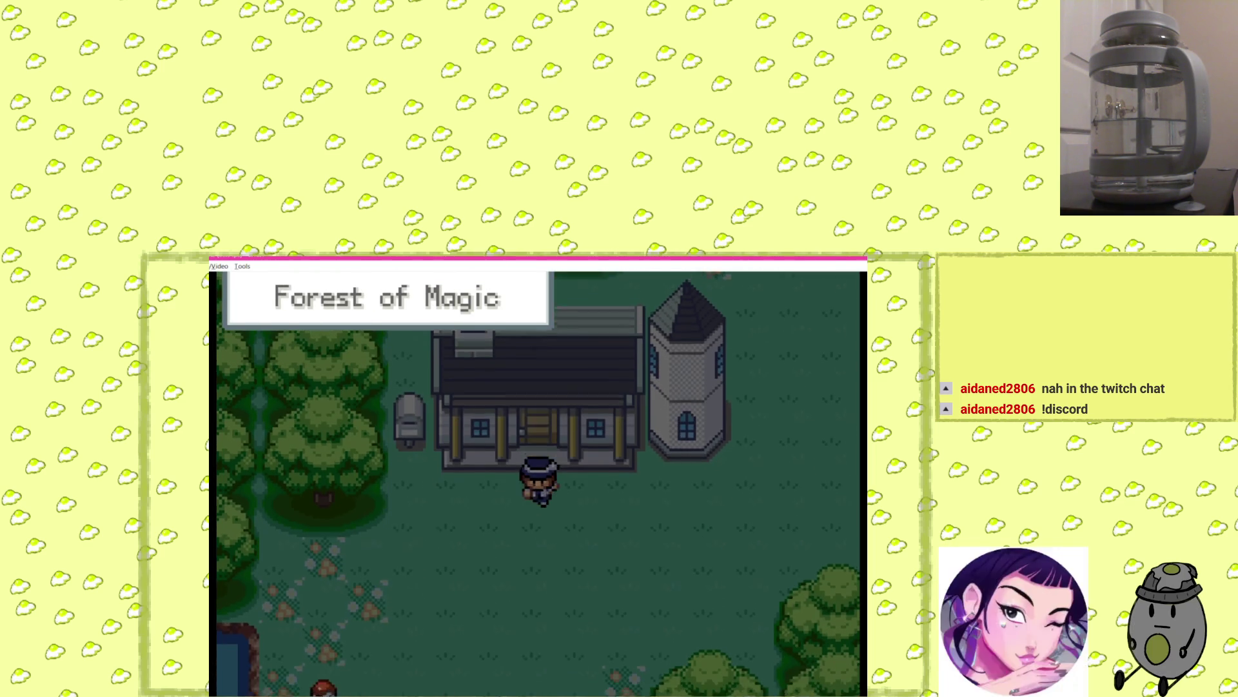
# Pick up the X Attack from the Poké Ball by the pond and walk along its edge.
pyautogui.press('Left')
pyautogui.press('x')
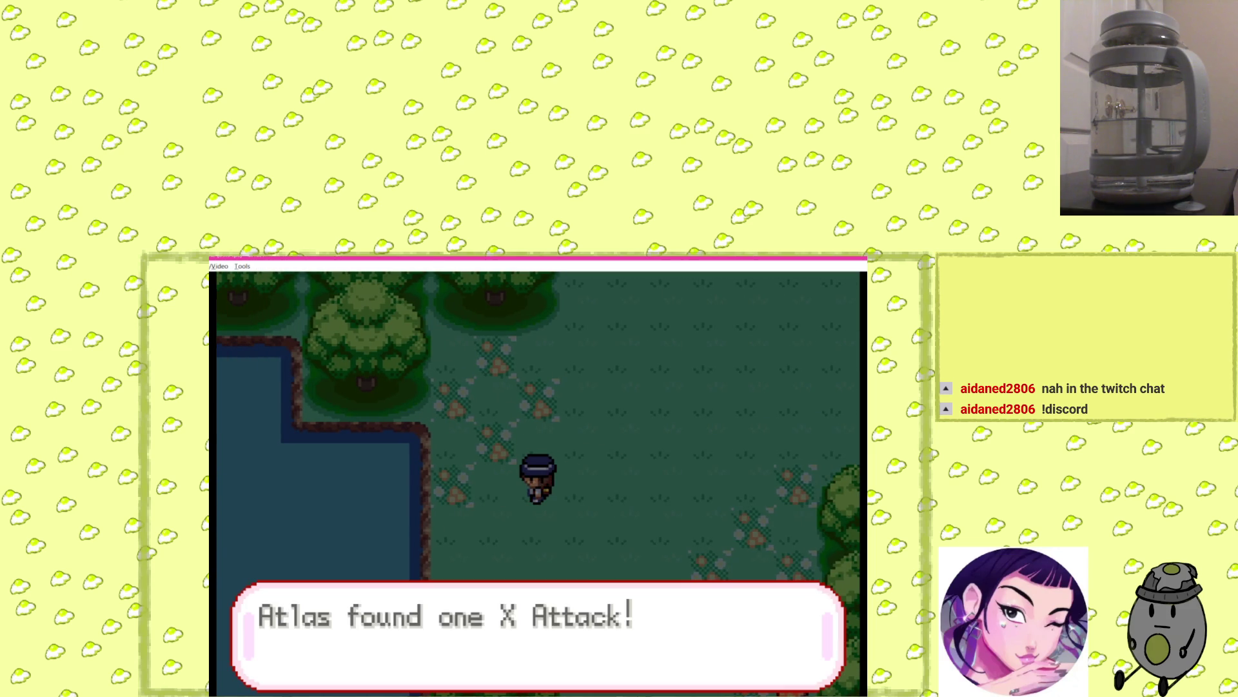
pyautogui.press('x')
pyautogui.press('x')
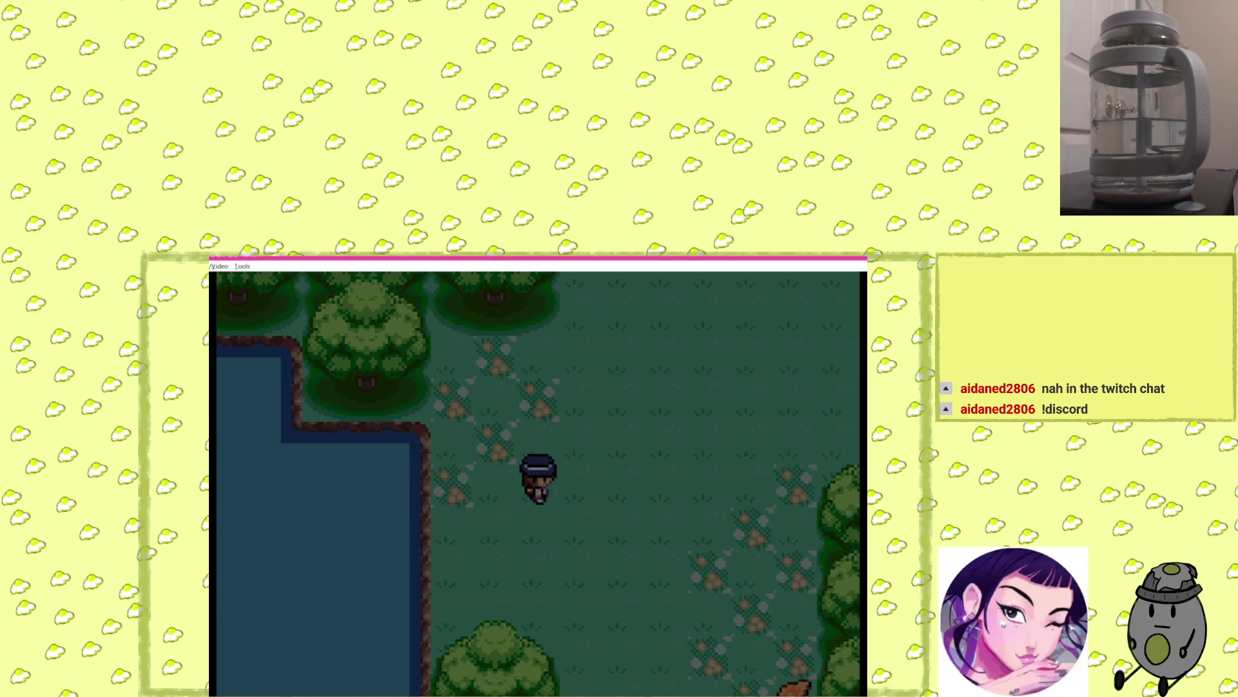
pyautogui.press('Right')
pyautogui.press('Up')
pyautogui.press('Left')
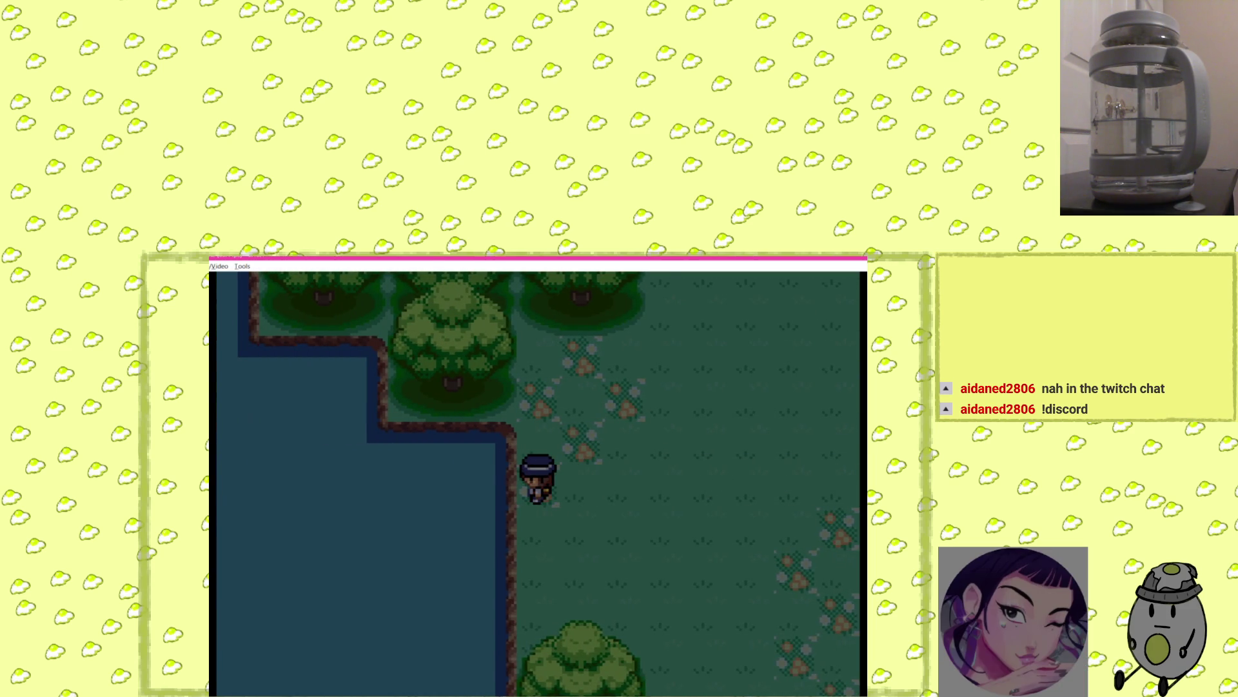
# Open the Bag from the start menu.
pyautogui.press('Return')
pyautogui.press('Down')
pyautogui.press('Up')
pyautogui.press('x')
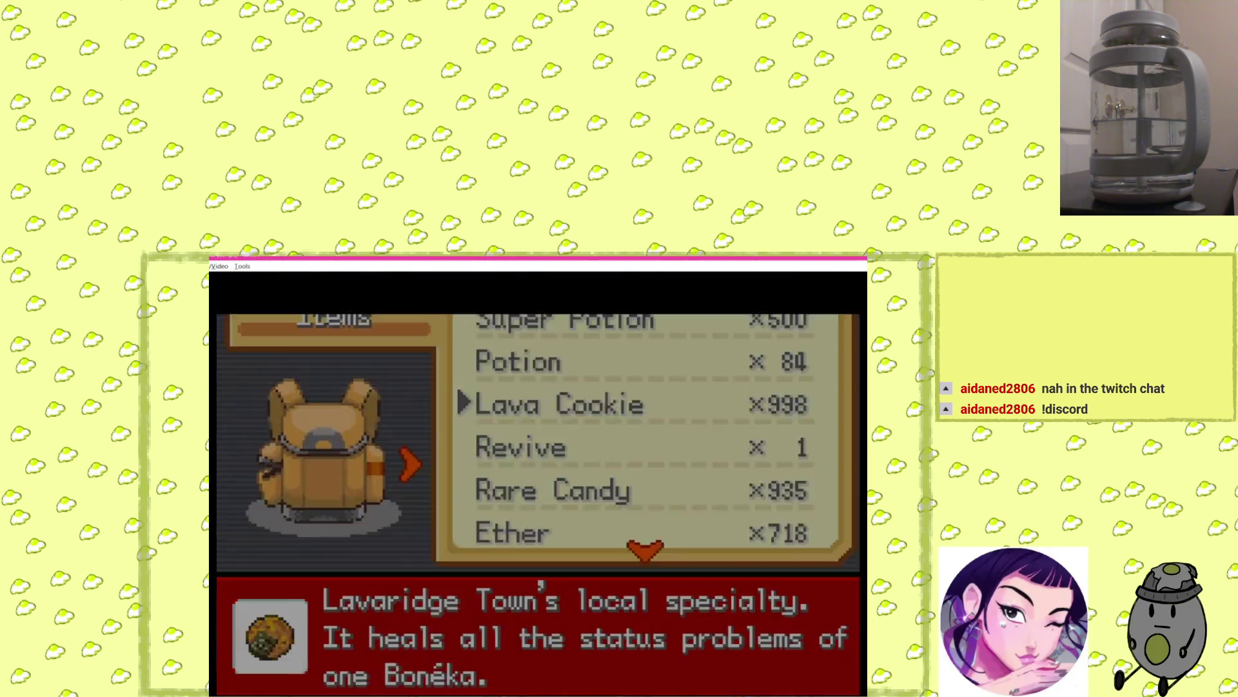
# Fish with the Old Rod, run from the hooked Lv7 CHina, and walk on across the forest.
pyautogui.press('x')
pyautogui.press('x')
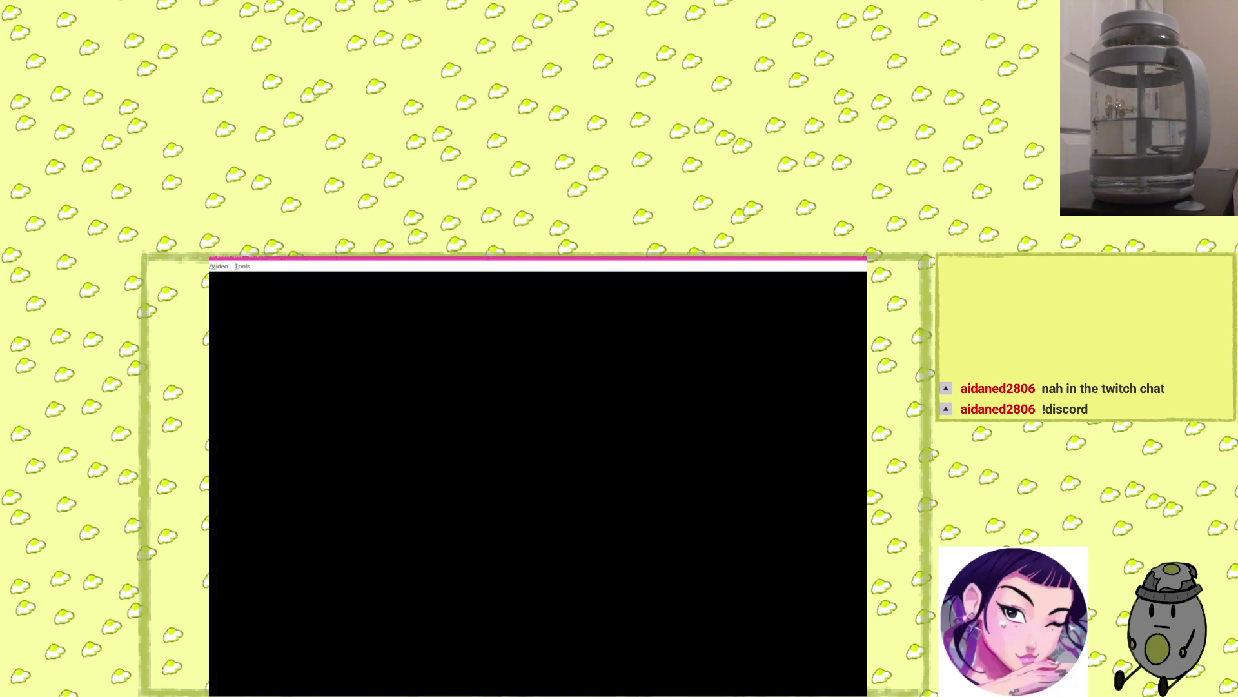
pyautogui.press('x')
pyautogui.press('x')
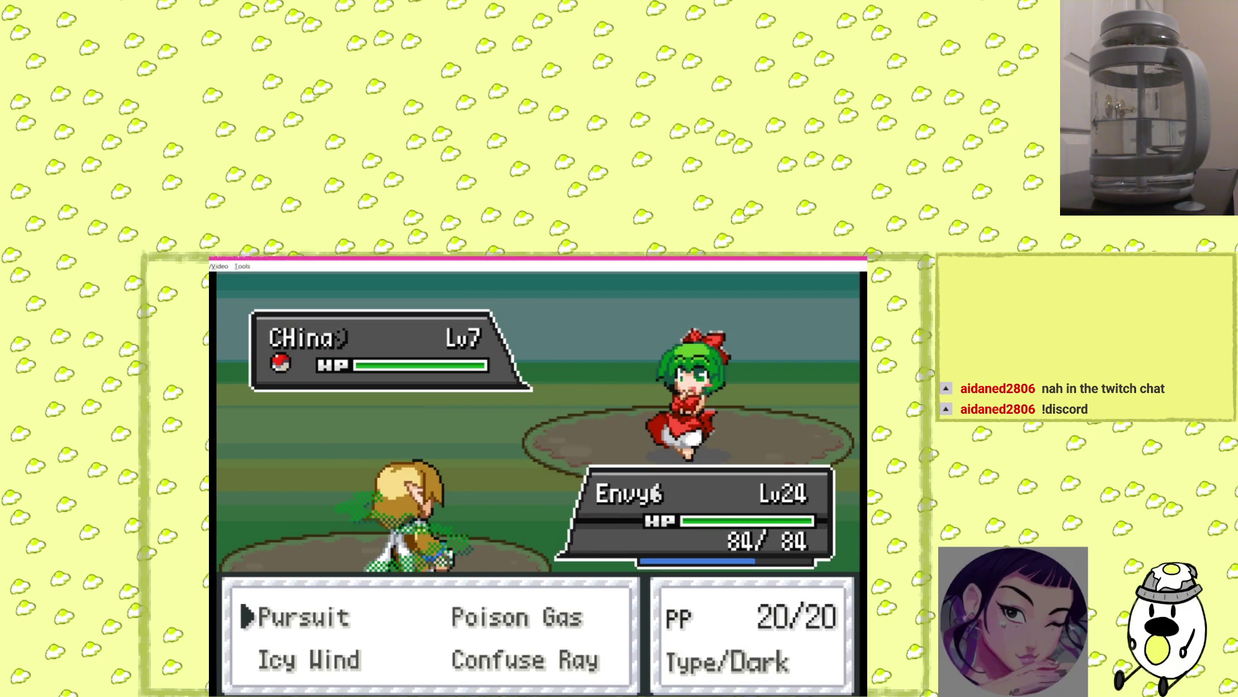
pyautogui.press('z')
pyautogui.press('Down')
pyautogui.press('Right')
pyautogui.press('x')
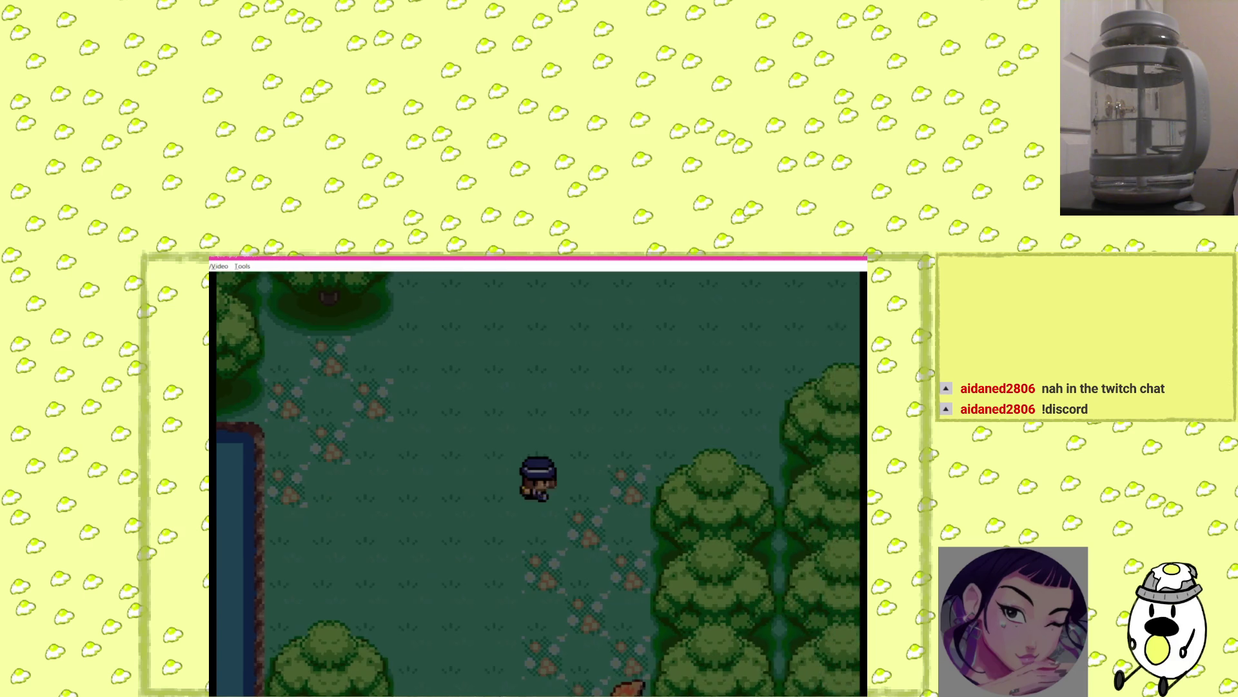
pyautogui.press('Up')
pyautogui.press('Right')
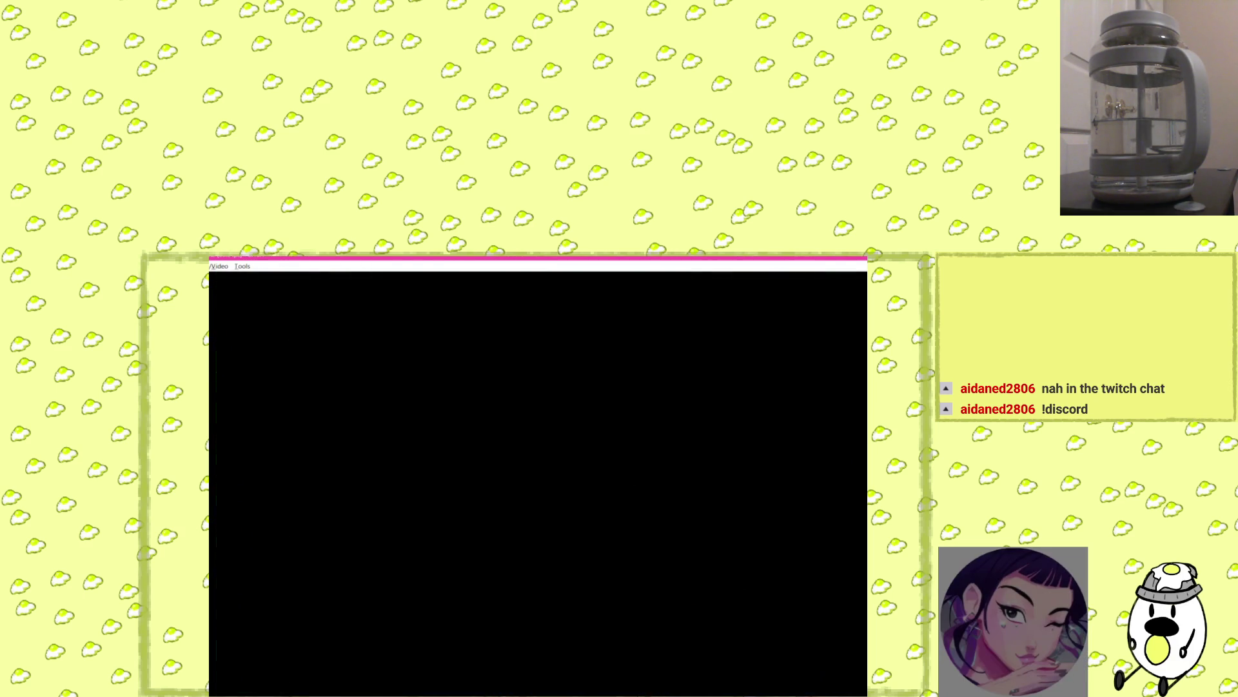
# Collect the Super Potion, then walk up into the tall grass toward the next Poké Ball.
pyautogui.press('Right')
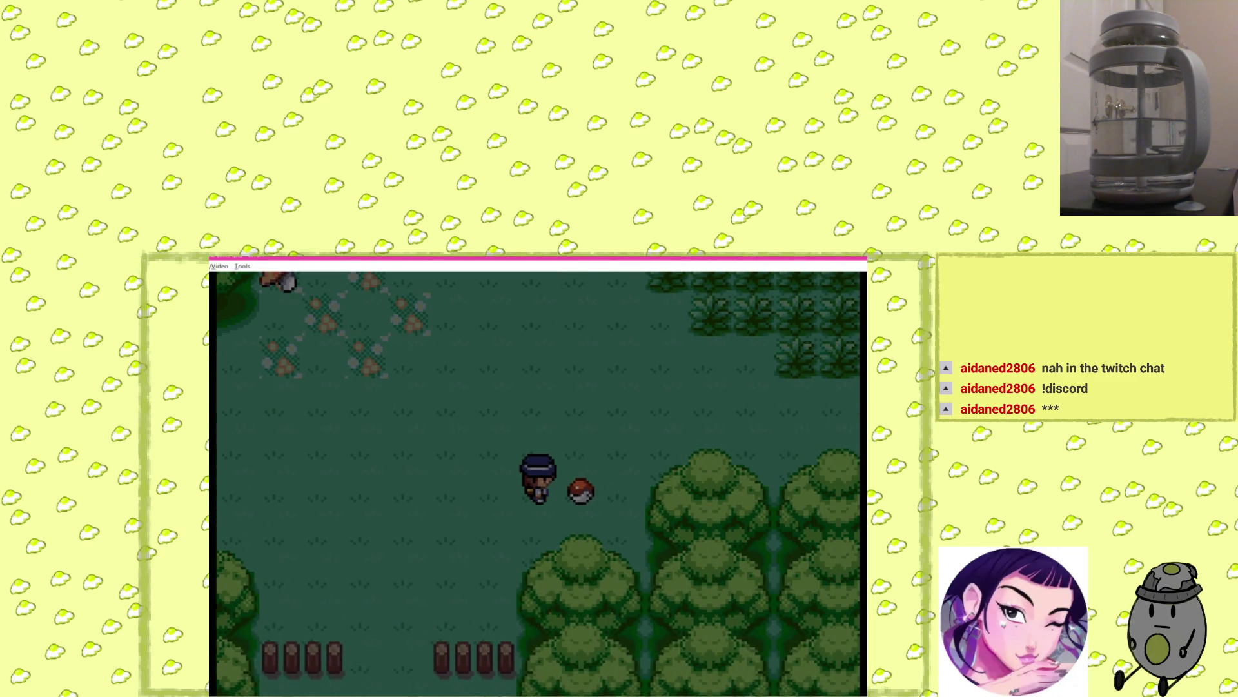
pyautogui.press('x')
pyautogui.press('x')
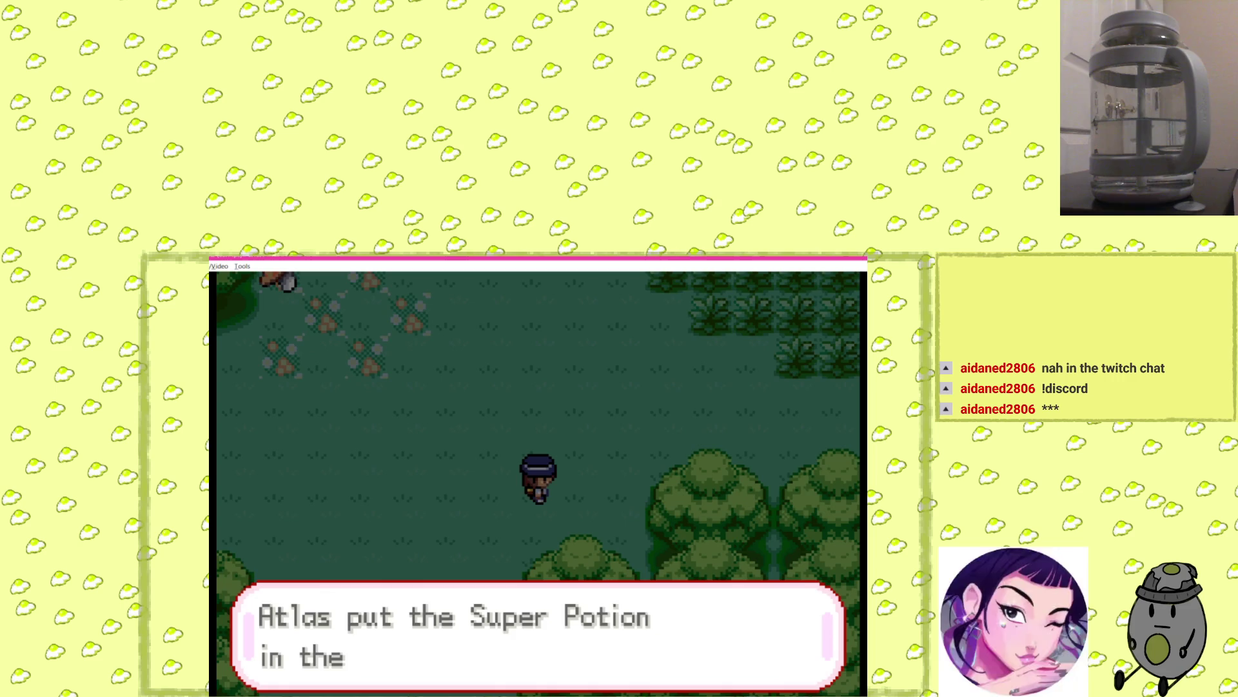
pyautogui.press('x')
pyautogui.press('Up')
pyautogui.press('Right')
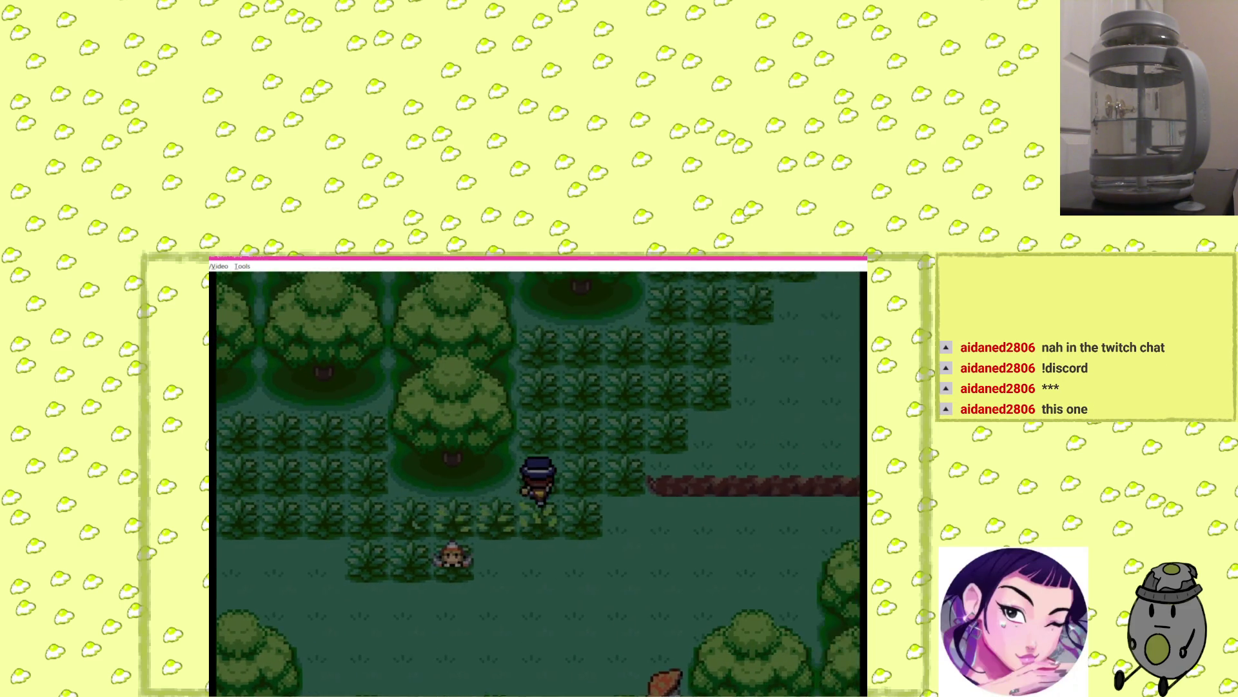
pyautogui.press('Up')
pyautogui.press('Right')
pyautogui.press('Up')
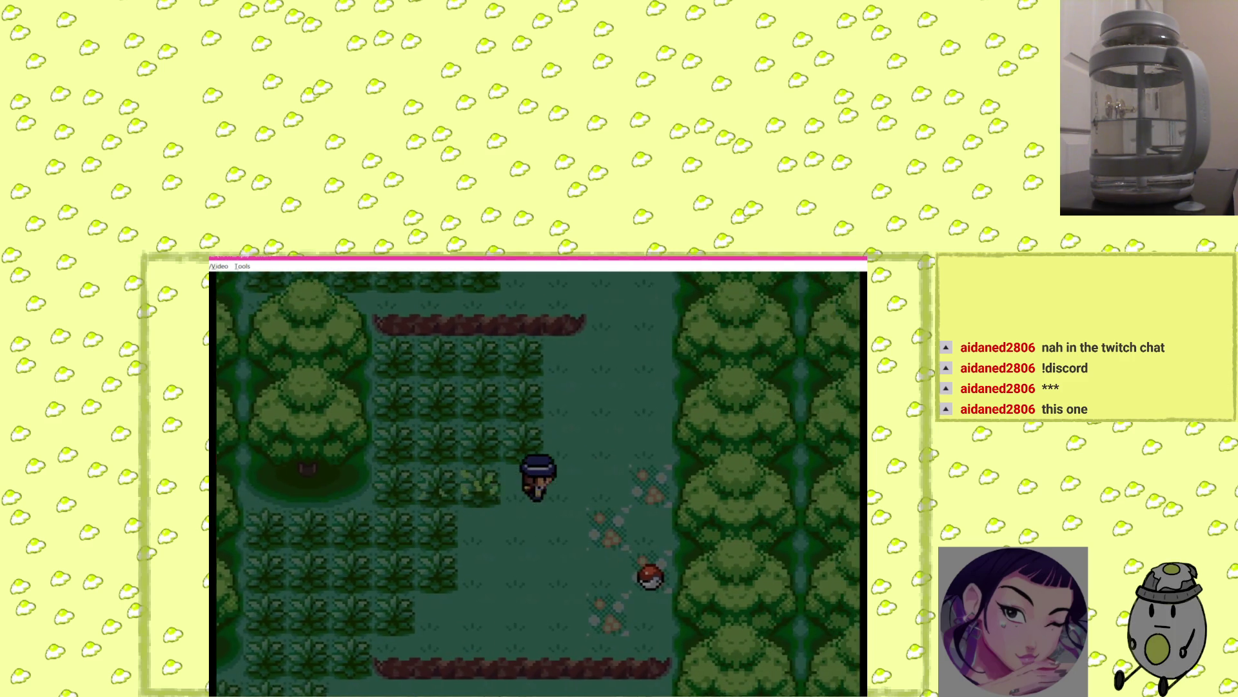
# Collect the Great Orb, then head north through the grass, fighting a wild foe with Pursuit.
pyautogui.press('Right')
pyautogui.press('Right')
pyautogui.press('Down')
pyautogui.press('z')
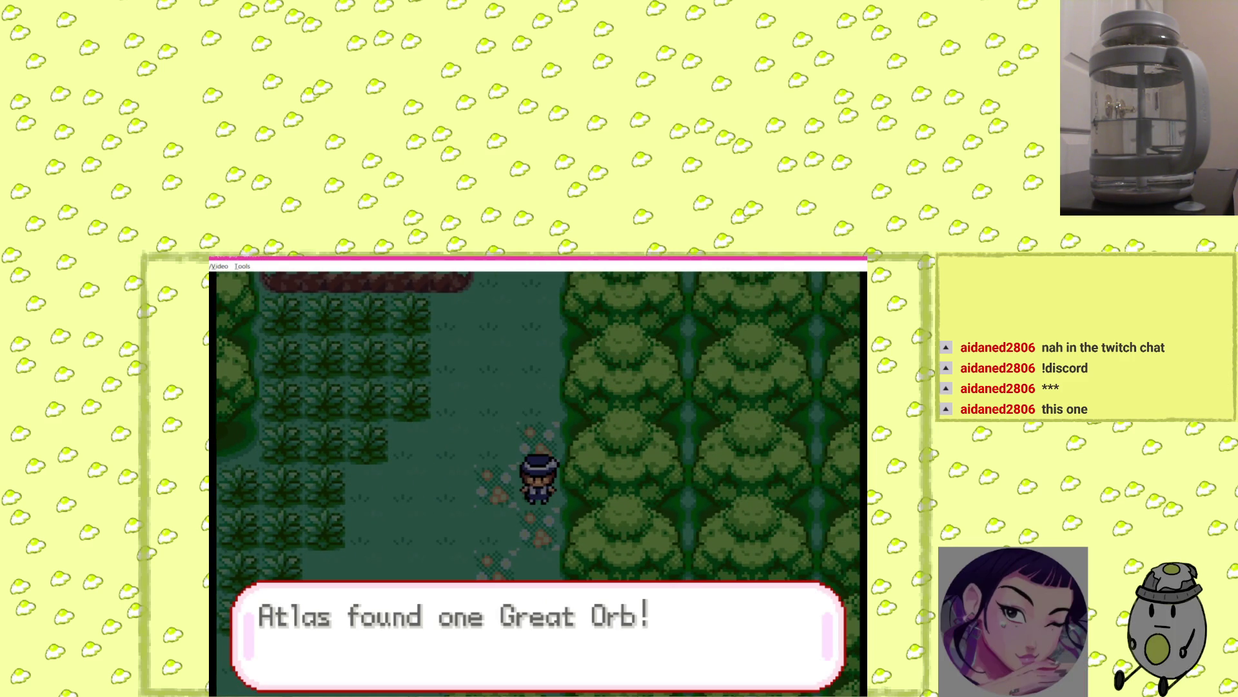
pyautogui.press('z')
pyautogui.press('z')
pyautogui.press('Up')
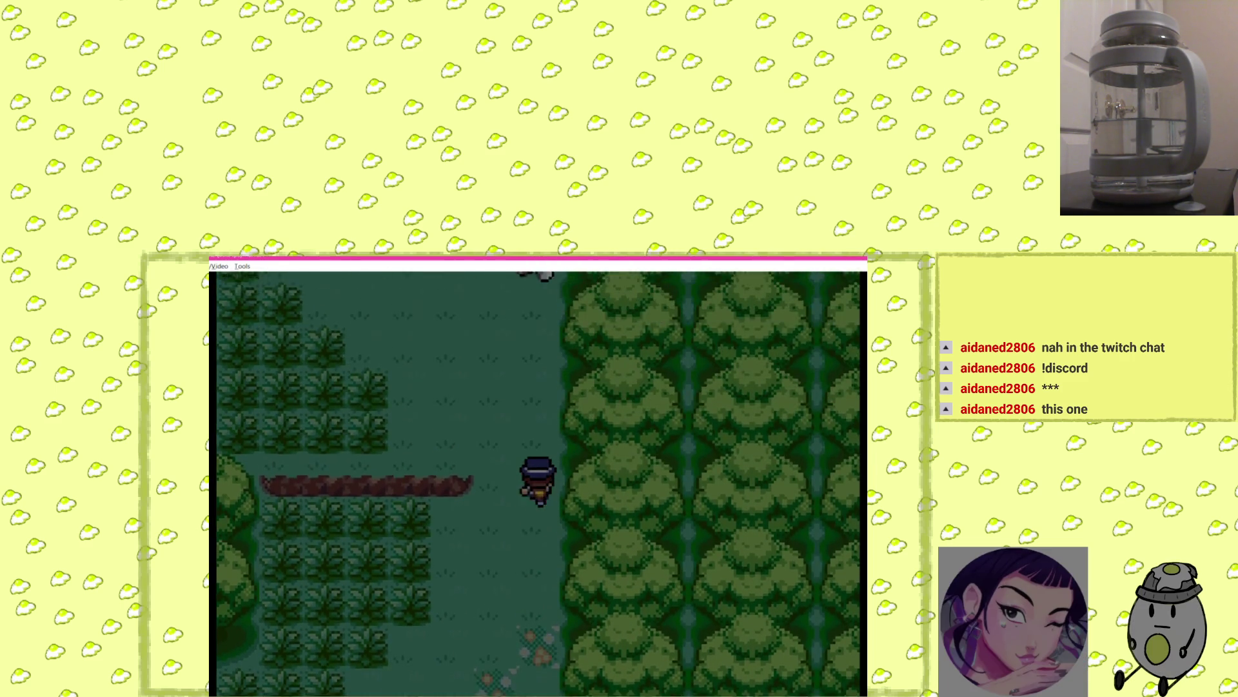
pyautogui.press('Up')
pyautogui.press('Up')
pyautogui.press('Up')
pyautogui.press('Left')
pyautogui.press('Left')
pyautogui.press('Left')
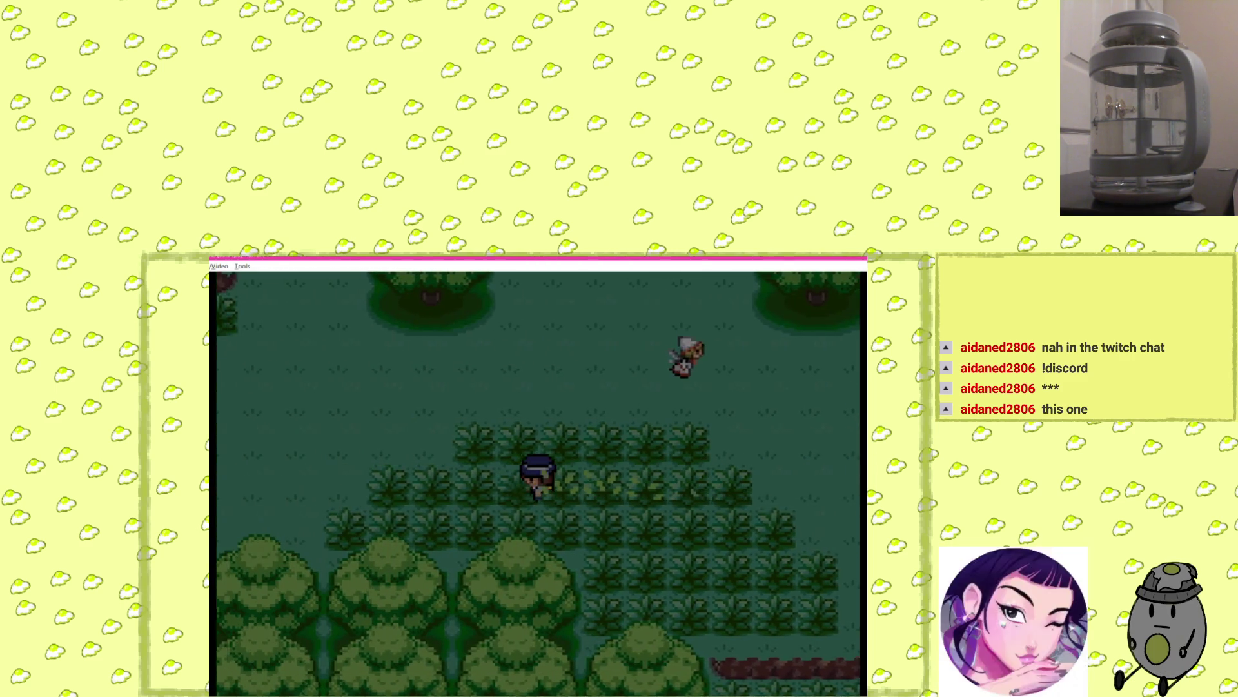
pyautogui.press('z')
pyautogui.press('z')
pyautogui.press('z')
pyautogui.press('z')
pyautogui.press('z')
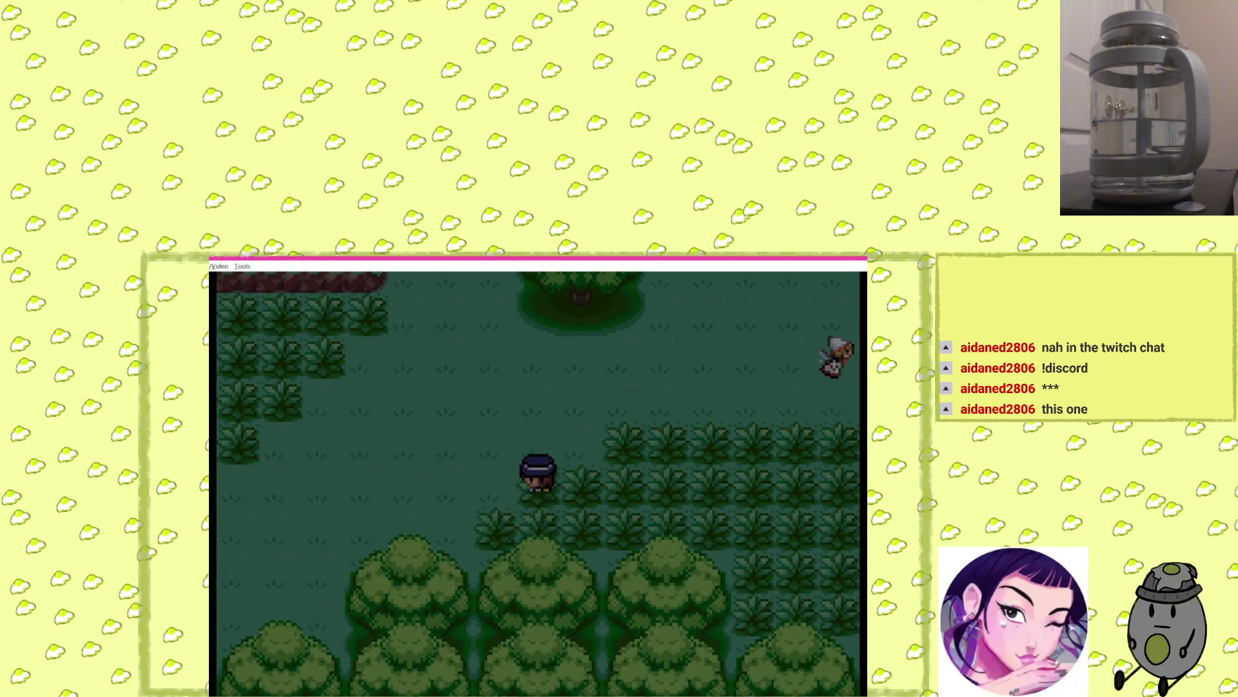
pyautogui.press('Up')
pyautogui.press('Up')
pyautogui.press('Up')
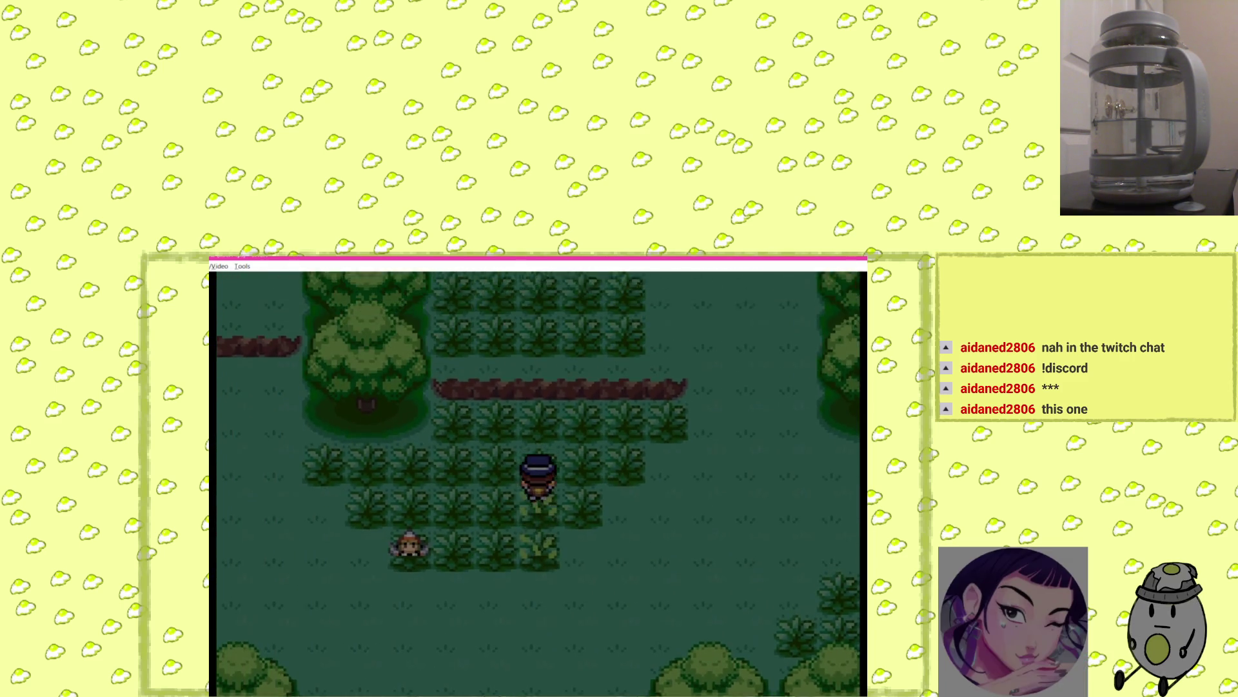
# Run from the wild Lv13 CMamizou and continue east through the tall grass.
pyautogui.press('Up')
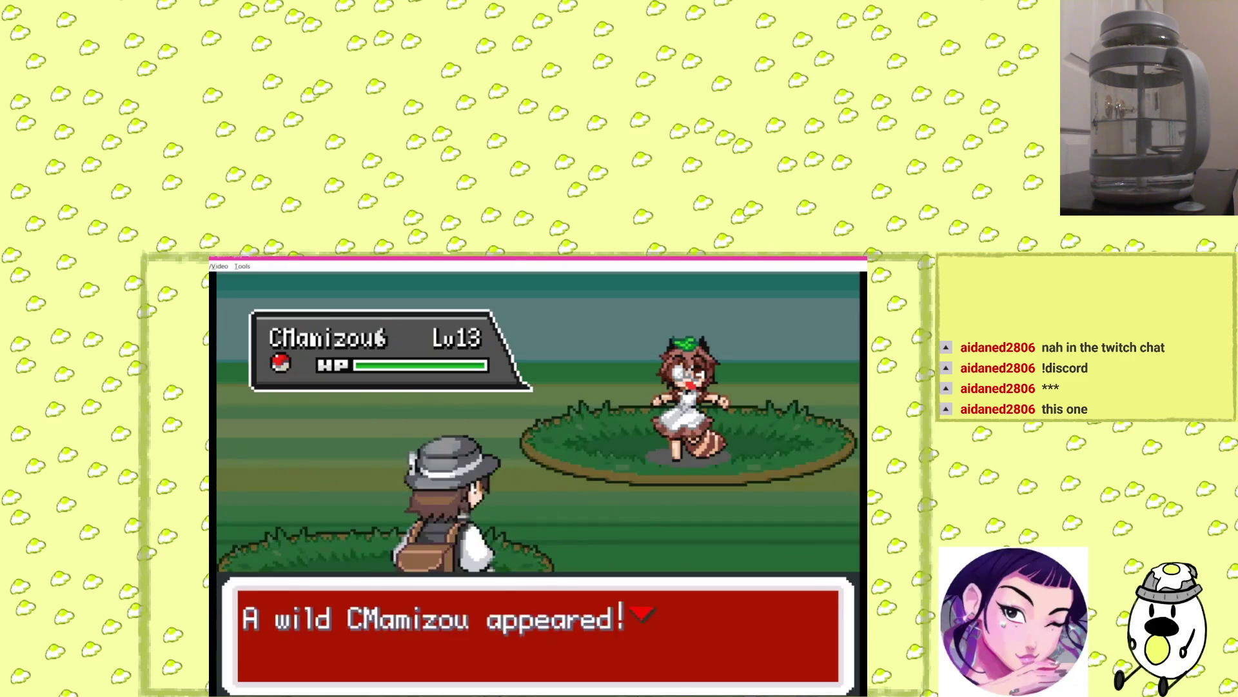
pyautogui.press('z')
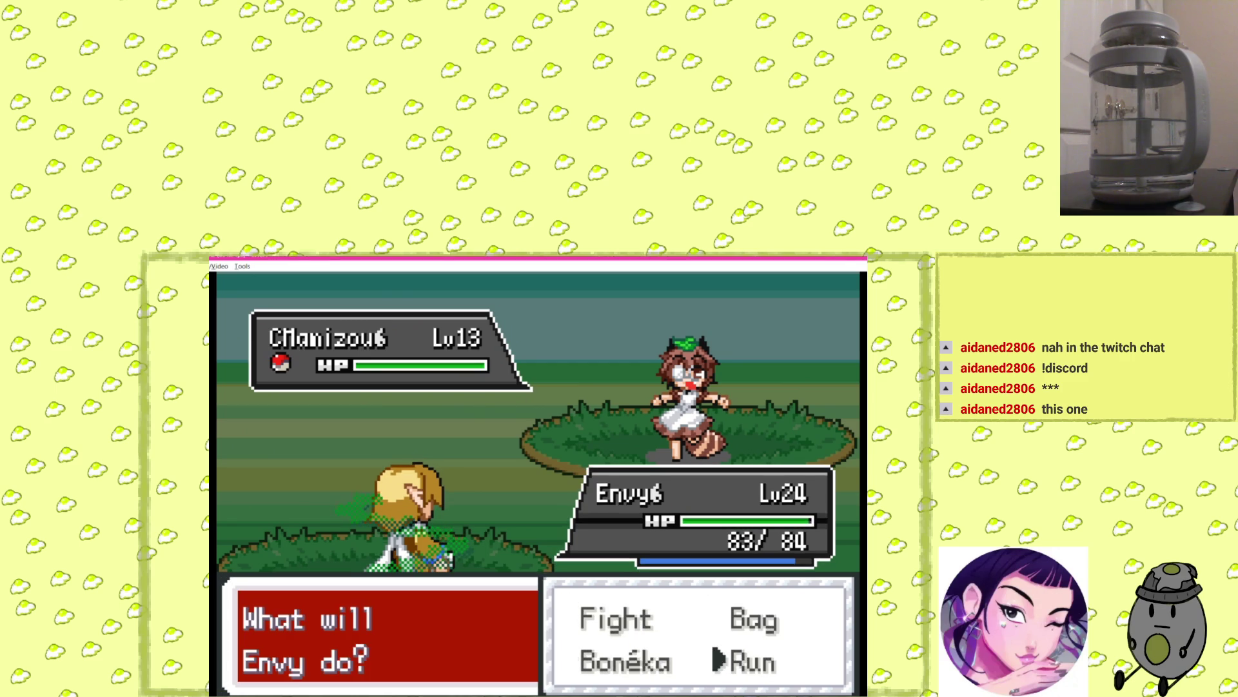
pyautogui.press('z')
pyautogui.press('z')
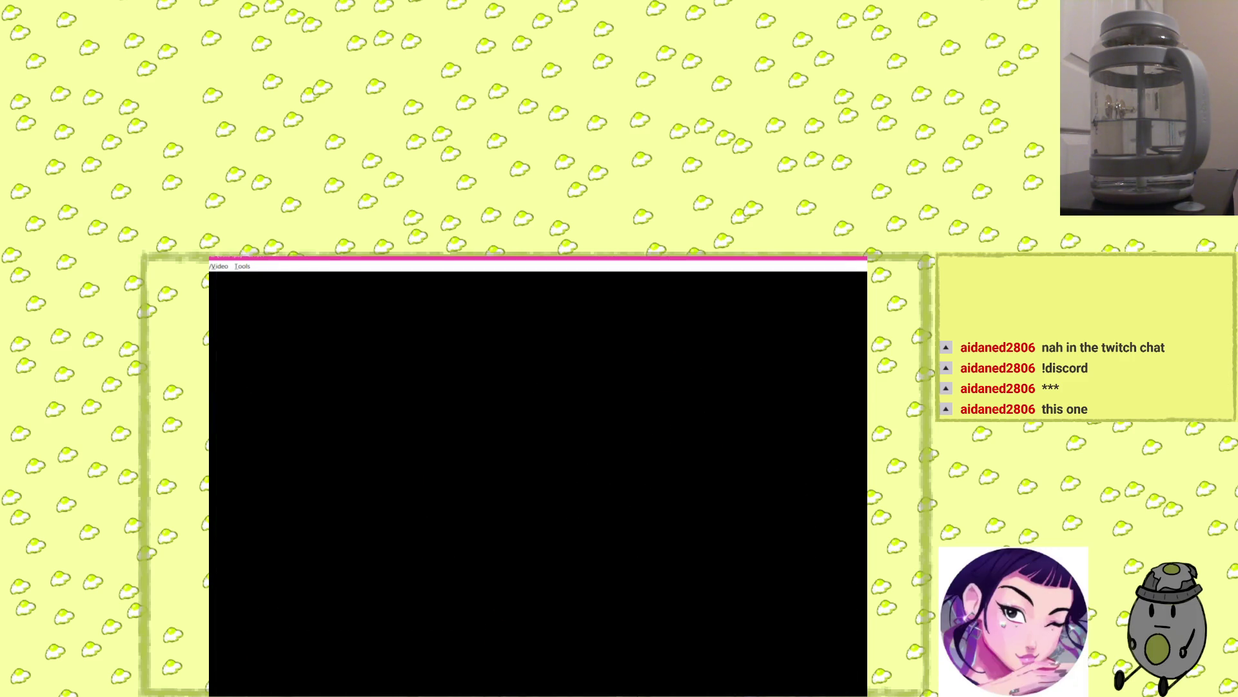
pyautogui.press('Right')
pyautogui.press('Right')
pyautogui.press('Right')
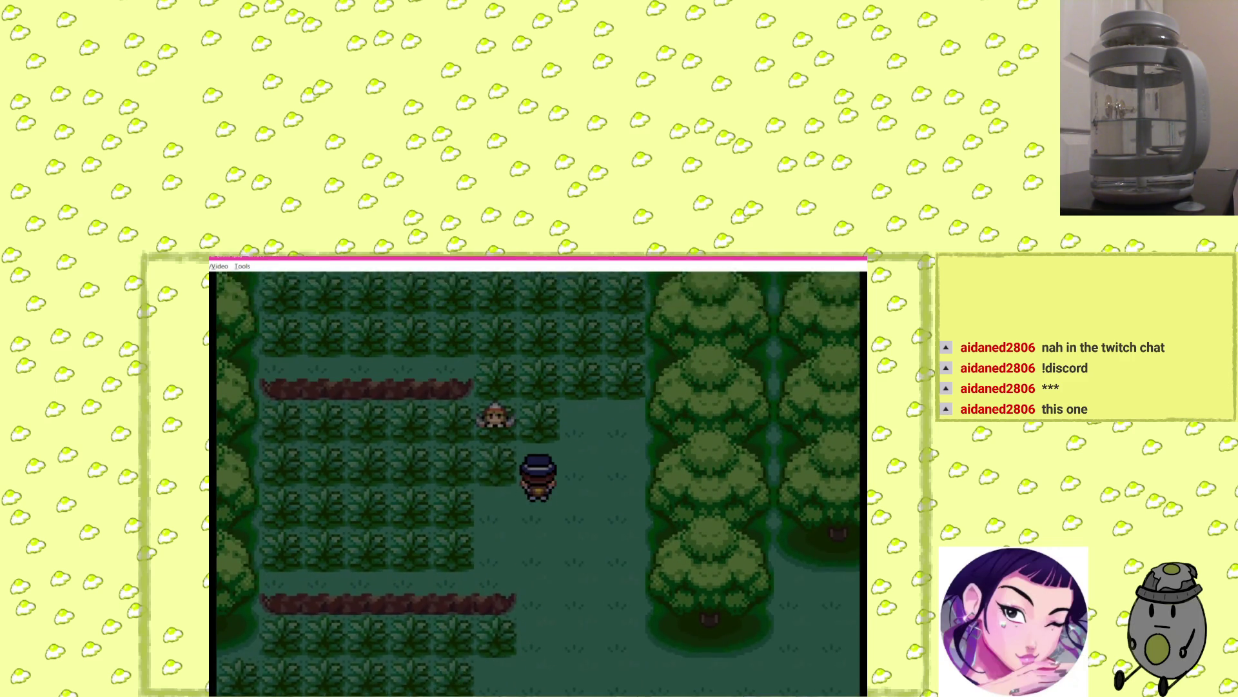
# Battle Mysterious Fairy's LilyBlack using Pursuit and Poison Gas.
pyautogui.press('Up')
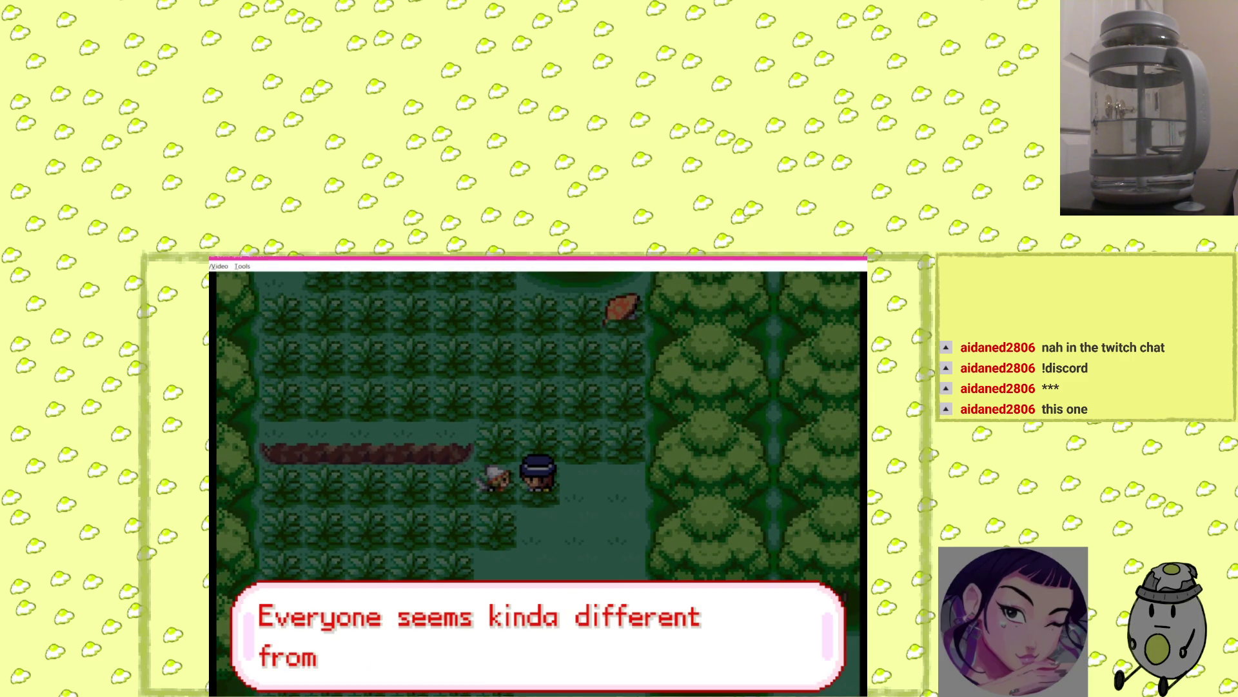
pyautogui.press('z')
pyautogui.press('z')
pyautogui.press('z')
pyautogui.press('z')
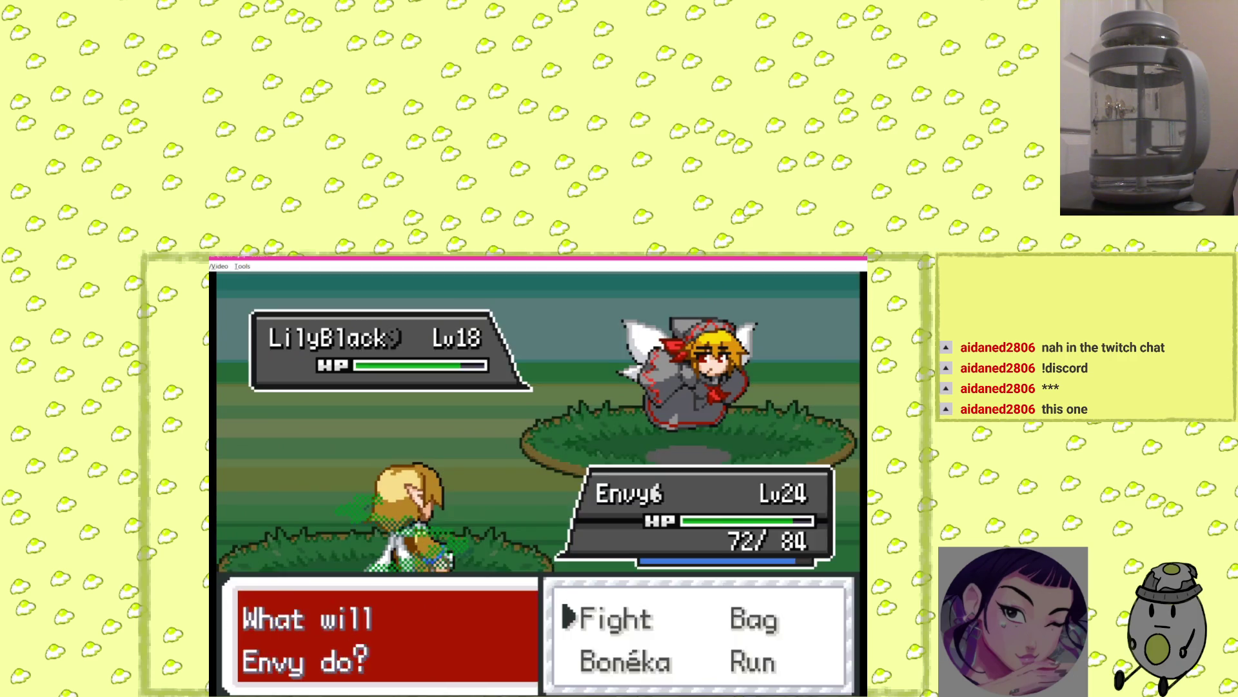
pyautogui.press('z')
pyautogui.press('z')
pyautogui.press('z')
pyautogui.press('Right')
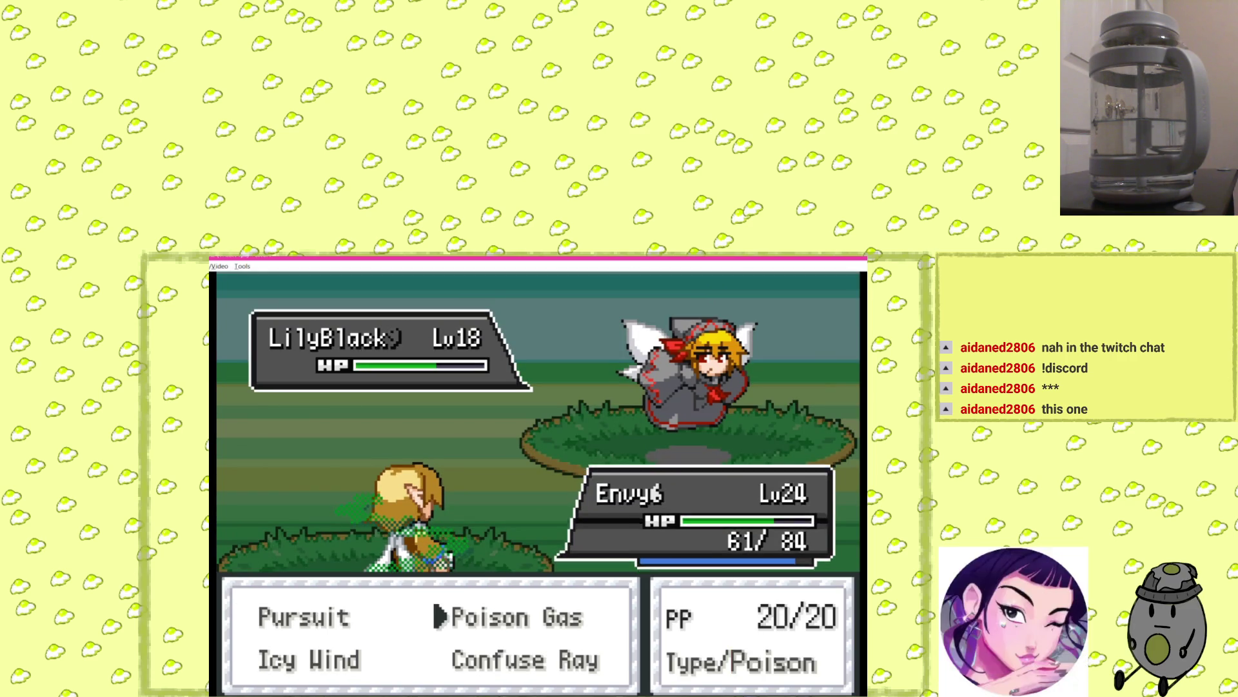
pyautogui.press('z')
pyautogui.press('z')
pyautogui.press('z')
# Have Envy, now level 25, learn Night Shade, then walk back up into the forest.
pyautogui.press('z')
pyautogui.press('z')
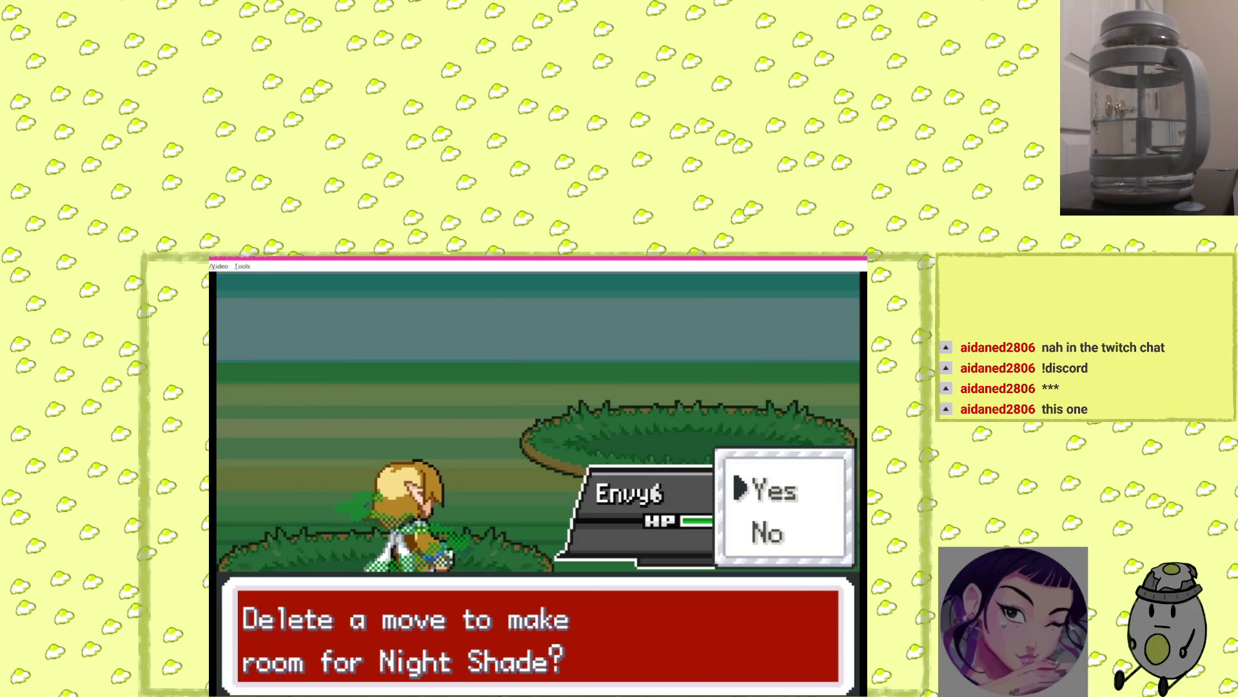
pyautogui.press('z')
pyautogui.press('Up')
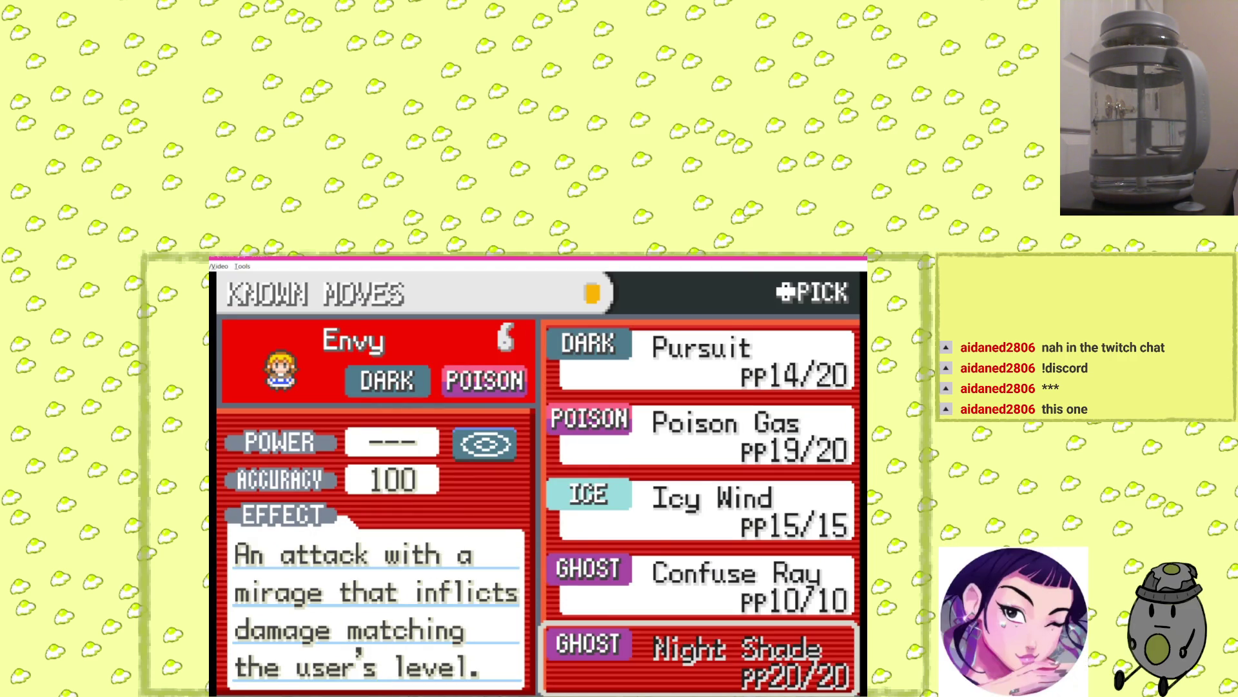
pyautogui.press('z')
pyautogui.press('z')
pyautogui.press('z')
pyautogui.press('z')
pyautogui.press('Up')
pyautogui.press('Up')
pyautogui.press('Up')
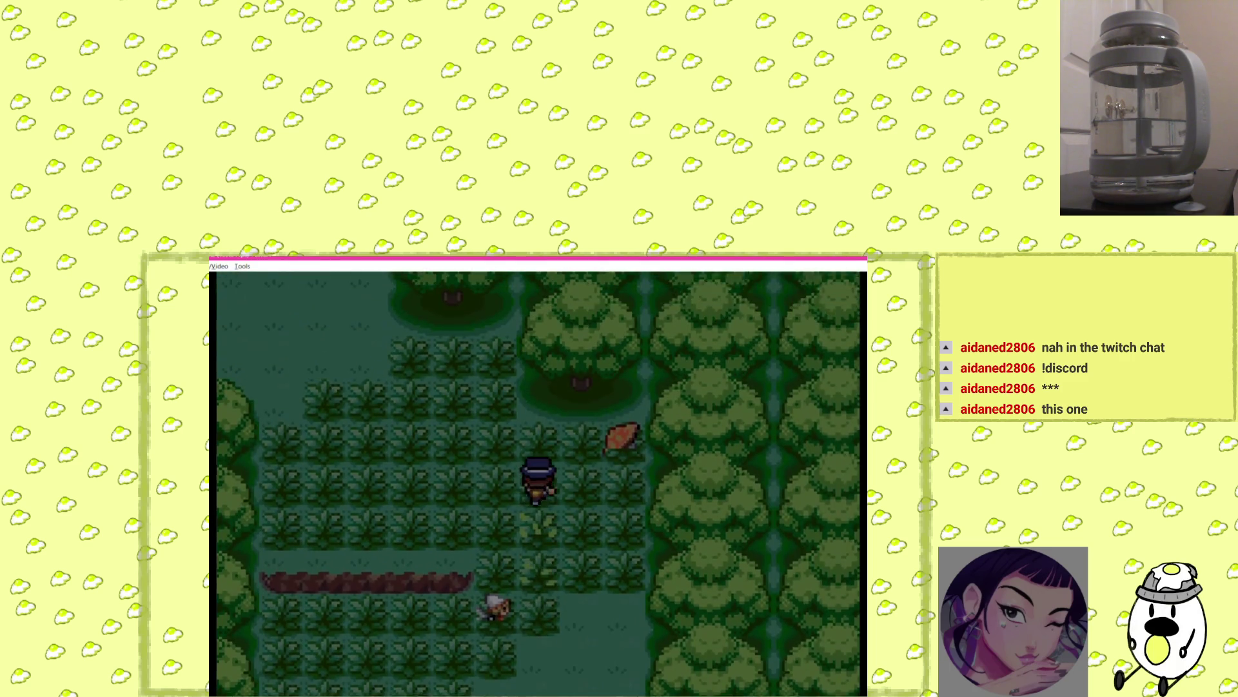
# Walk north out of the tall grass past the trainer, then west toward the house and signpost.
pyautogui.press('Up')
pyautogui.press('Up')
pyautogui.press('Up')
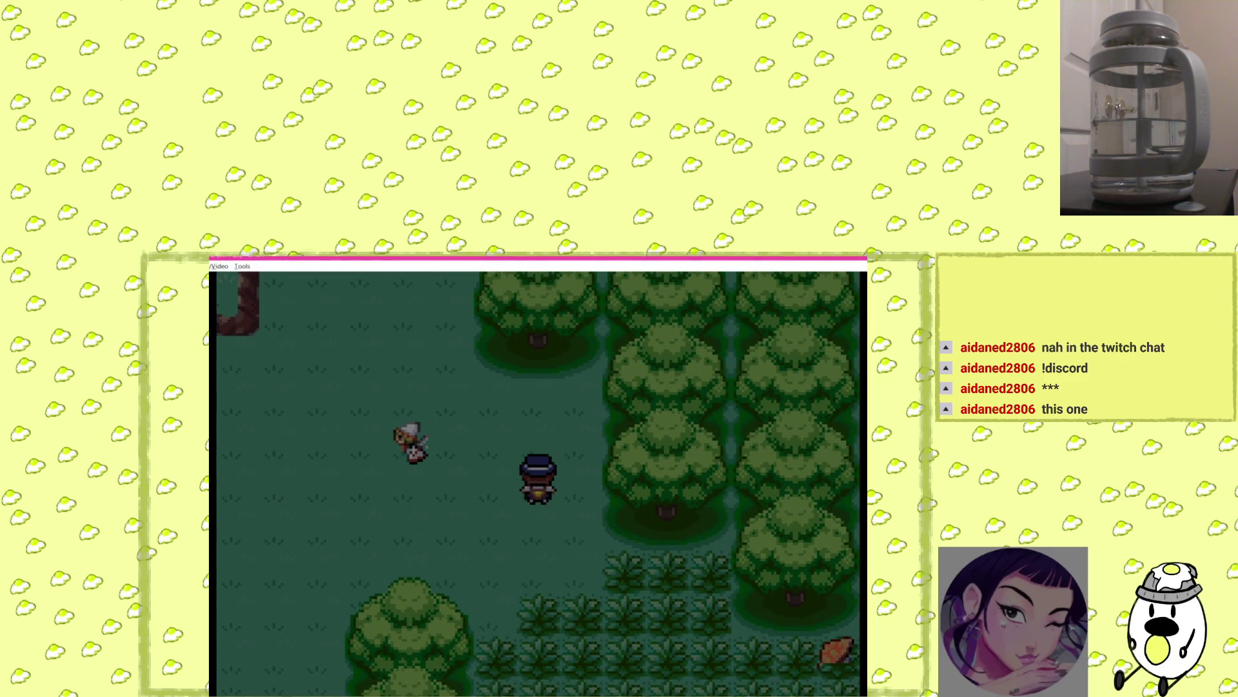
pyautogui.press('Up')
pyautogui.press('Up')
pyautogui.press('Up')
pyautogui.press('Up')
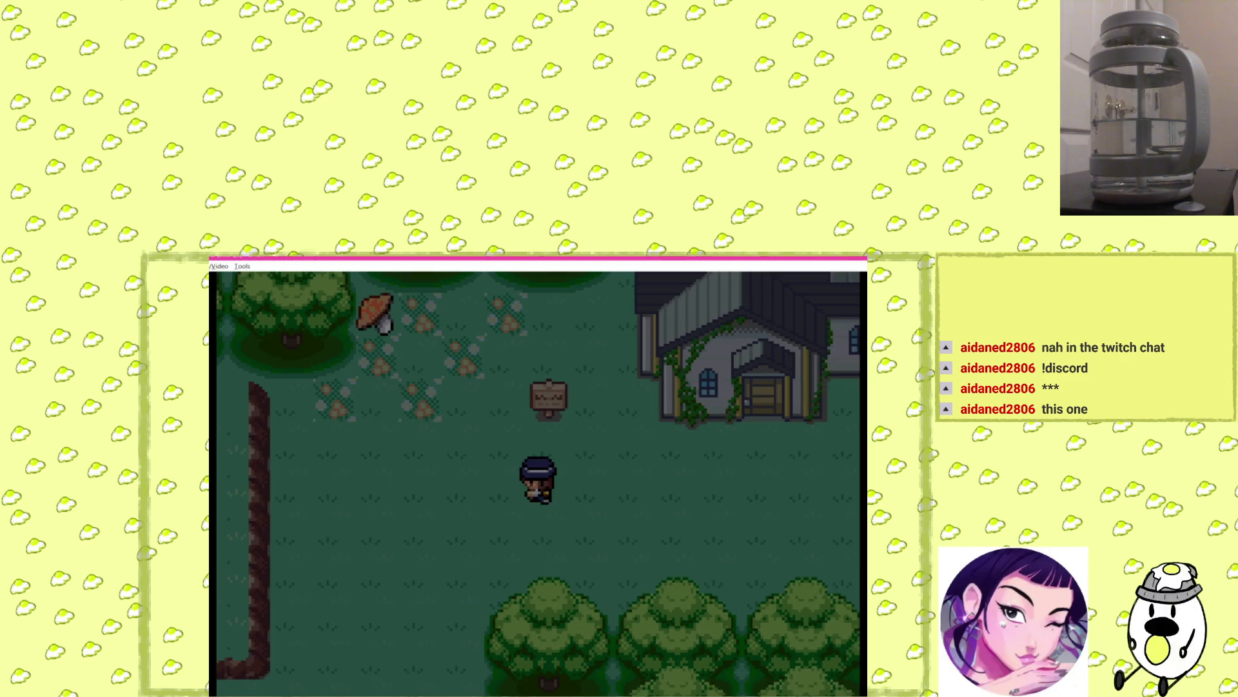
pyautogui.press('Left')
pyautogui.press('Left')
pyautogui.press('Left')
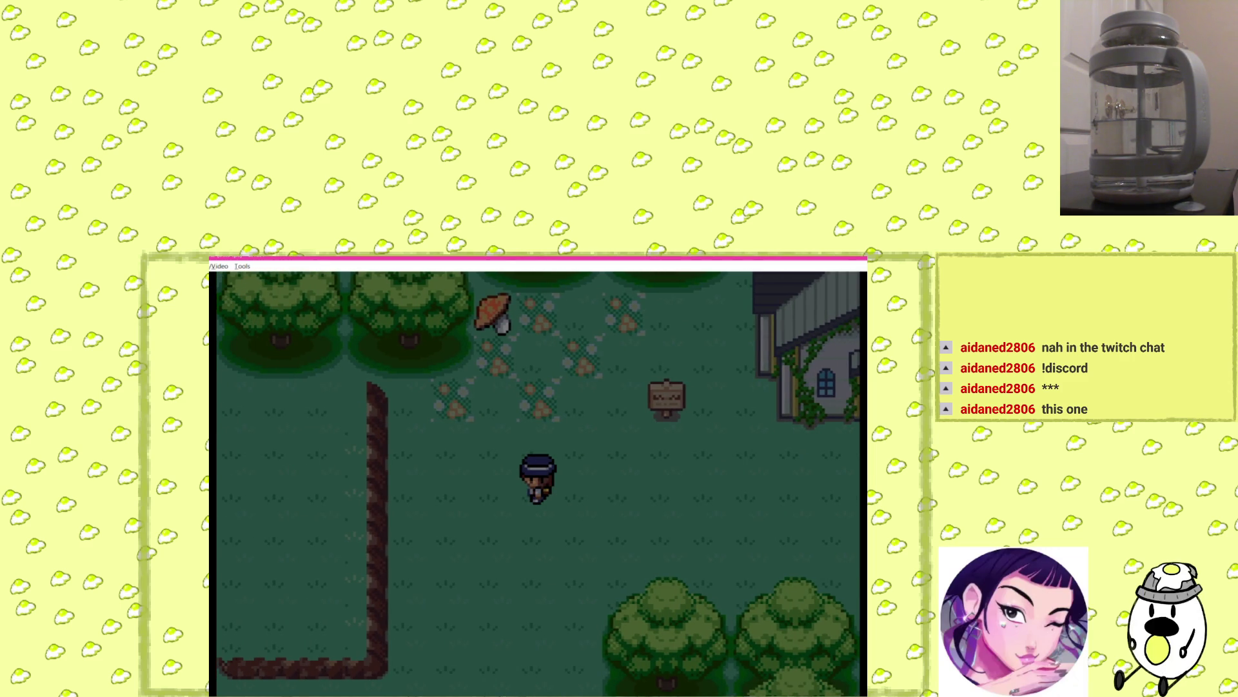